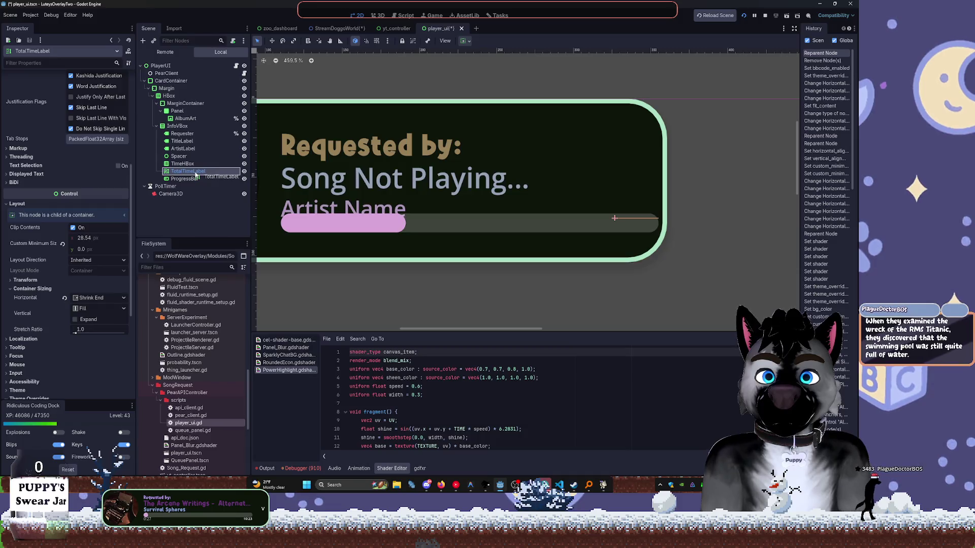
Paste a copy of TotalTimeLabel into the time row beside the original.
right_click(198, 178)
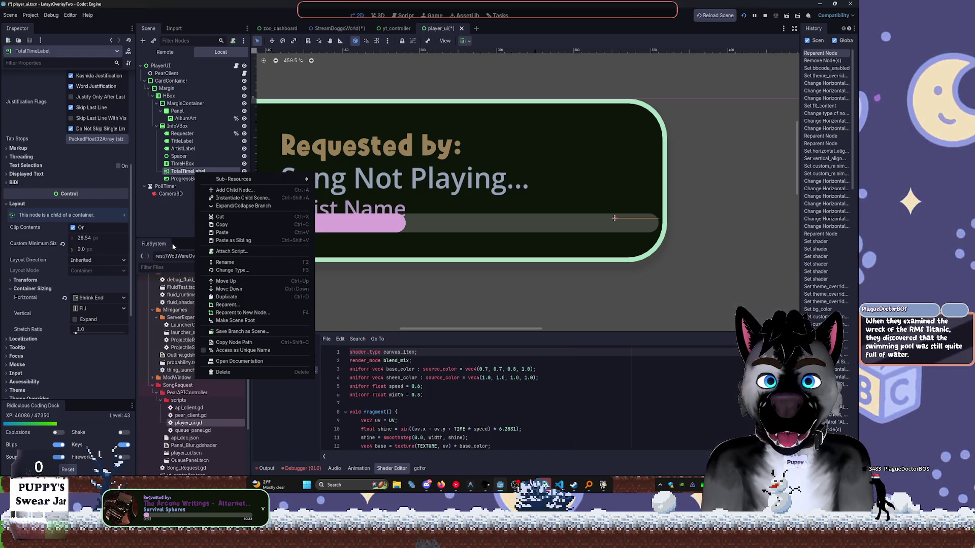
click(174, 234)
key(ctrl+z)
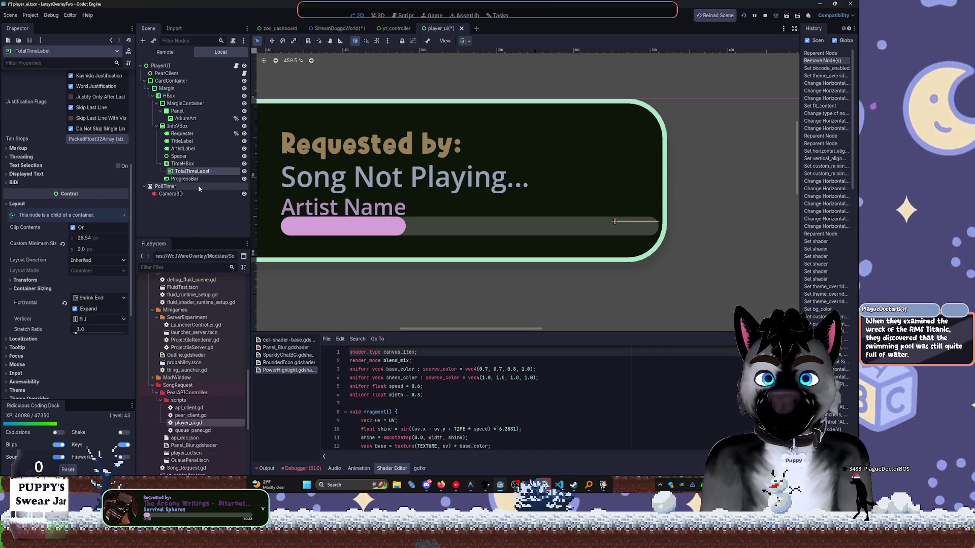
key(ctrl+v)
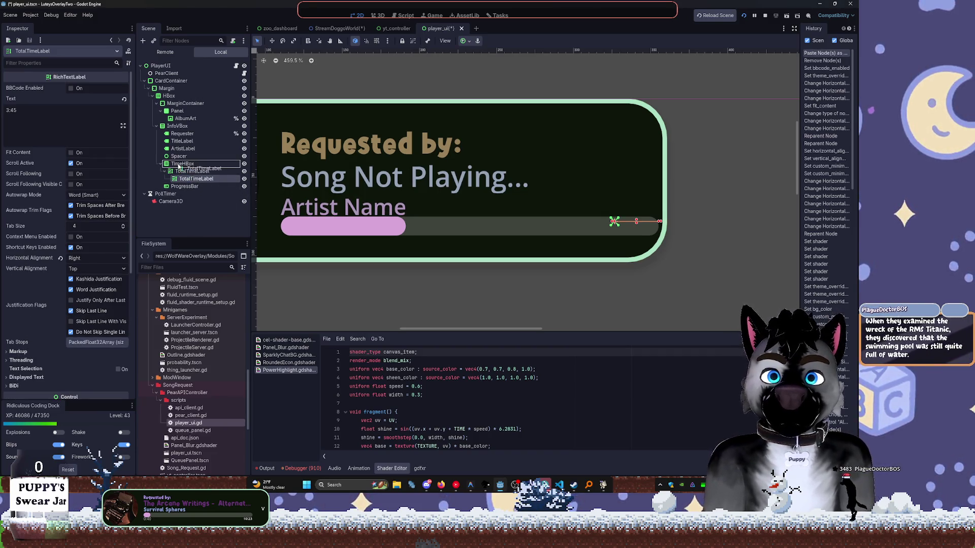
drag(179, 170, 186, 173)
Rename the copy to CurrentTimeLabel and enable Fit Content so it fits its 3:45 text.
click(189, 179)
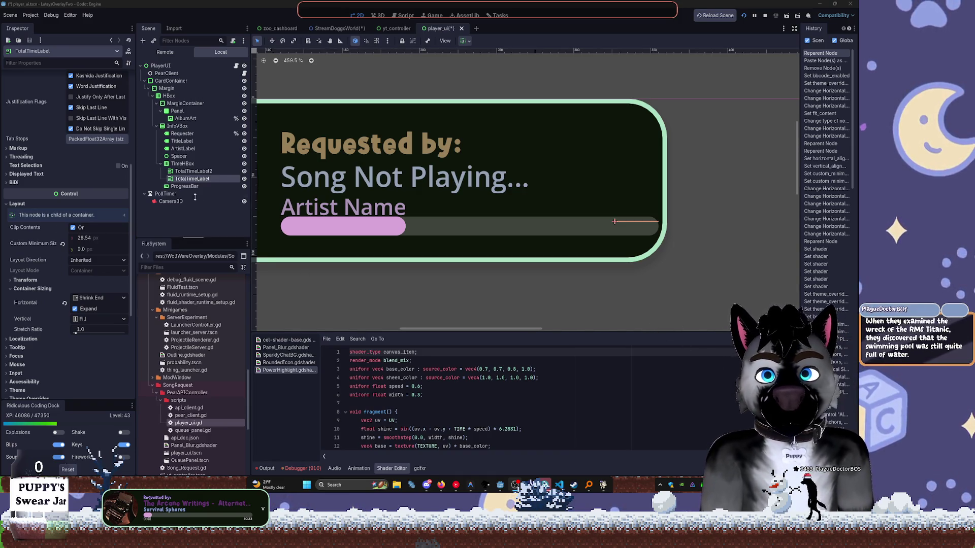
double_click(186, 172)
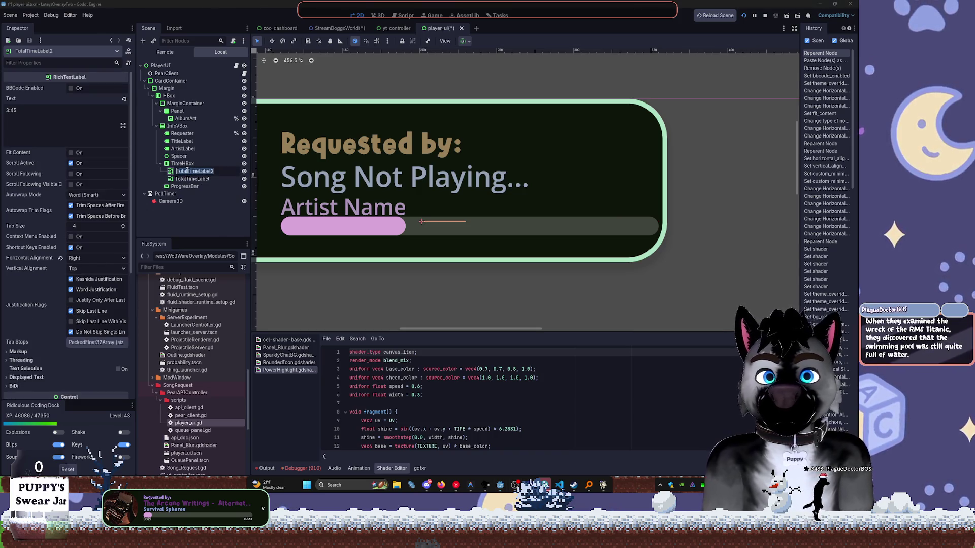
key(Return)
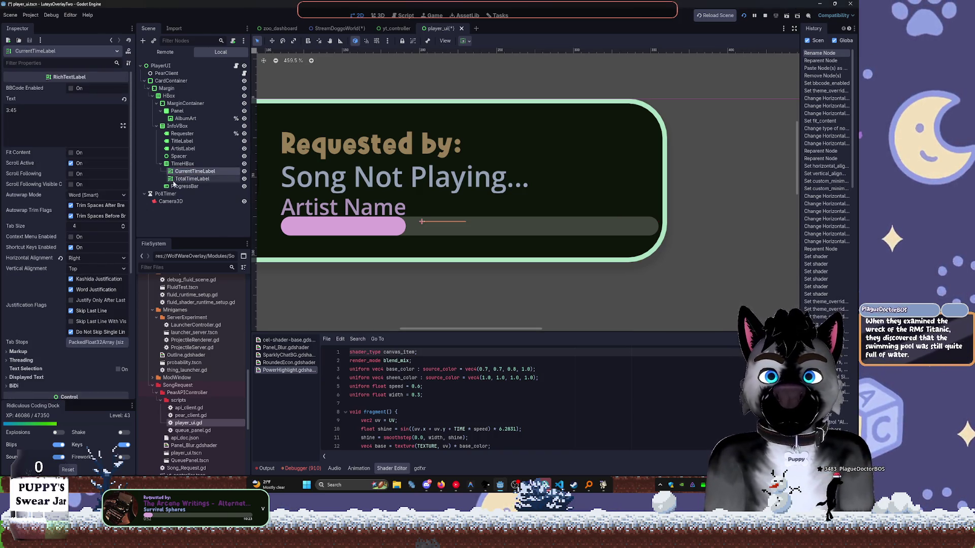
click(76, 155)
click(192, 179)
click(213, 172)
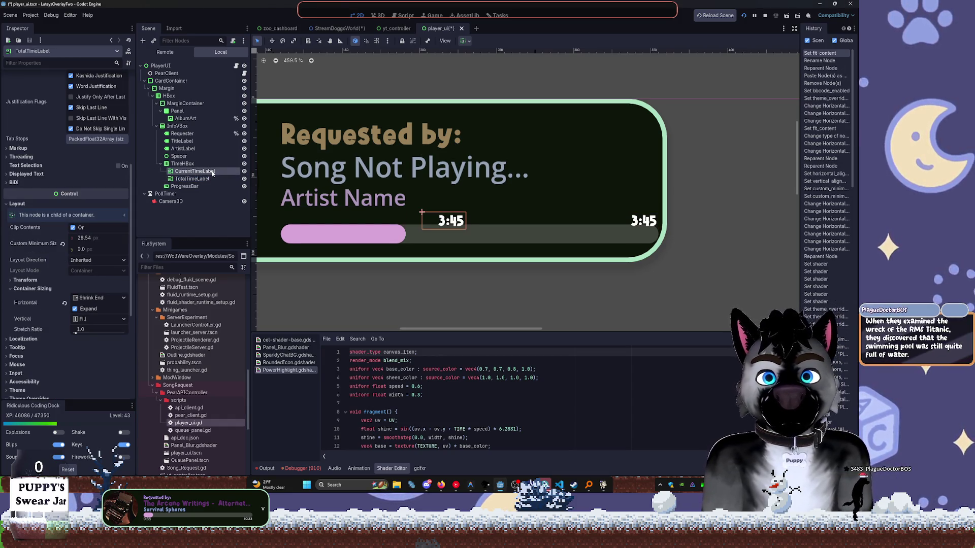
Set CurrentTimeLabel's horizontal alignment to Begin and TotalTimeLabel's to Fill.
click(465, 40)
click(469, 67)
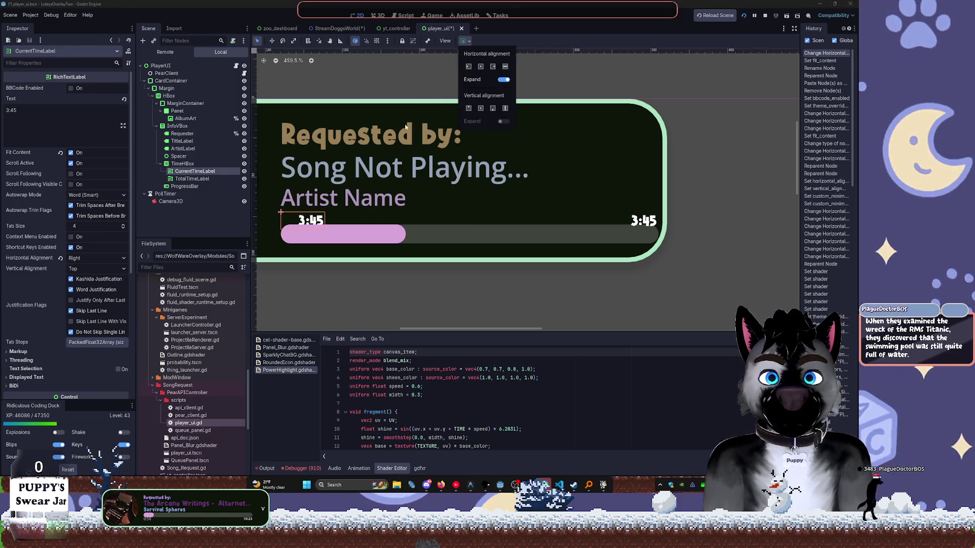
click(216, 177)
click(203, 178)
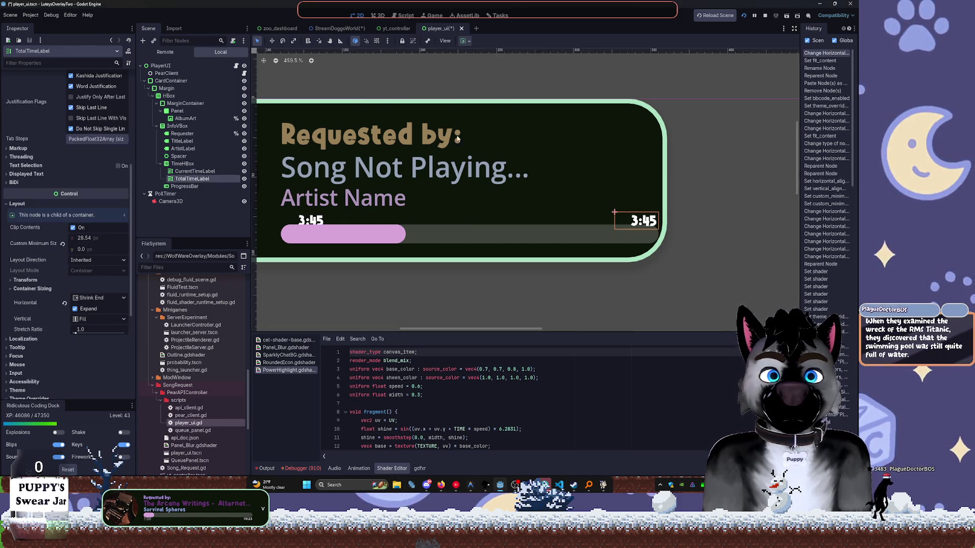
click(464, 41)
click(504, 69)
click(178, 165)
Inspect TimeHBox, ProgressBar and InfoVBox, then begin adding a child node to InfoBox.
click(176, 165)
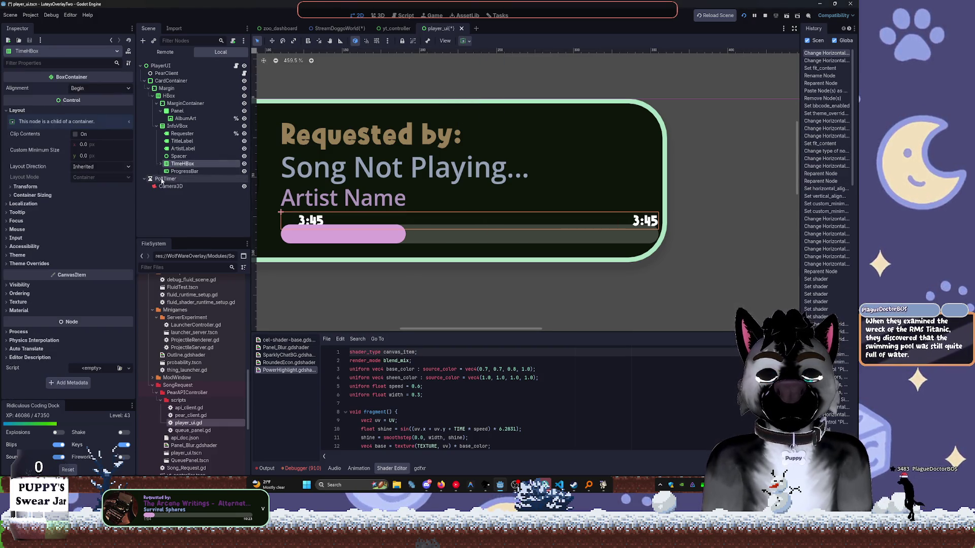
click(172, 172)
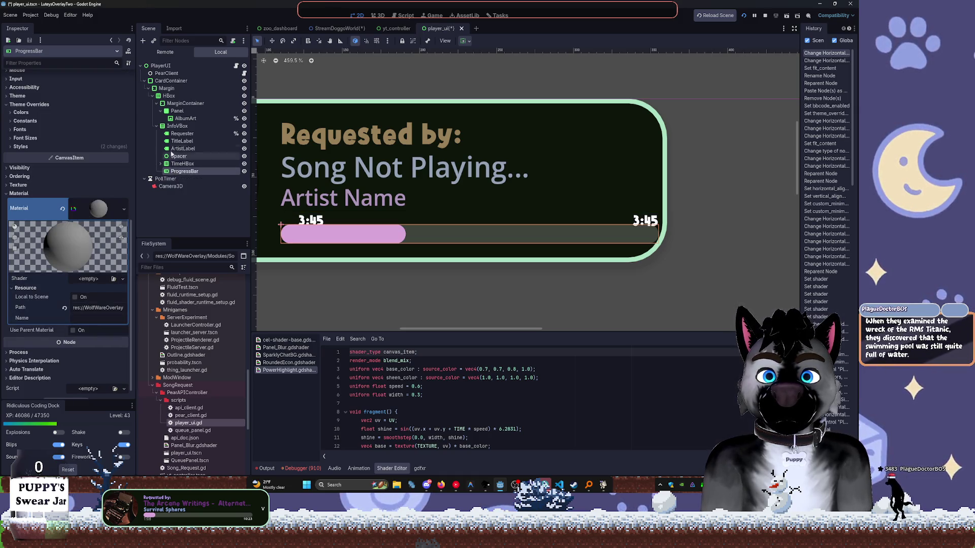
click(163, 127)
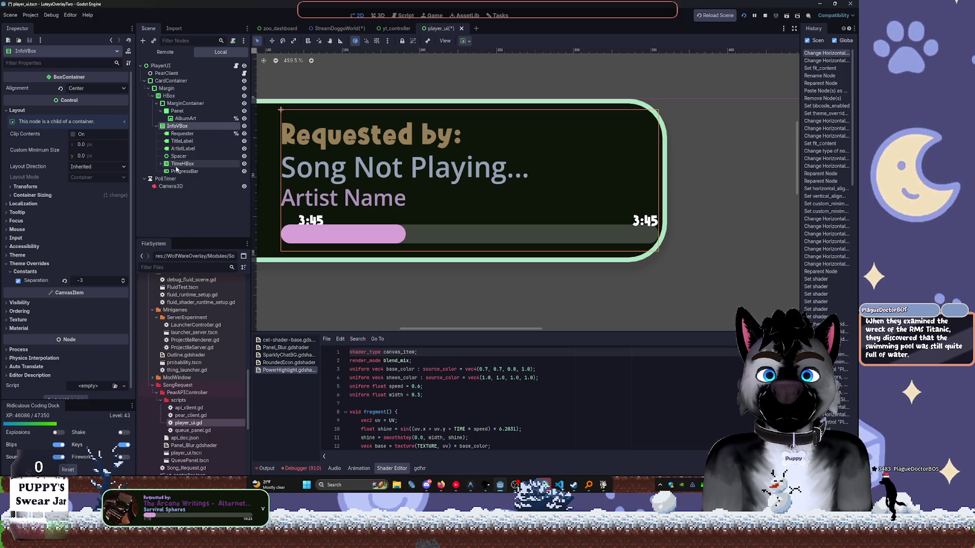
click(161, 163)
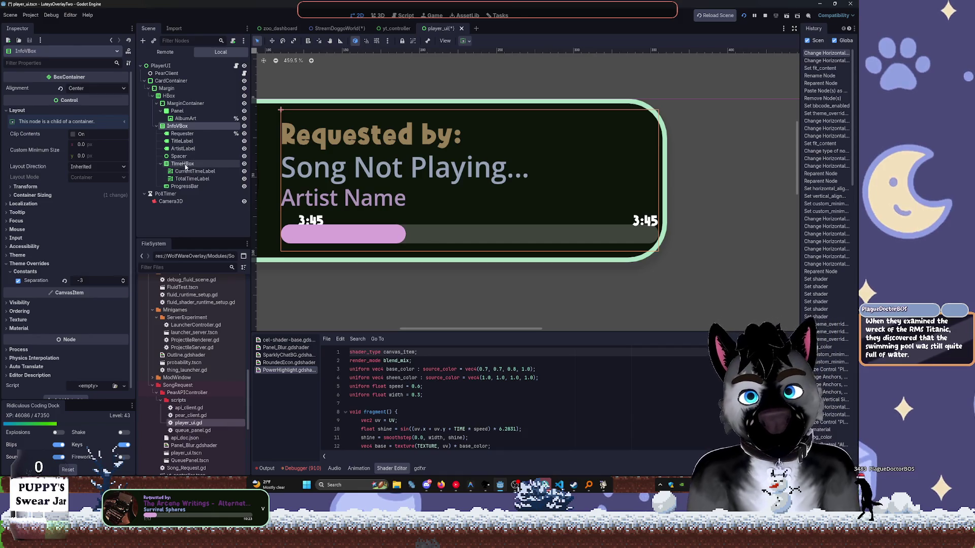
click(184, 165)
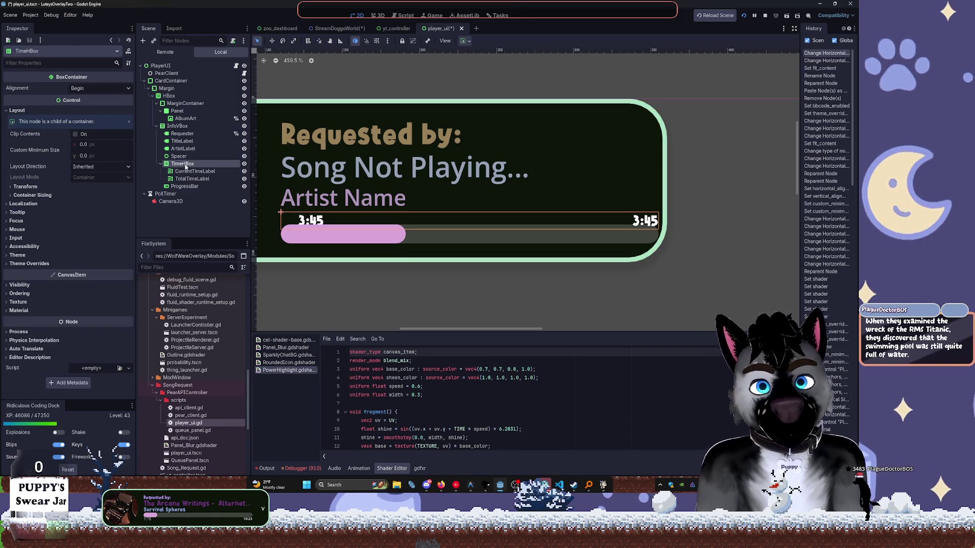
click(160, 164)
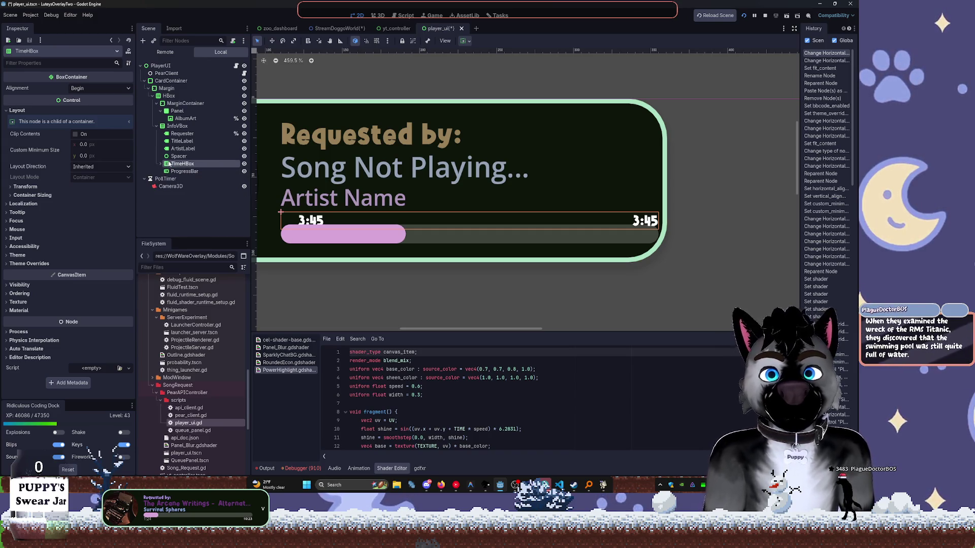
click(174, 127)
key(ctrl+a)
Add a VBoxContainer under InfoBox and move TimeHBox and ProgressBar into it.
text(vb)
click(392, 232)
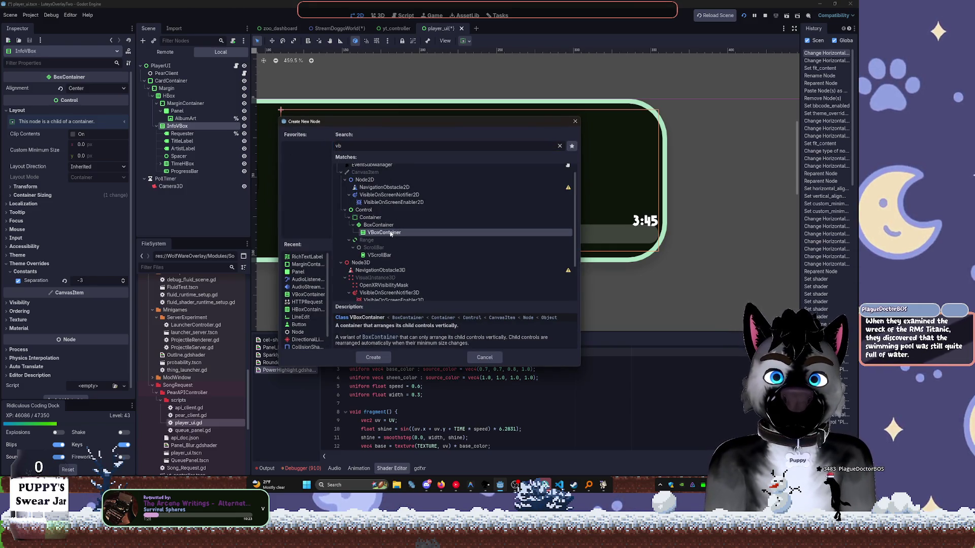
click(373, 358)
click(179, 172)
key(shift+Up)
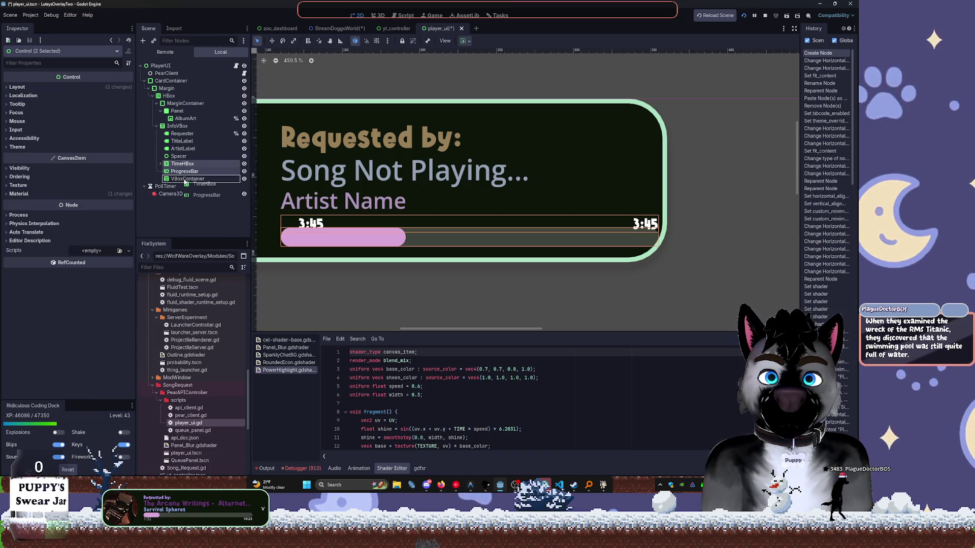
drag(186, 182, 186, 181)
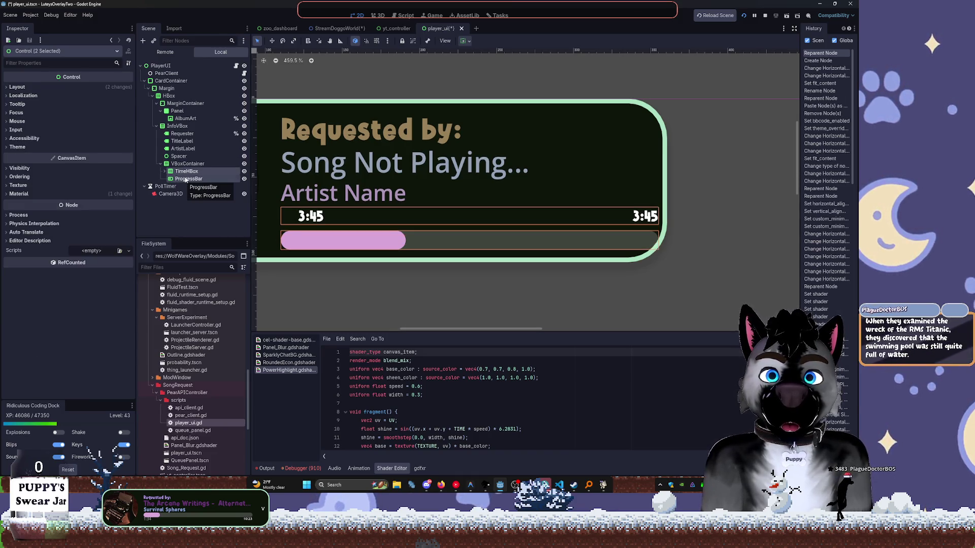
Set the VBoxContainer's Separation constant override to -1, then collapse InfoVBox and MarginContainer.
click(187, 164)
click(29, 179)
click(31, 187)
click(19, 196)
click(128, 198)
click(127, 198)
click(128, 198)
click(127, 197)
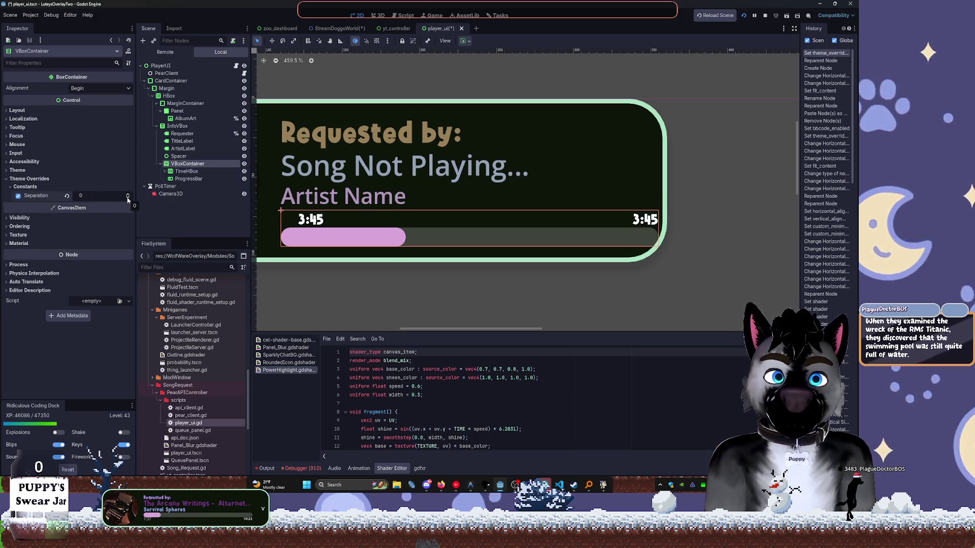
click(128, 198)
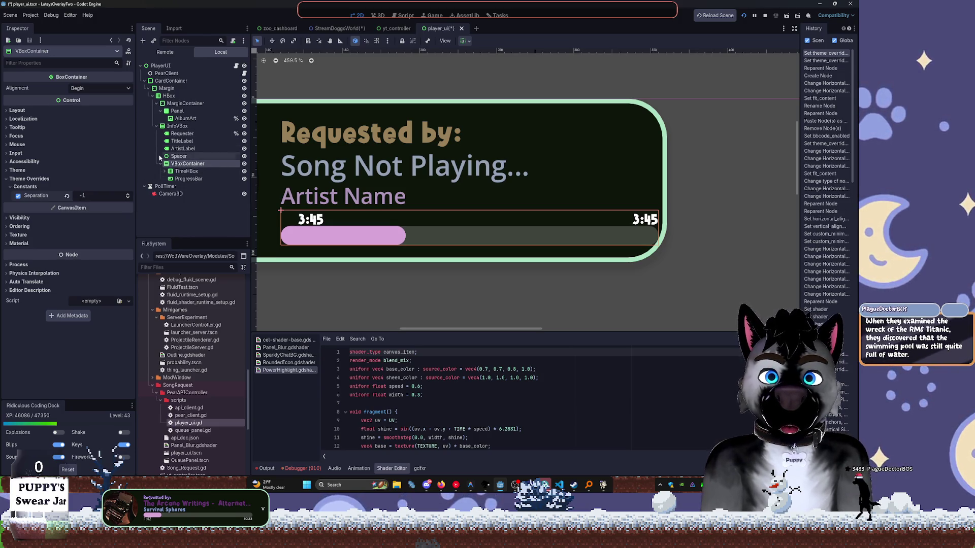
click(159, 127)
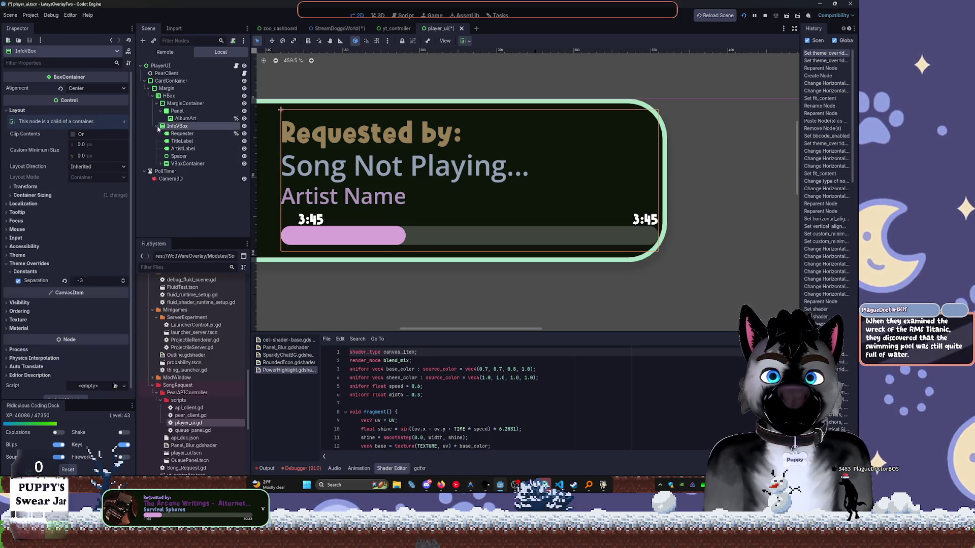
click(157, 126)
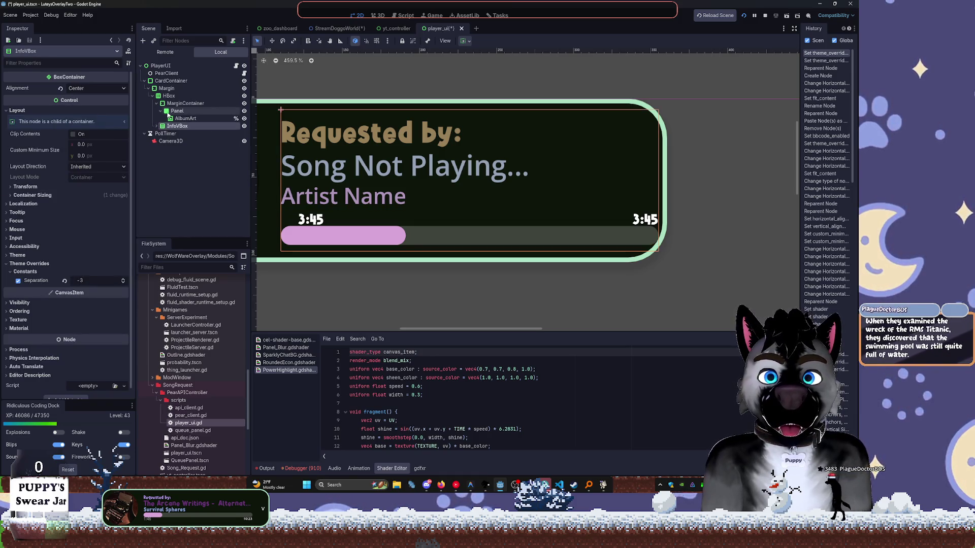
click(167, 104)
click(156, 103)
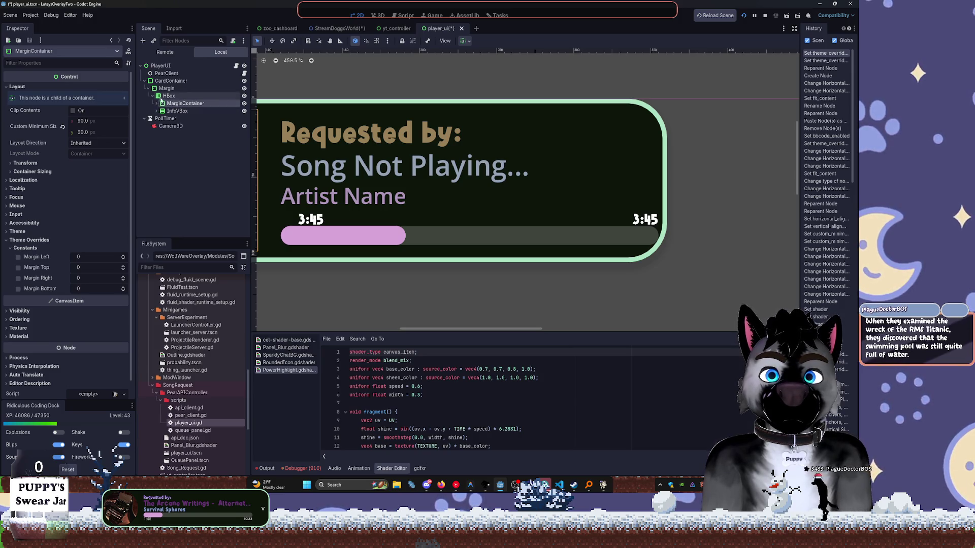
Set the Margin node's margin overrides to left 4, top 5, right 8, bottom 5.
click(166, 88)
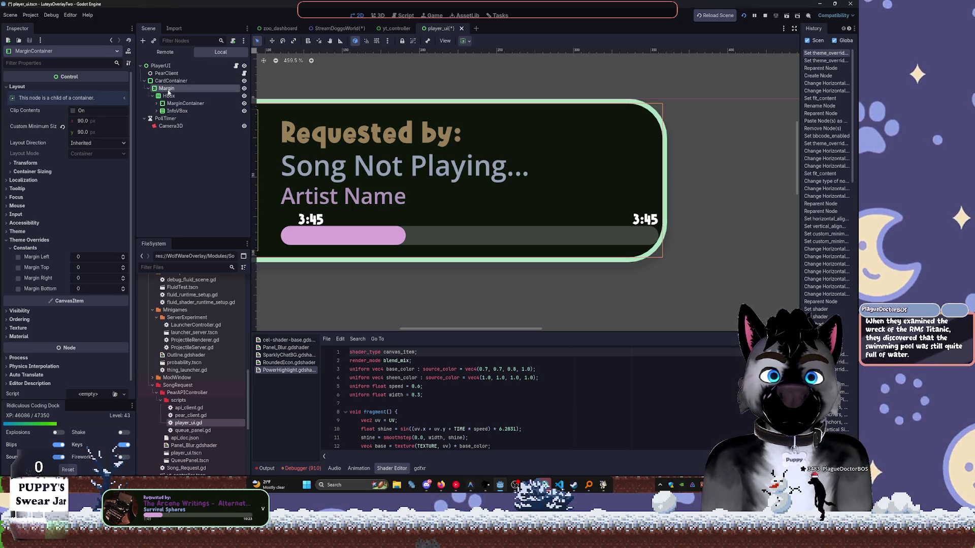
drag(86, 279, 96, 278)
click(82, 277)
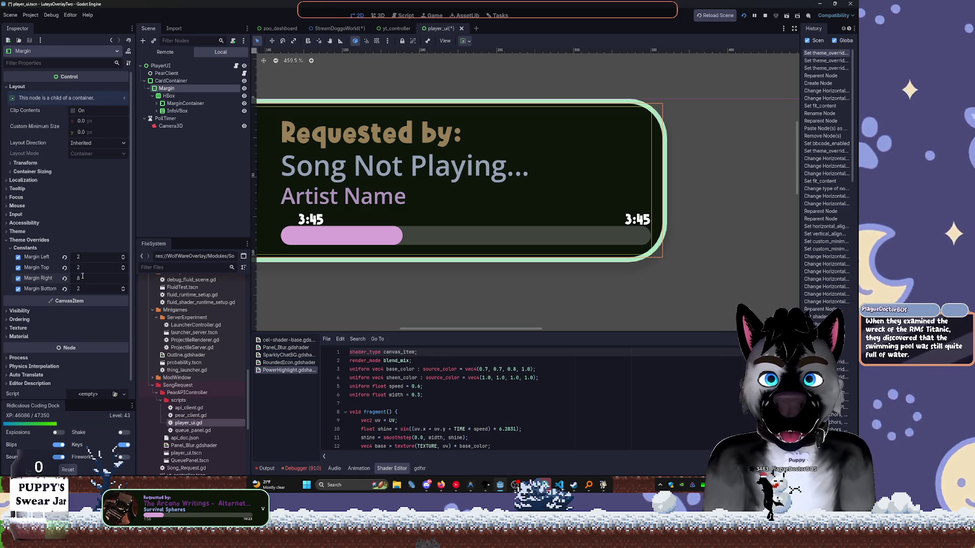
text(8)
key(shift+Tab)
key(shift+Tab)
key(Tab)
scroll(670, 215, left, 5)
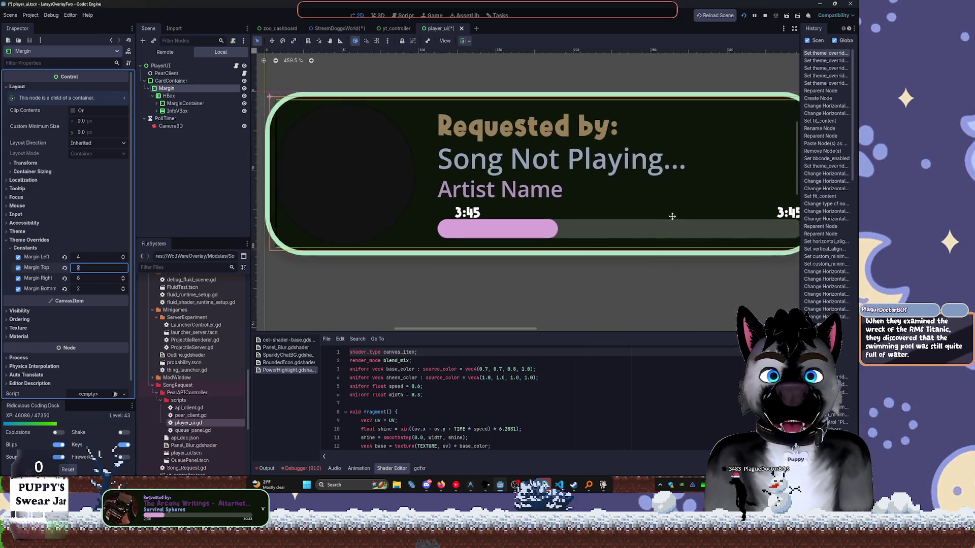
scroll(482, 245, right, 3)
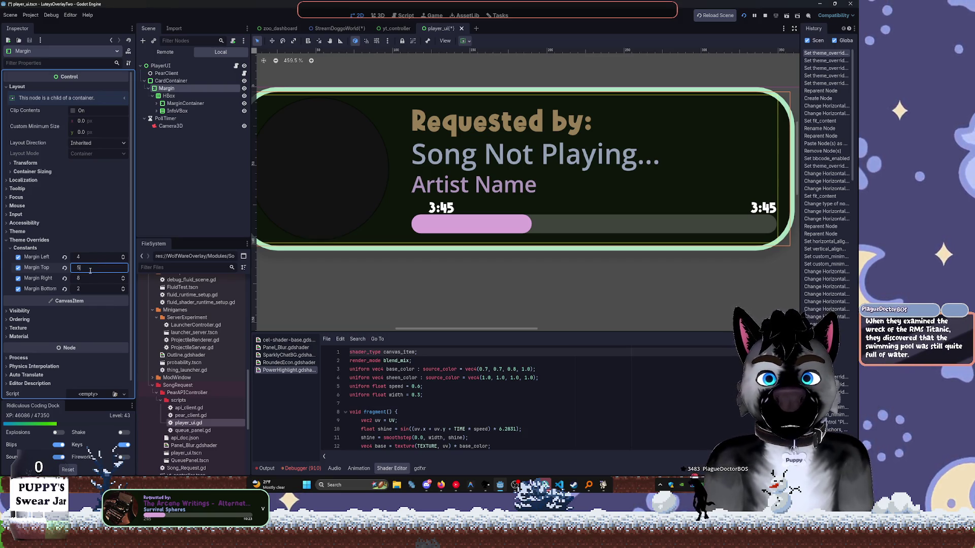
key(Tab)
key(Tab)
key(Return)
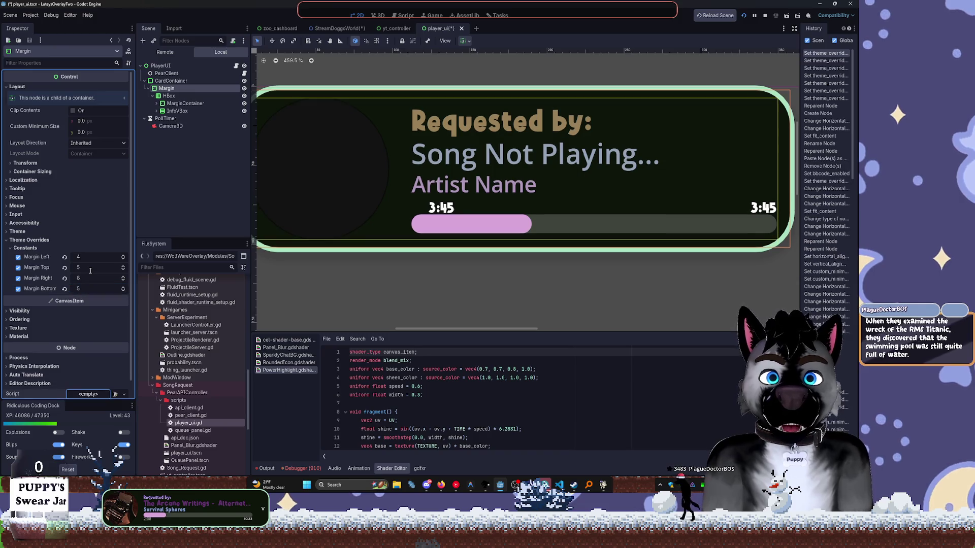
Save the player_ui.tscn scene.
click(504, 294)
scroll(505, 293, down, 2)
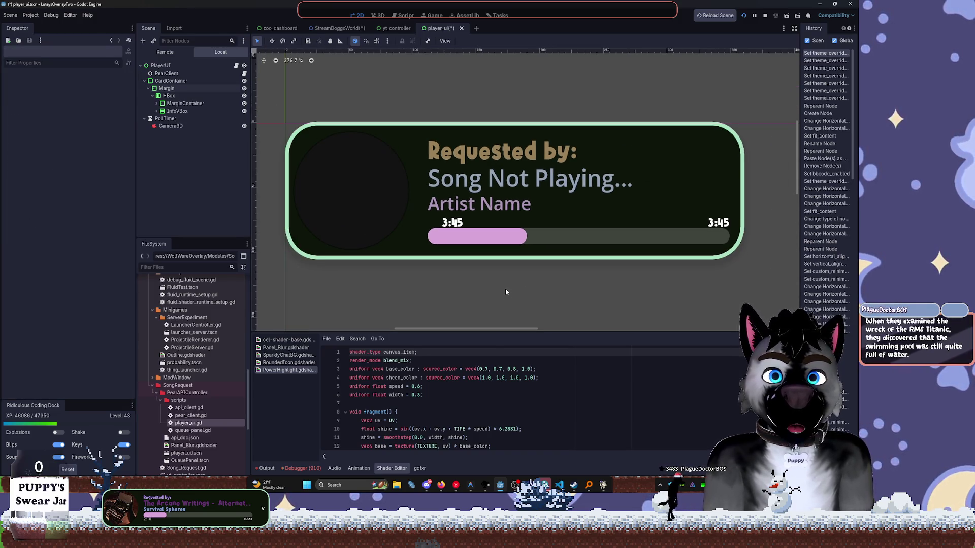
key(ctrl+s)
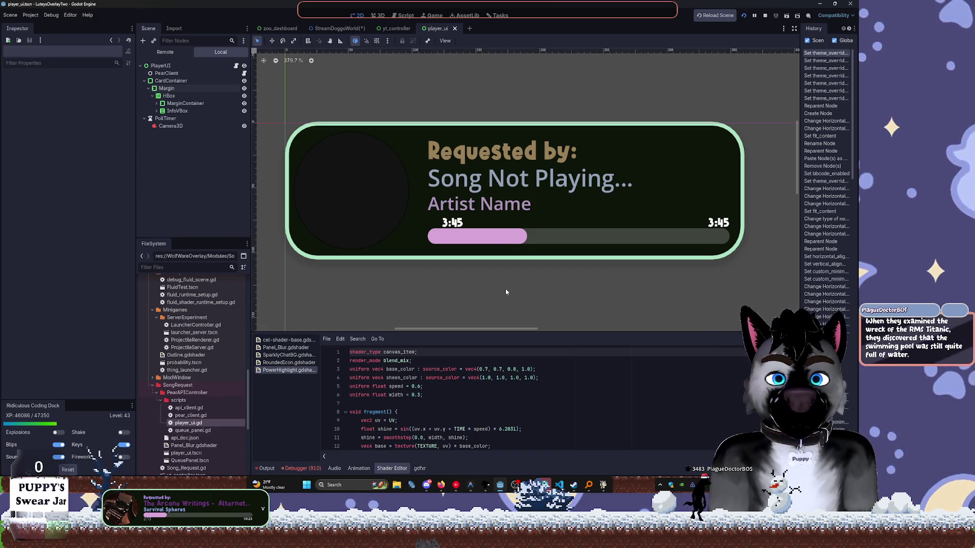
Change the CardContainer StyleBox background colour to near-black 0f0f0f.
click(171, 81)
click(97, 98)
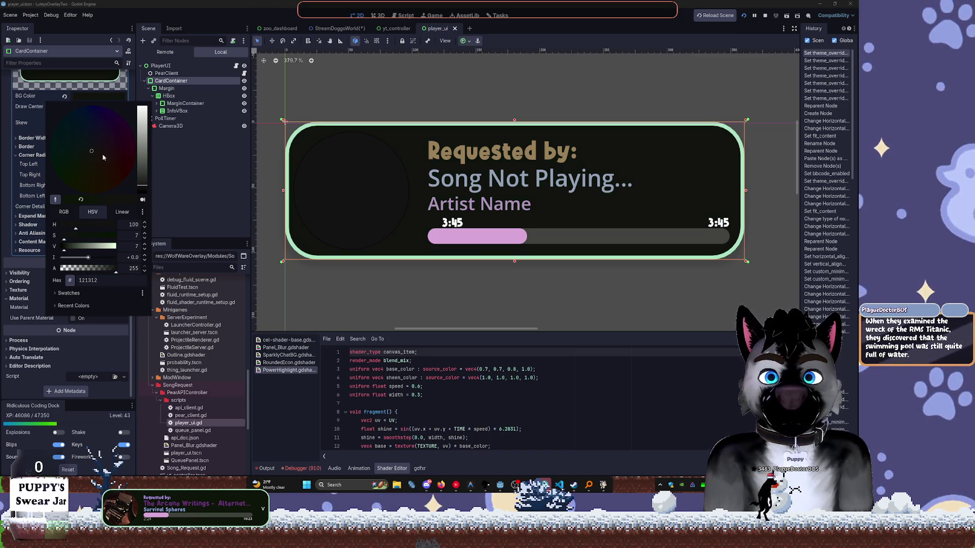
drag(142, 167, 149, 100)
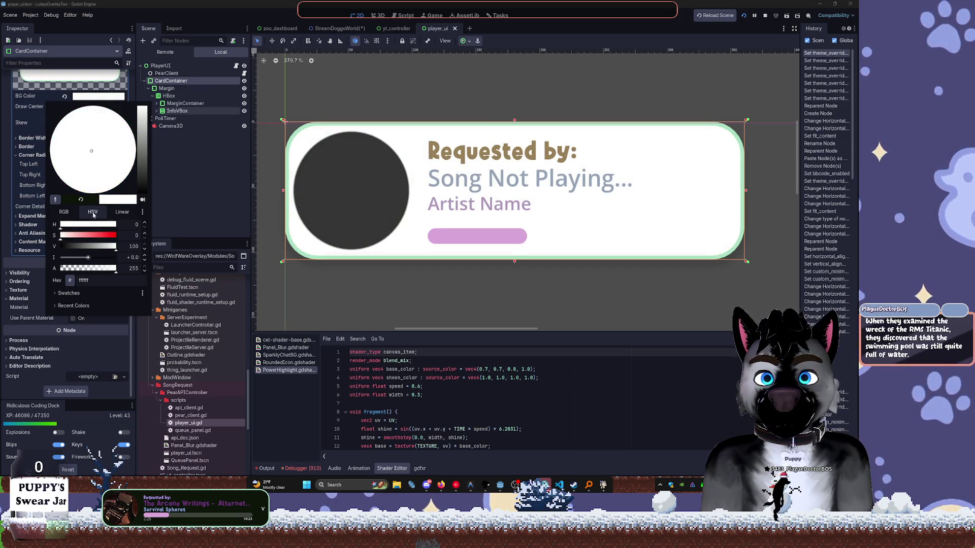
drag(115, 246, 59, 249)
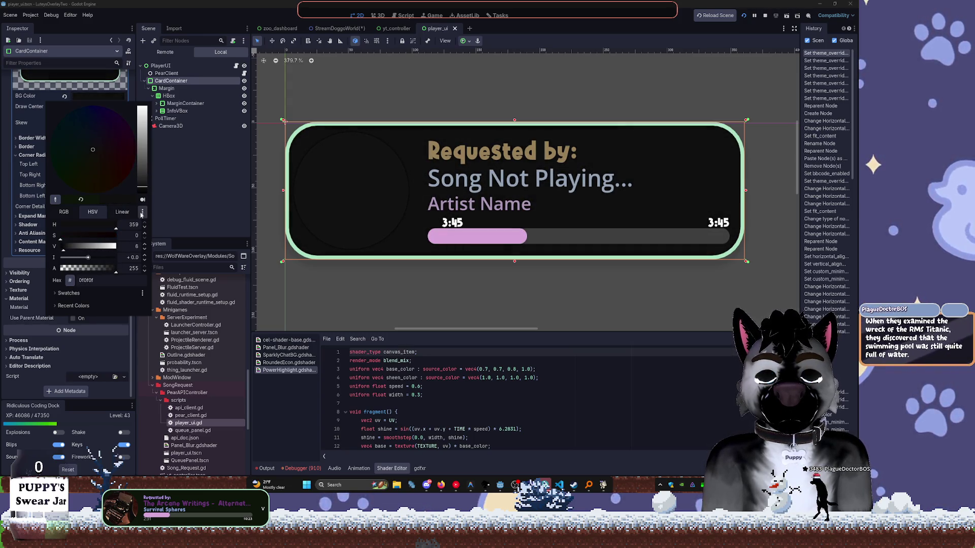
click(181, 169)
Save player_ui.tscn with the darker card background.
click(173, 96)
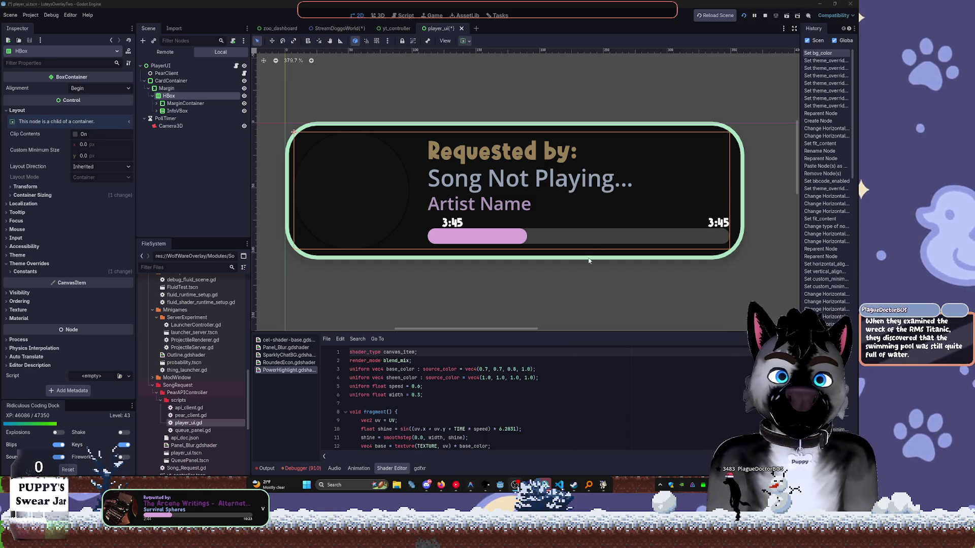
click(588, 284)
key(ctrl+s)
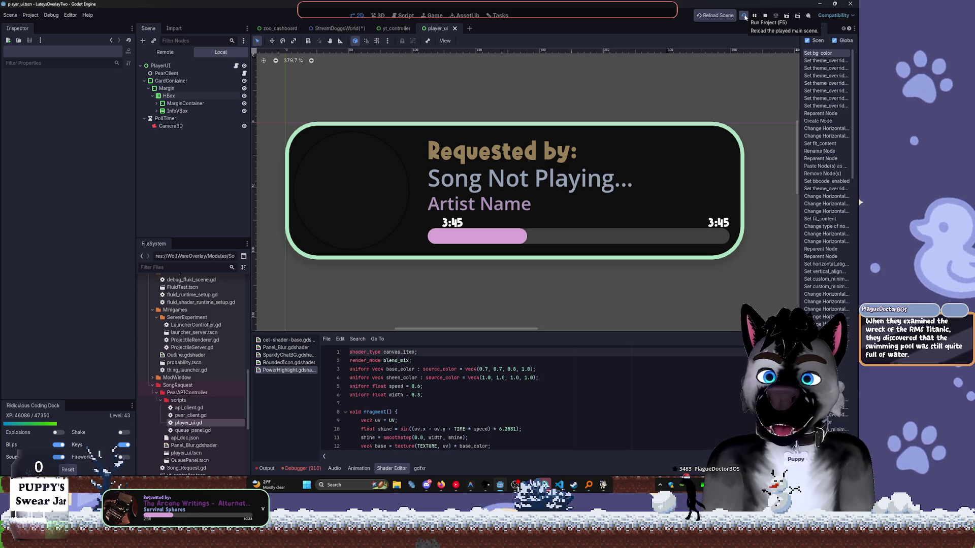
Run the project and scroll player_ui.gd up to the progress_bar variable on line 7.
click(744, 17)
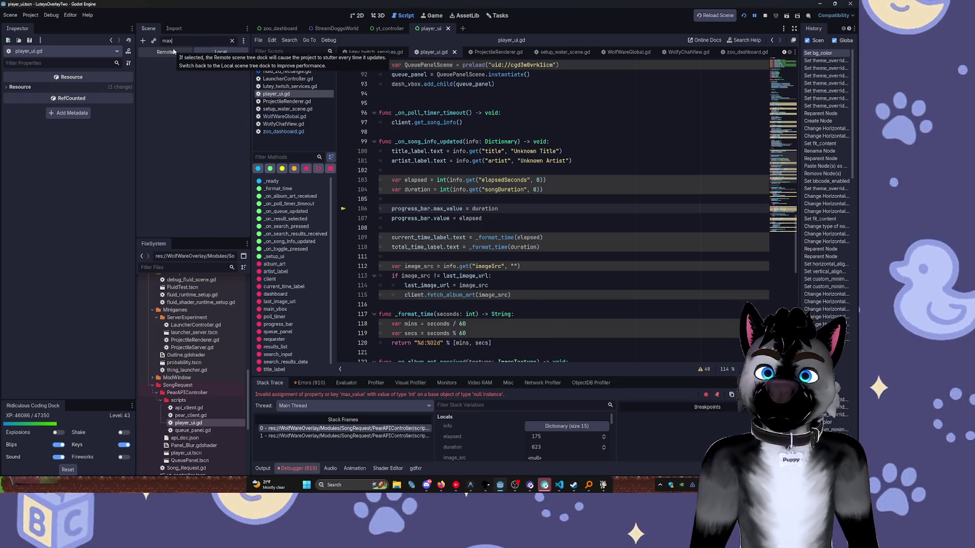
text(max)
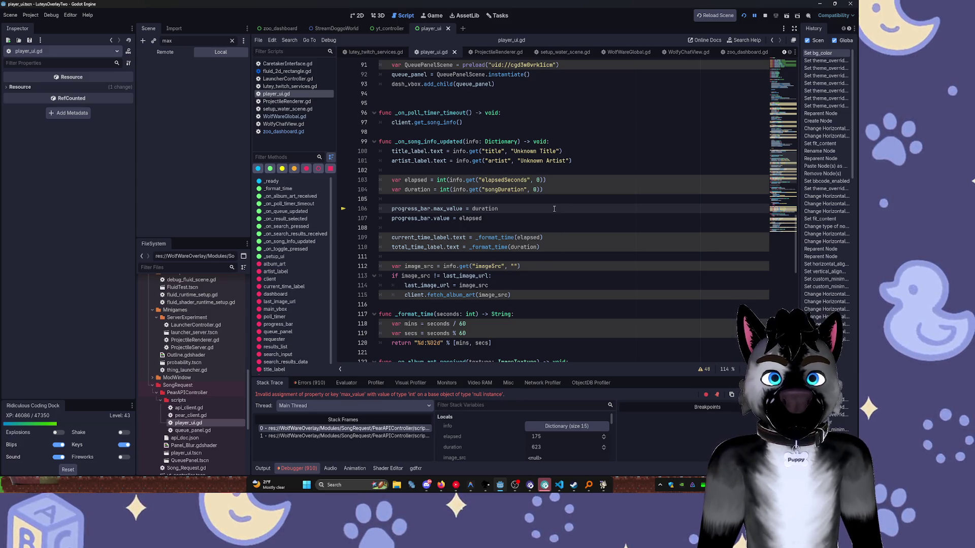
scroll(561, 213, up, 8)
scroll(566, 197, up, 7)
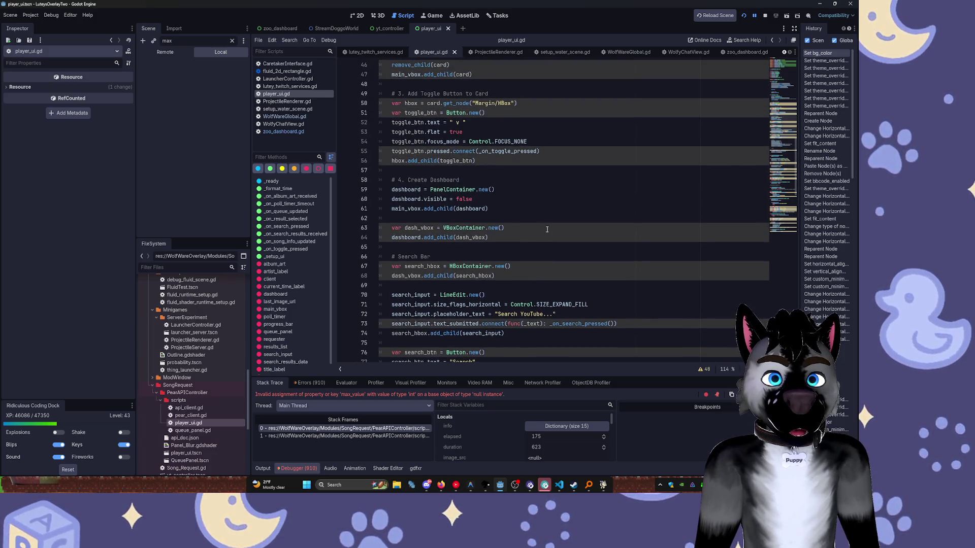
scroll(555, 236, up, 7)
drag(782, 105, 783, 78)
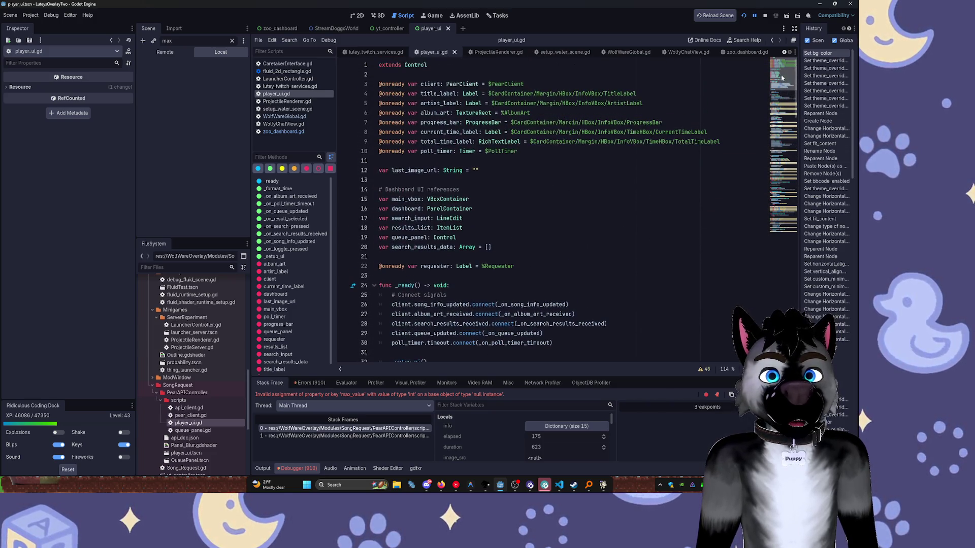
double_click(439, 122)
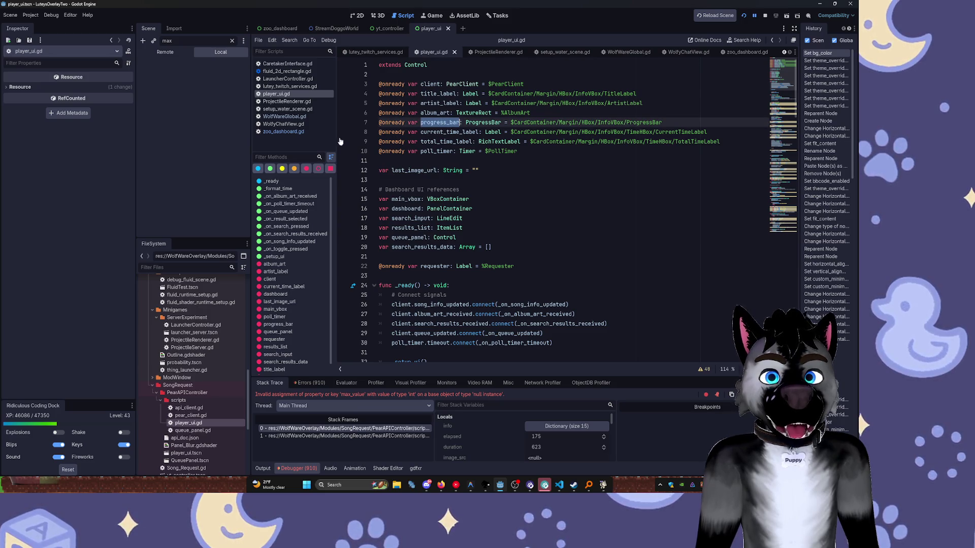
Filter the Scene dock for 'prog' and bring up the ProgressBar node's actions.
click(232, 41)
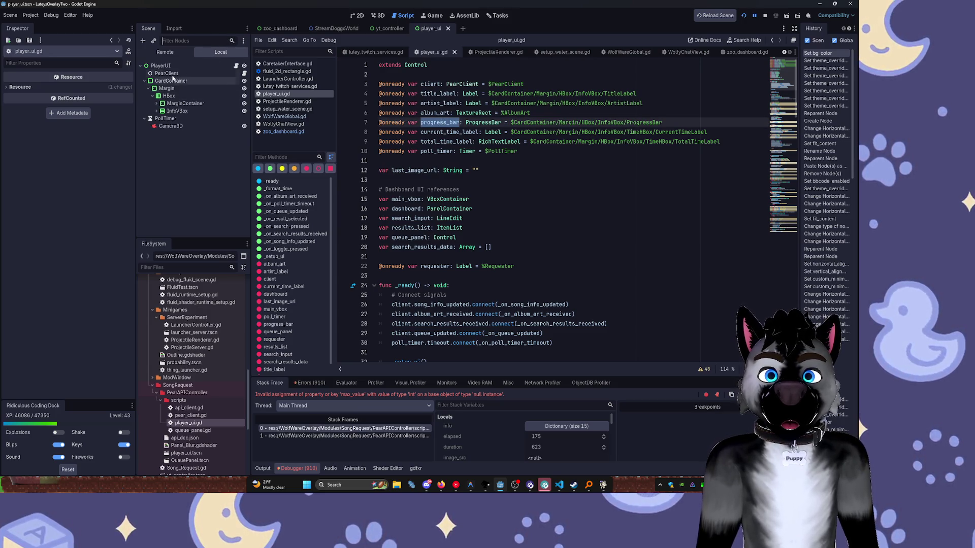
click(157, 103)
click(157, 125)
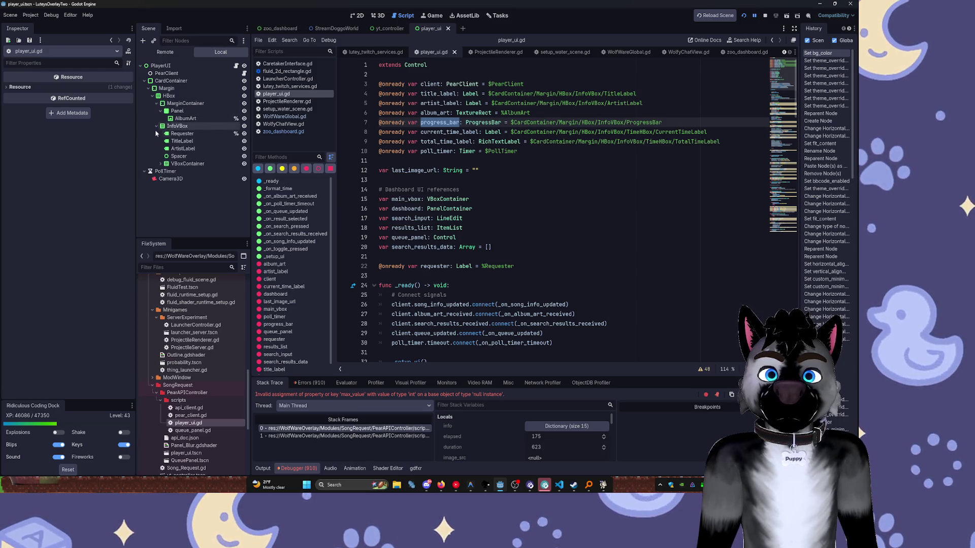
text(p)
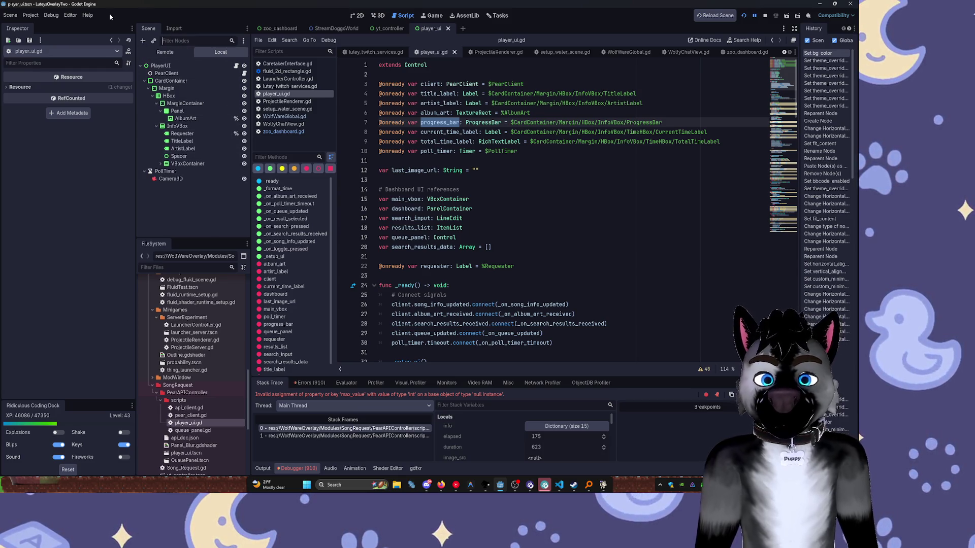
text(rog)
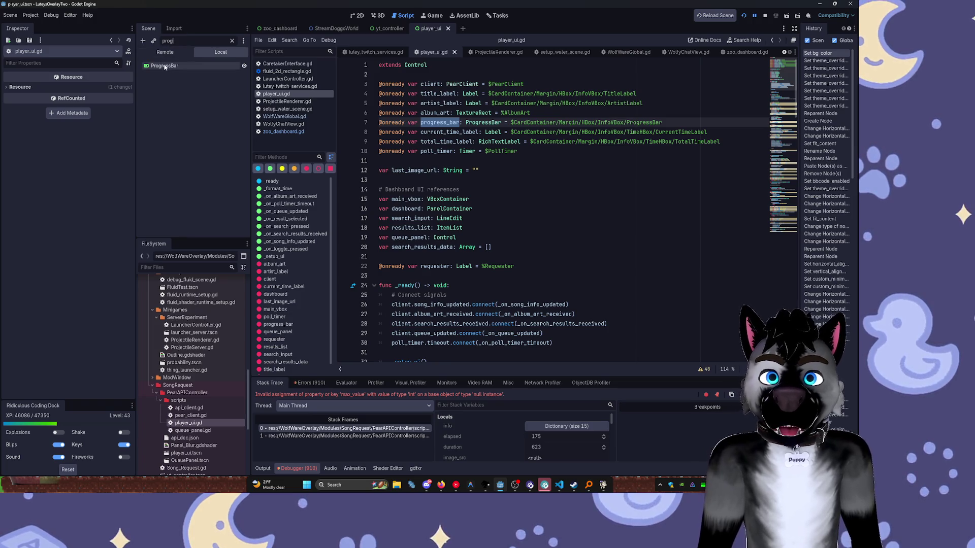
click(172, 67)
right_click(171, 68)
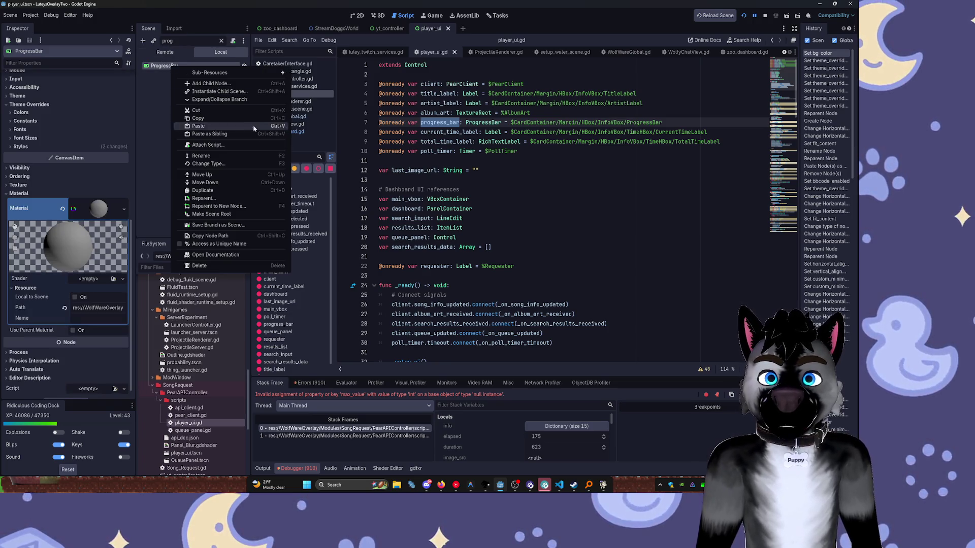
Make ProgressBar accessible by unique name and filter the Scene dock for it again.
click(232, 248)
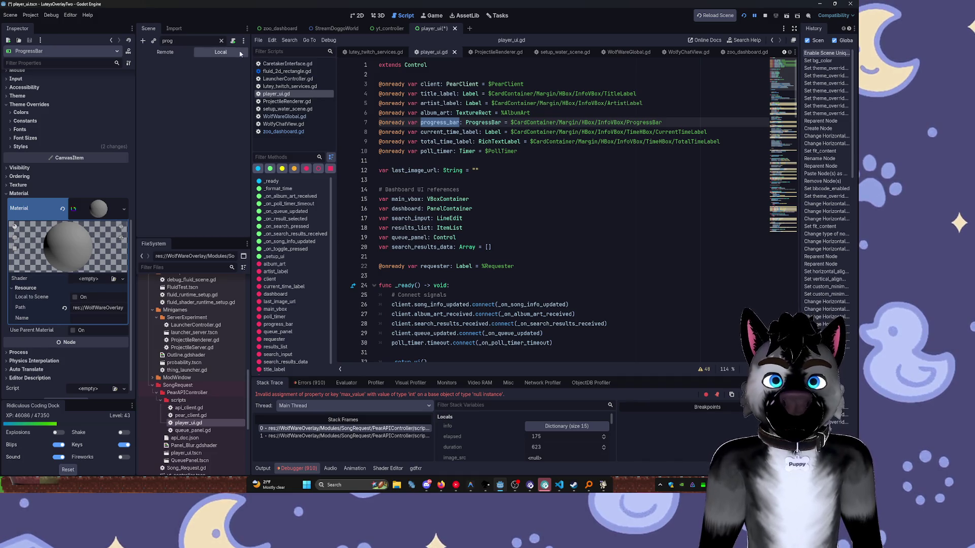
click(220, 40)
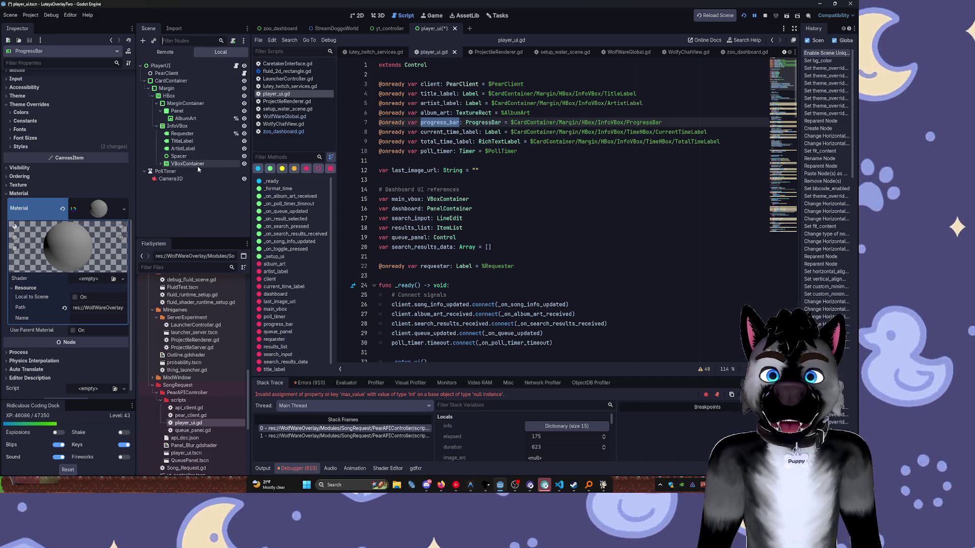
text(pri)
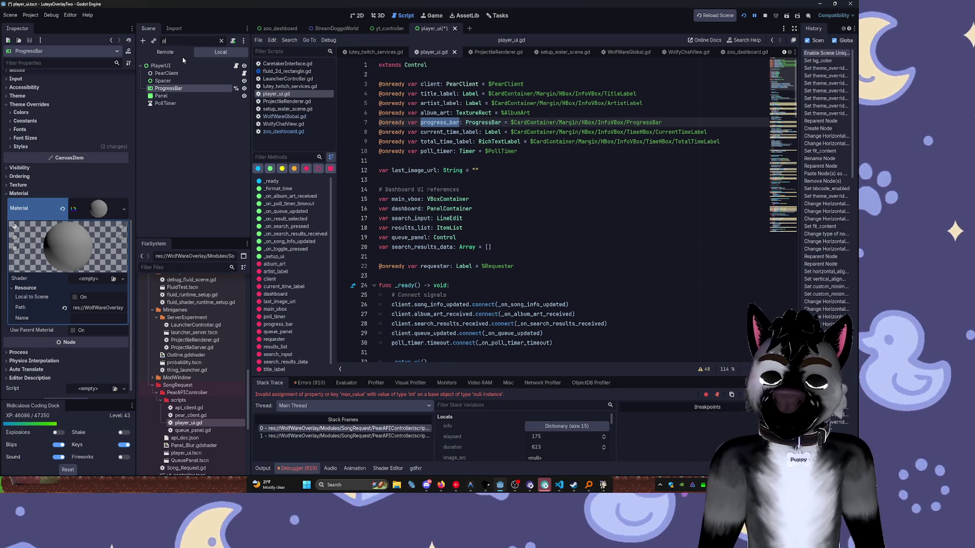
key(BackSpace)
text(o)
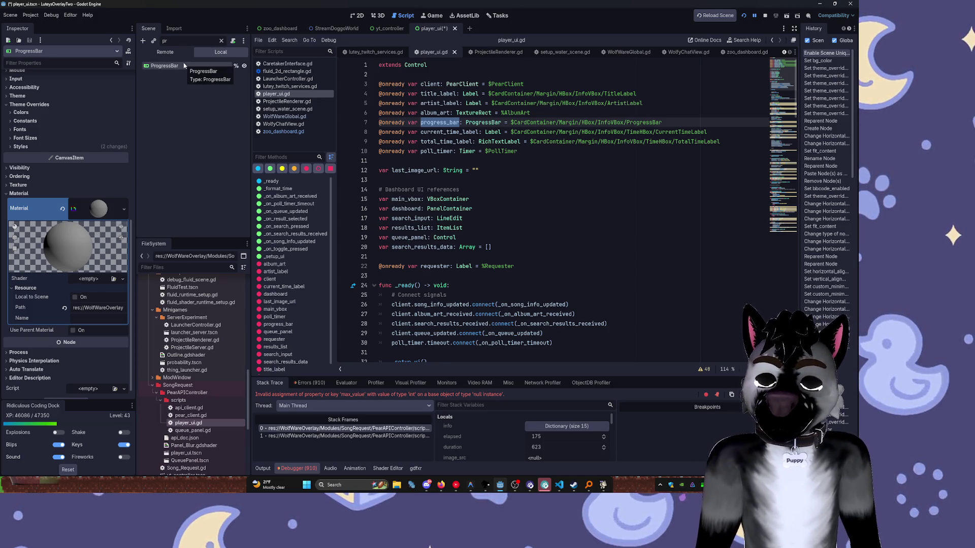
text(gr)
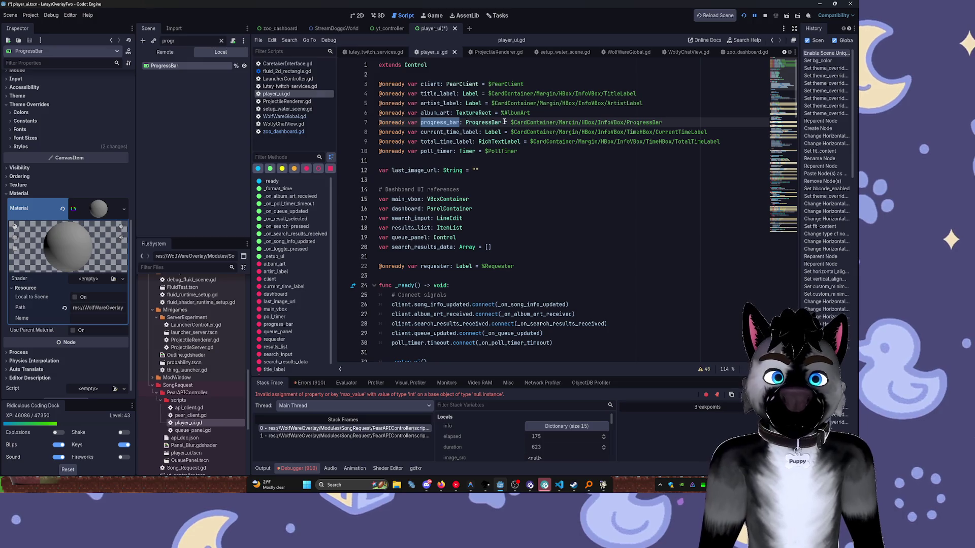
Replace line 7's $ path with %ProgressBar, save, and rerun the game.
drag(514, 123, 662, 122)
key(BackSpace)
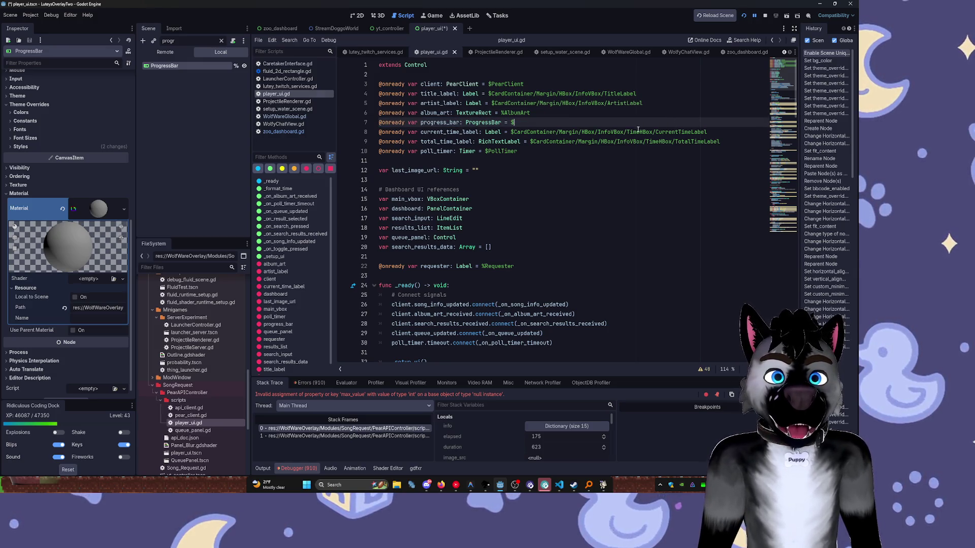
mouse_move(168, 66)
mouse_down()
mouse_move(355, 119)
mouse_move(513, 122)
mouse_up()
key(BackSpace)
key(ctrl+s)
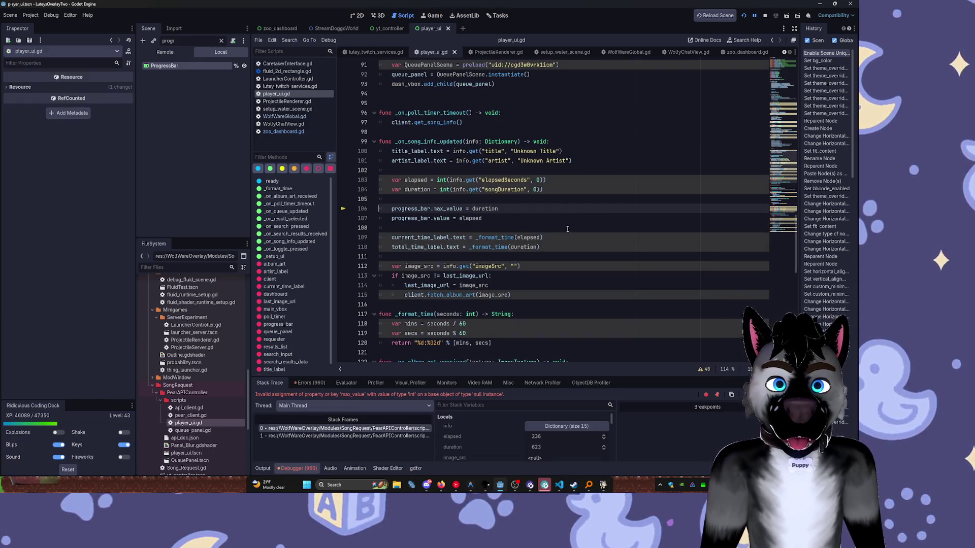
click(554, 249)
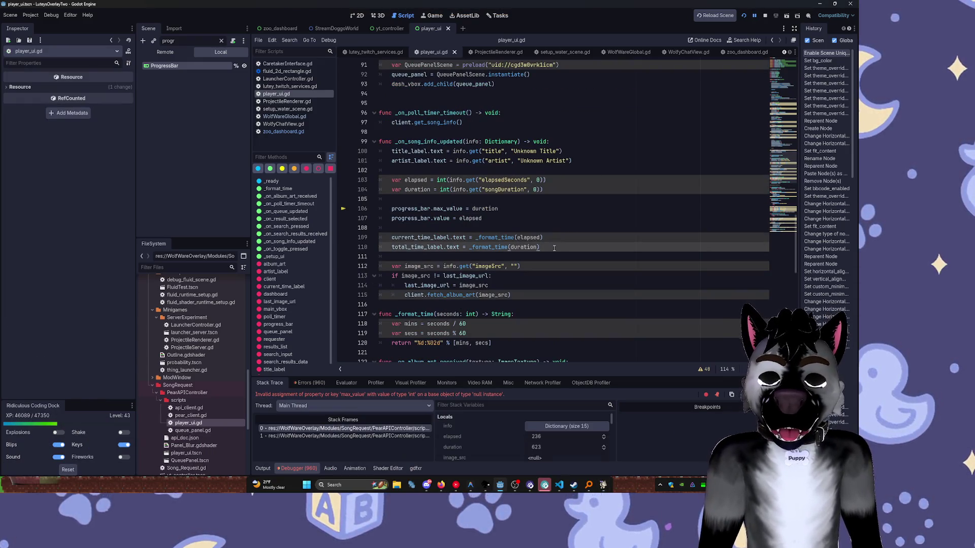
click(744, 15)
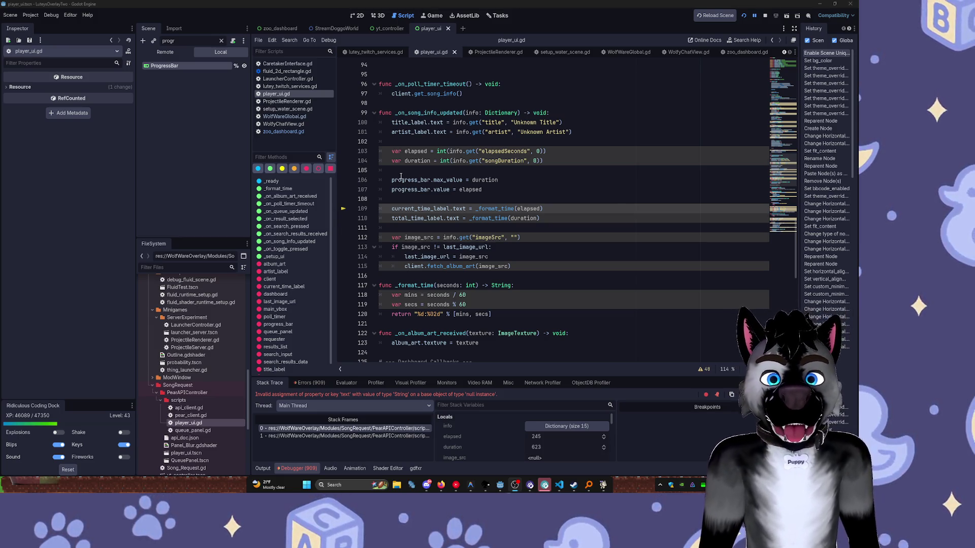
Make CurrentTimeLabel a unique-name node and point line 8 at %CurrentTimeLabel.
mouse_move(401, 177)
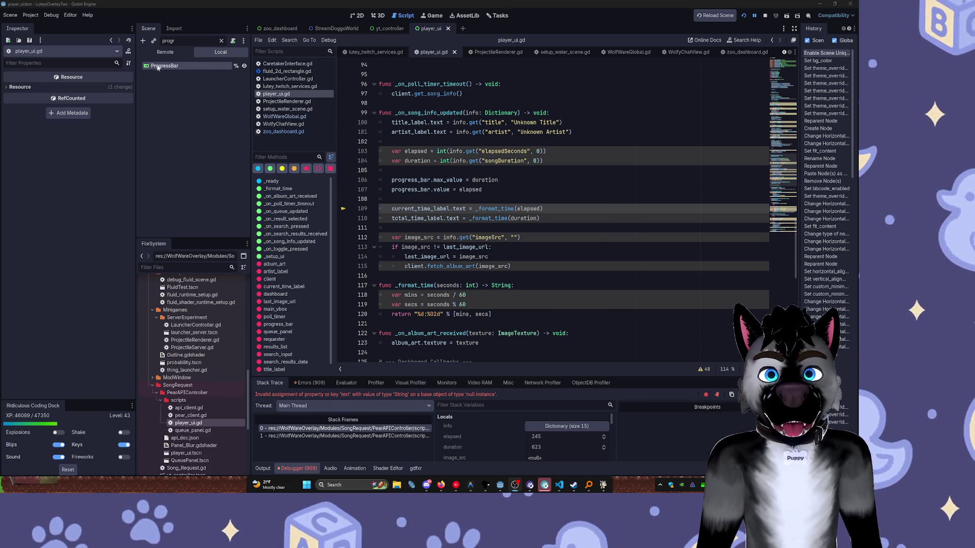
key(ctrl+a)
text(curren)
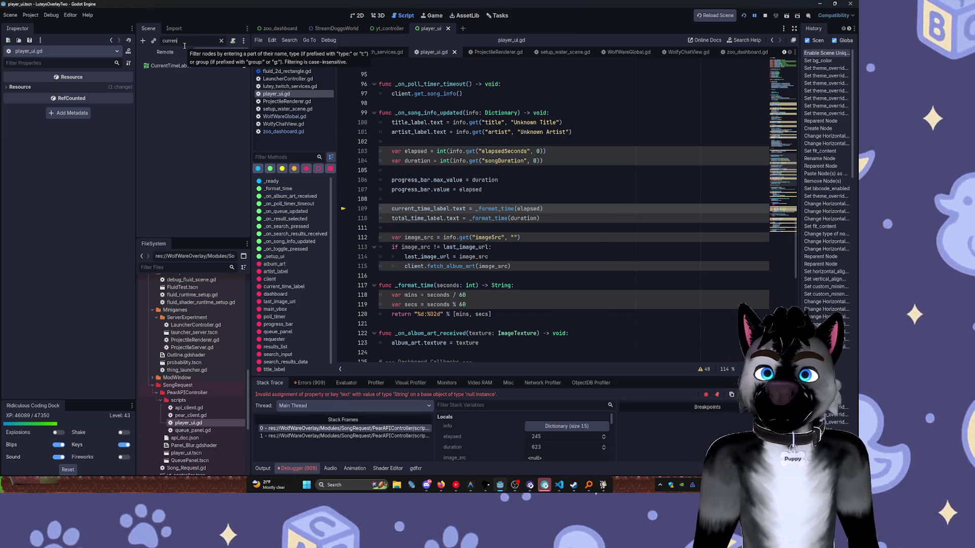
right_click(233, 67)
click(278, 245)
scroll(542, 110, up, 10)
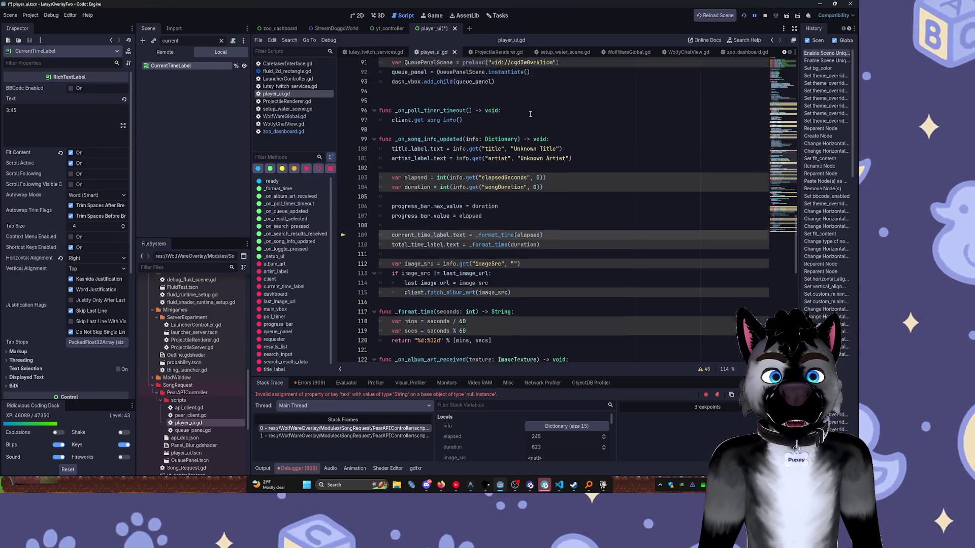
scroll(541, 109, up, 15)
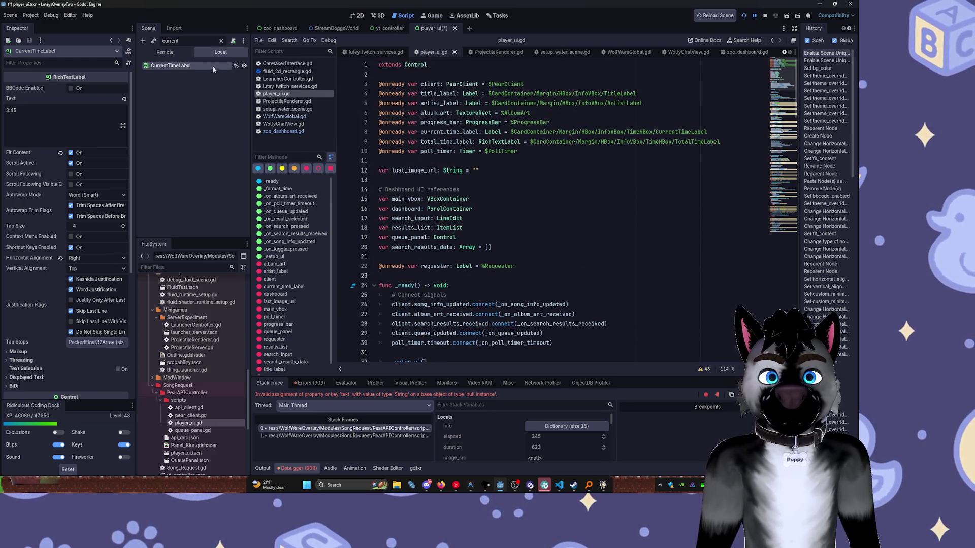
key(F2)
key(Escape)
mouse_move(511, 132)
mouse_down()
mouse_move(691, 133)
mouse_move(657, 133)
mouse_up()
text(%)
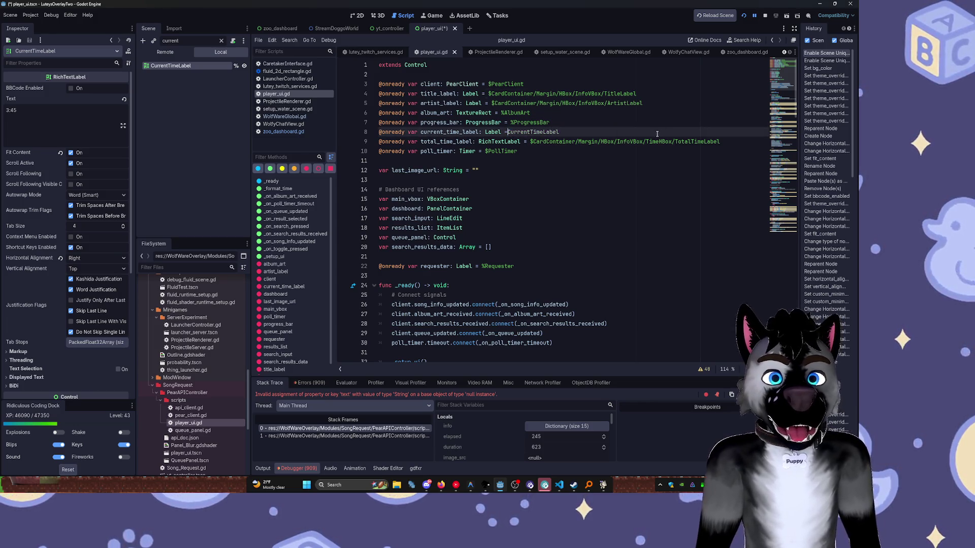
click(620, 209)
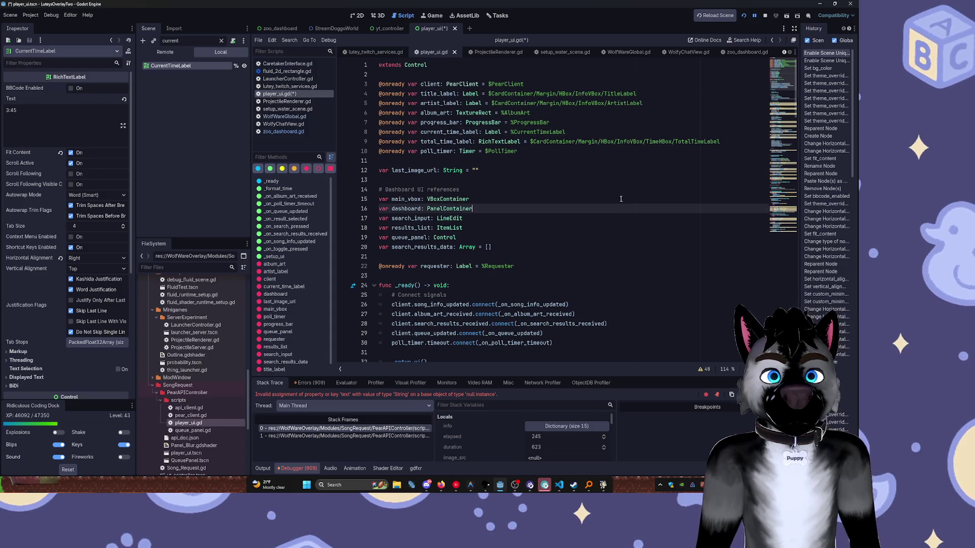
Replace line 9's node path with %TotalTimeLabel and save the script.
click(170, 41)
text(label)
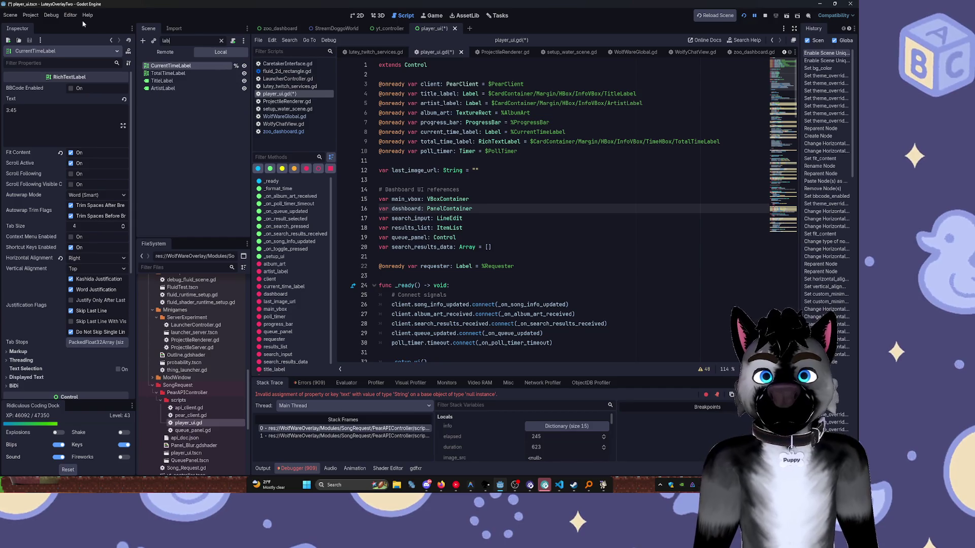
click(171, 74)
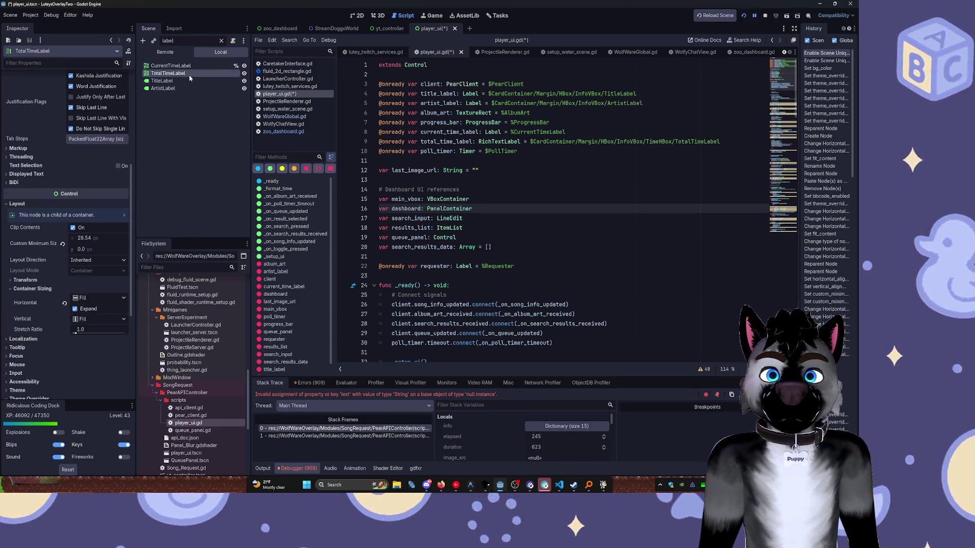
right_click(193, 75)
click(239, 246)
drag(531, 142, 721, 143)
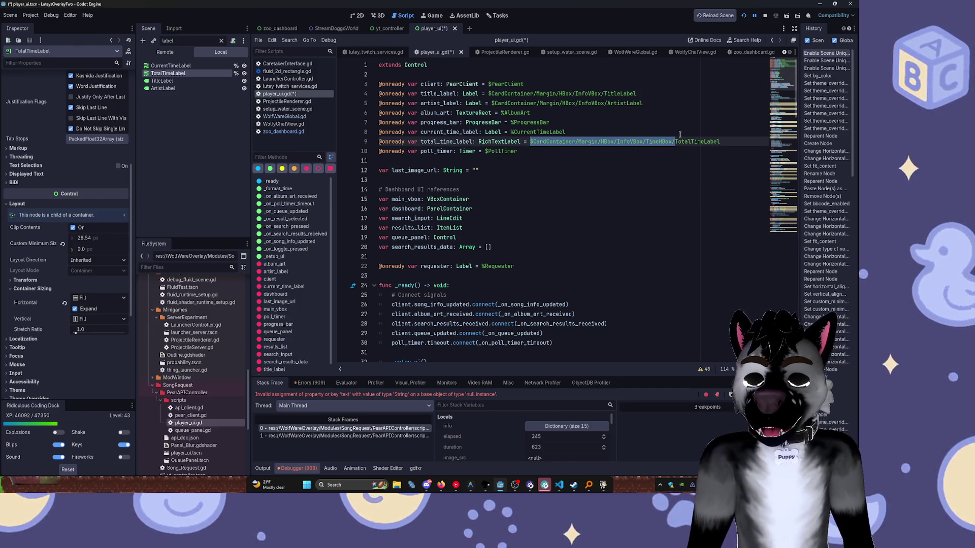
key(ctrl+v)
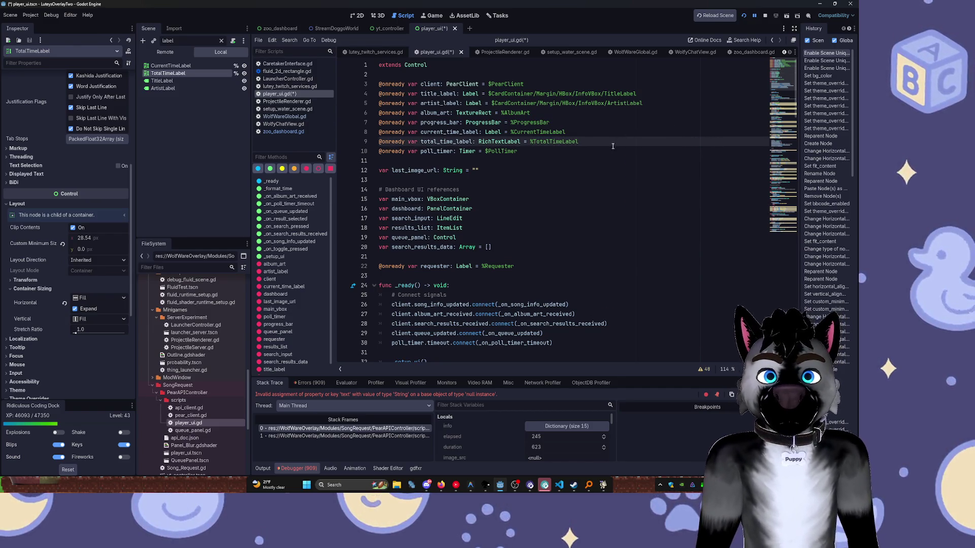
click(559, 190)
key(ctrl+s)
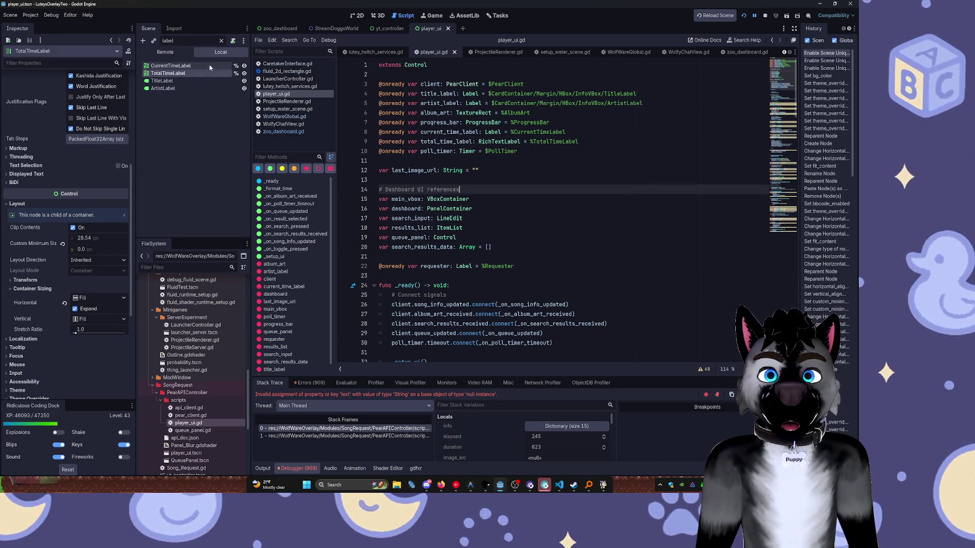
Make TitleLabel and ArtistLabel accessible by unique name.
click(200, 81)
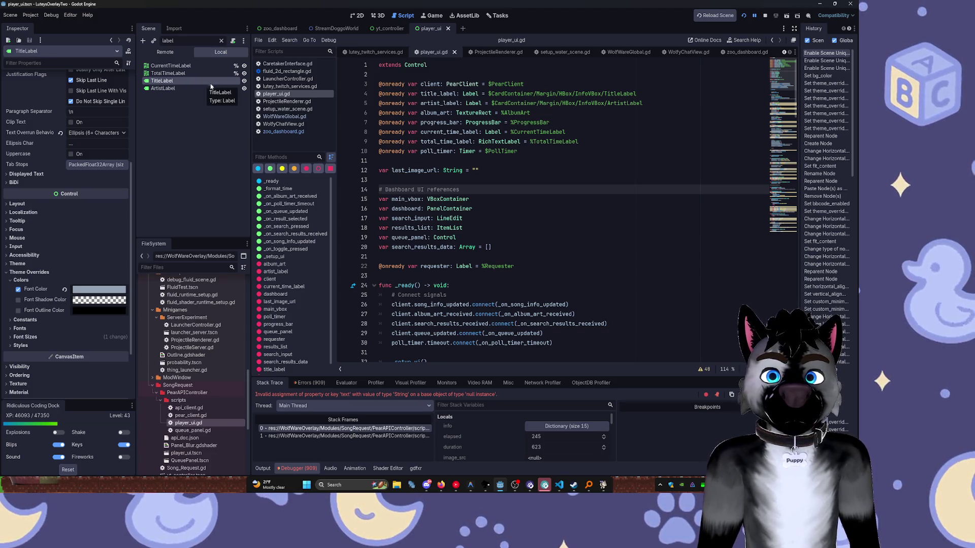
ctrl+click(199, 88)
right_click(199, 93)
click(247, 177)
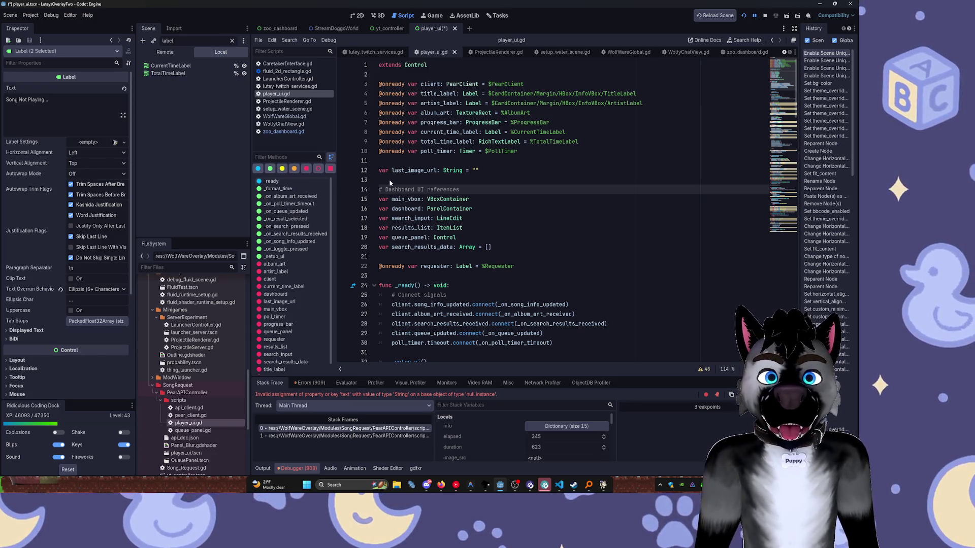
click(605, 112)
Point lines 4 and 5 at %TitleLabel and %ArtistLabel and save the script.
drag(489, 94, 610, 93)
text(%T)
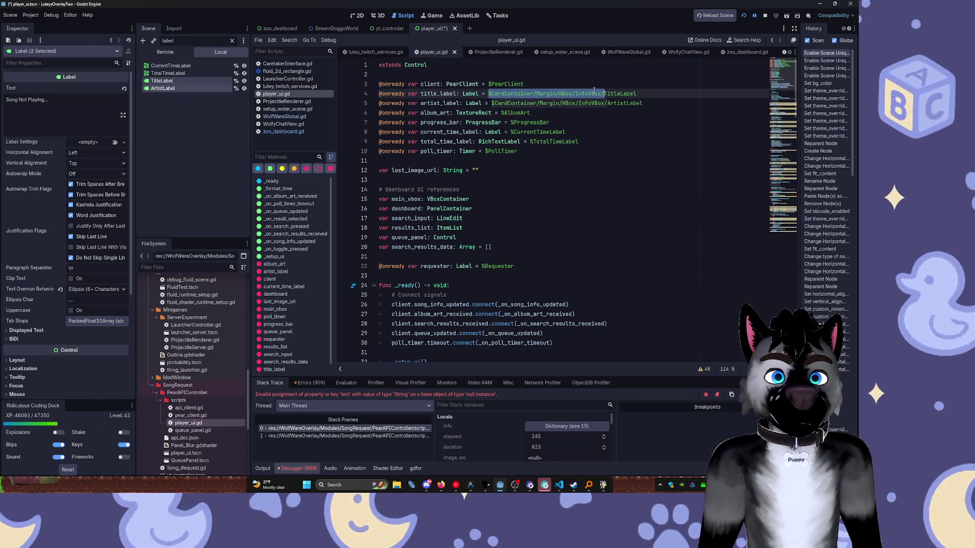
drag(492, 103, 644, 103)
text(ArtistLabel)
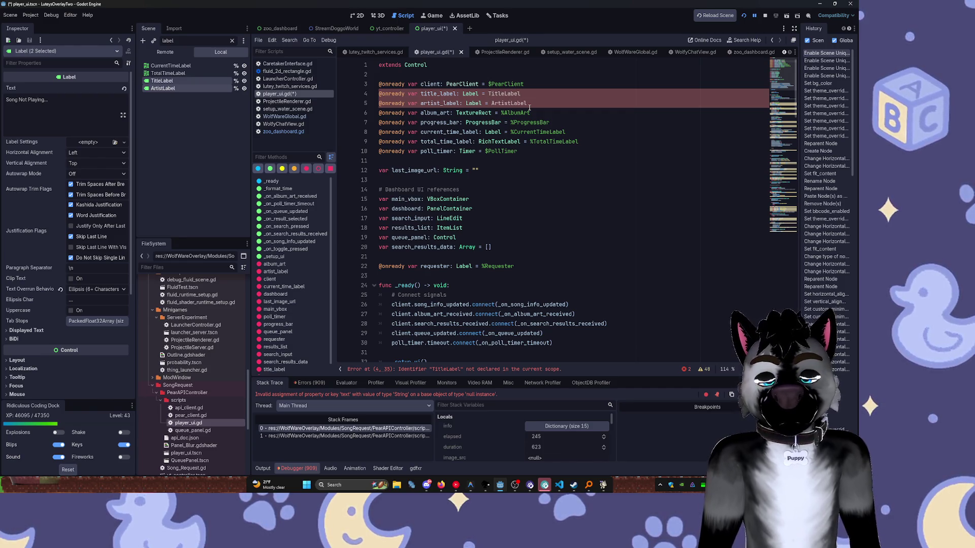
key(ctrl+Left)
text(%)
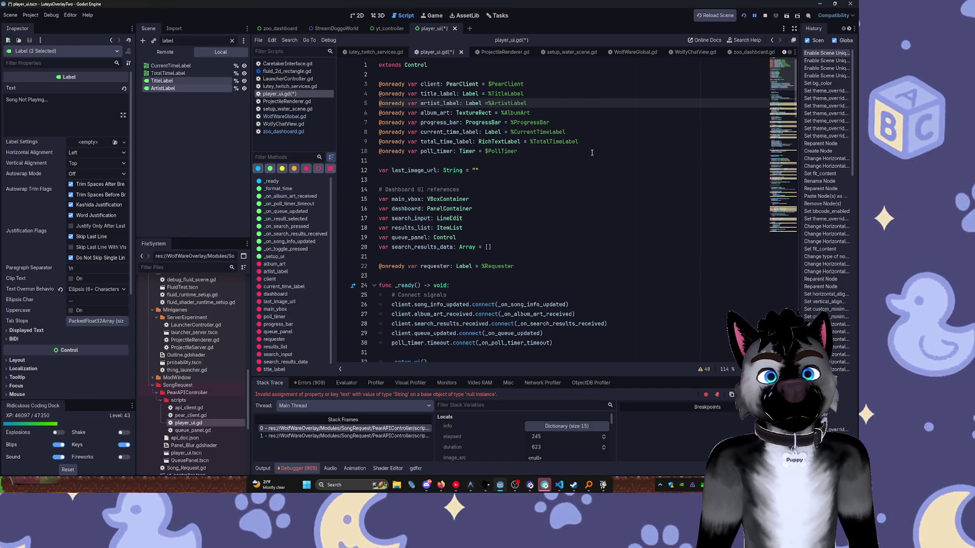
key(ctrl+s)
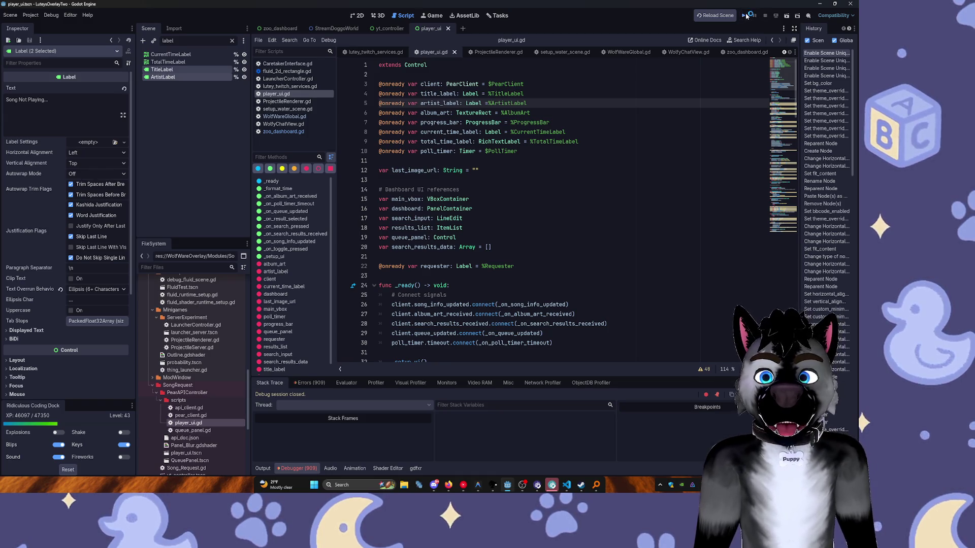
Change current_time_label's type on line 8 from Label to RichTextLabel, then stop the run.
click(744, 16)
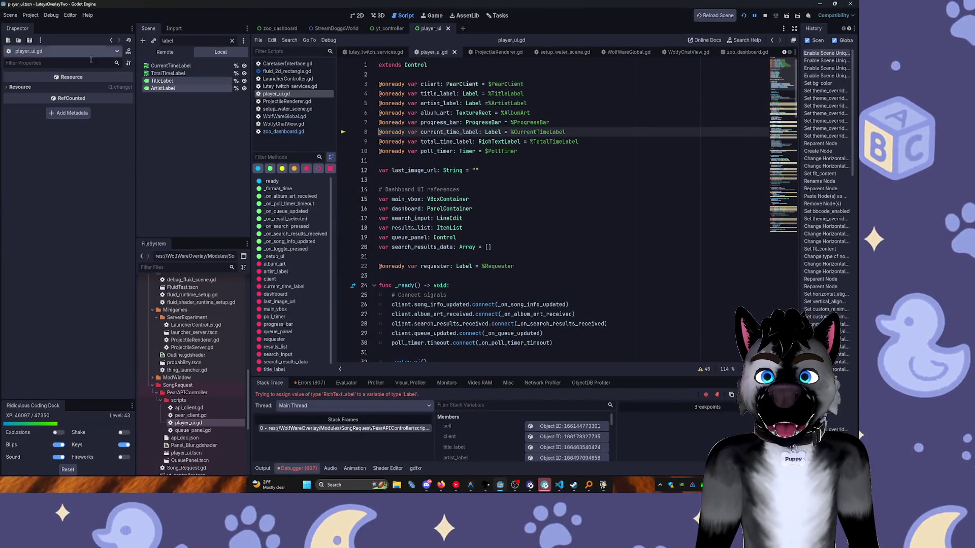
double_click(493, 142)
key(ctrl+c)
double_click(492, 132)
key(ctrl+v)
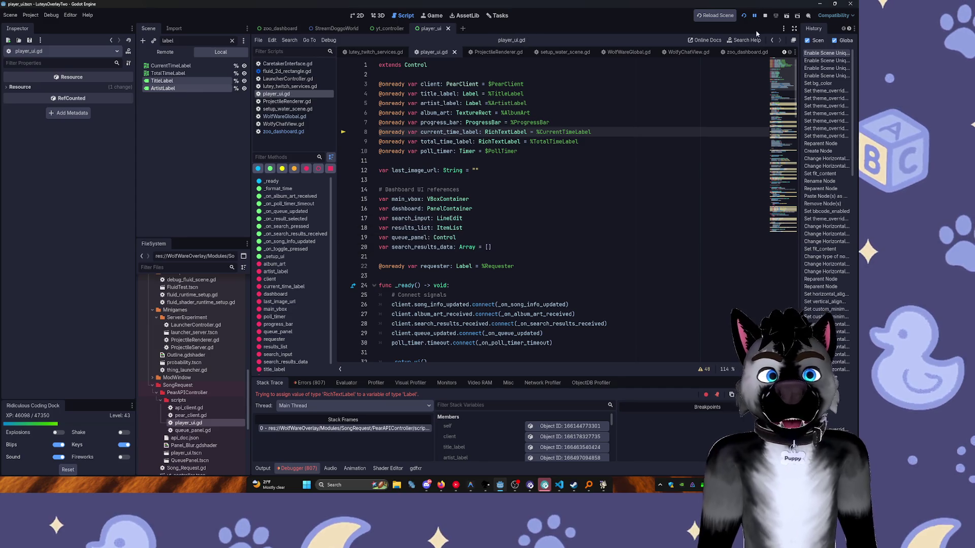
click(745, 17)
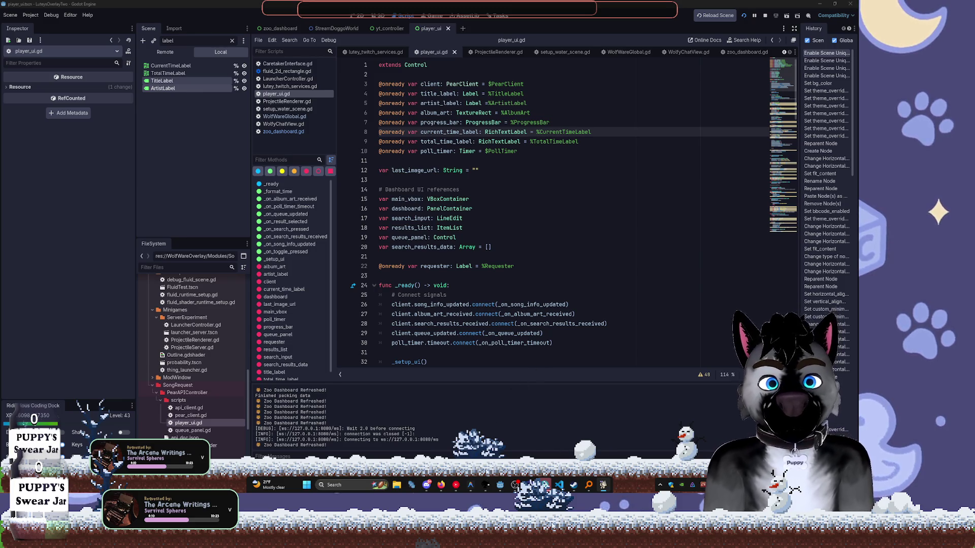
Wait while the relaunched game loads the song card into the stream overlay.
mouse_move(492, 481)
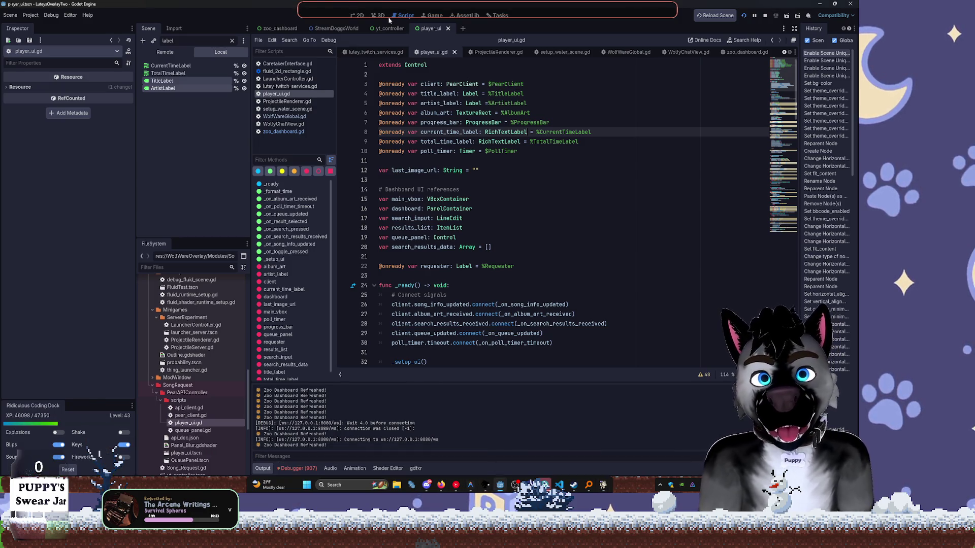
In the 2D view, rename the TitleLabel node to Artist.
click(358, 15)
click(469, 156)
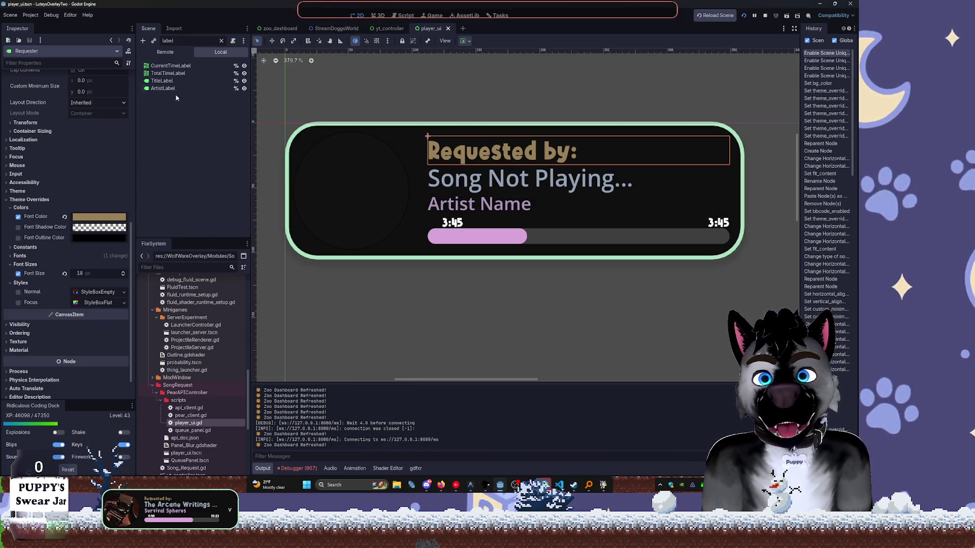
click(162, 81)
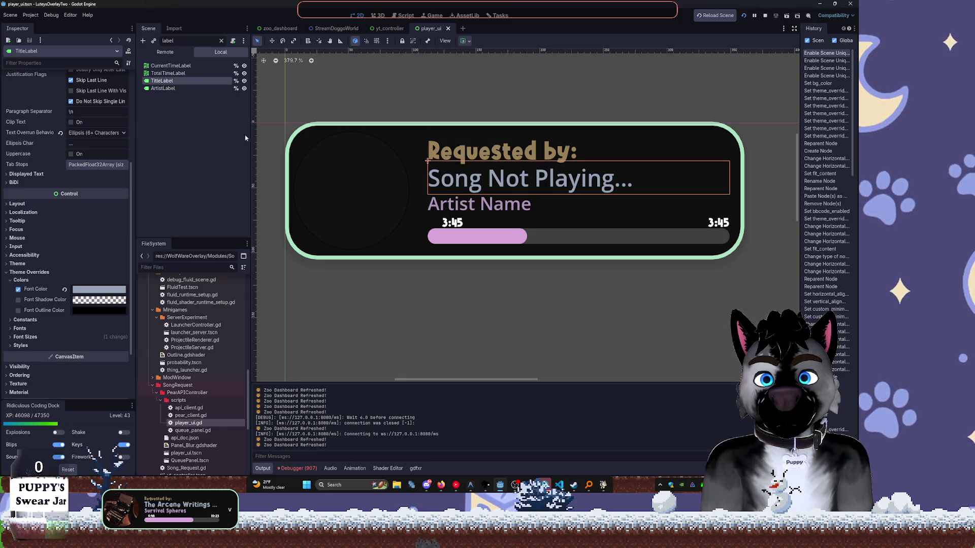
click(190, 82)
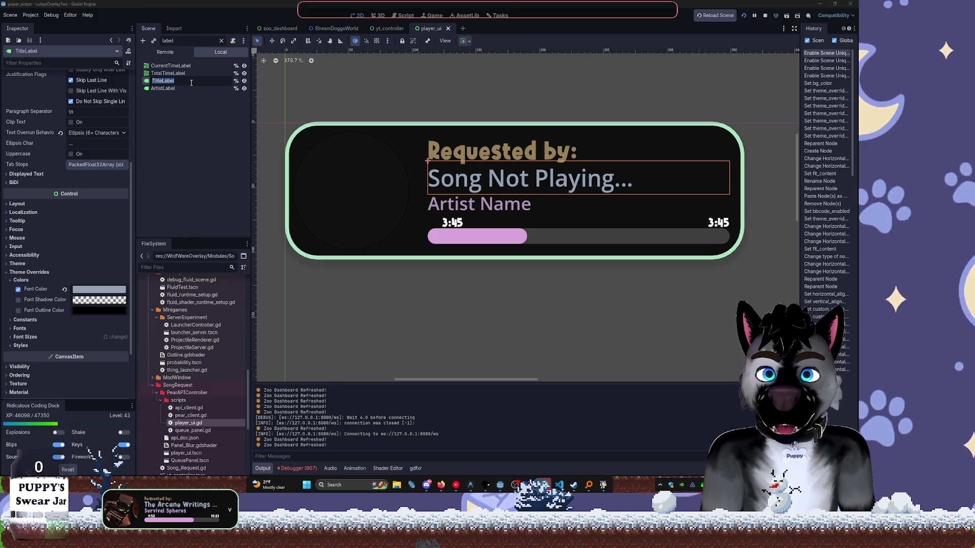
text(Artist)
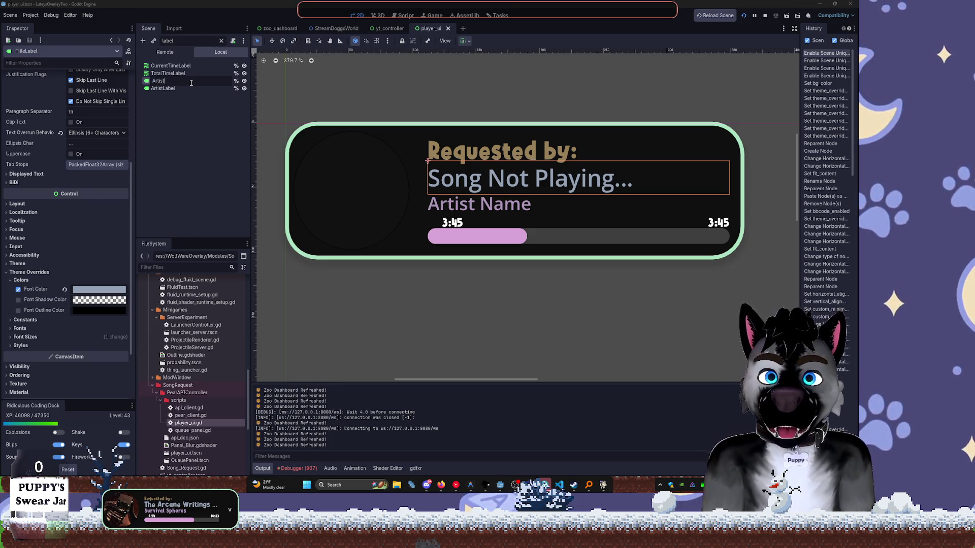
key(Return)
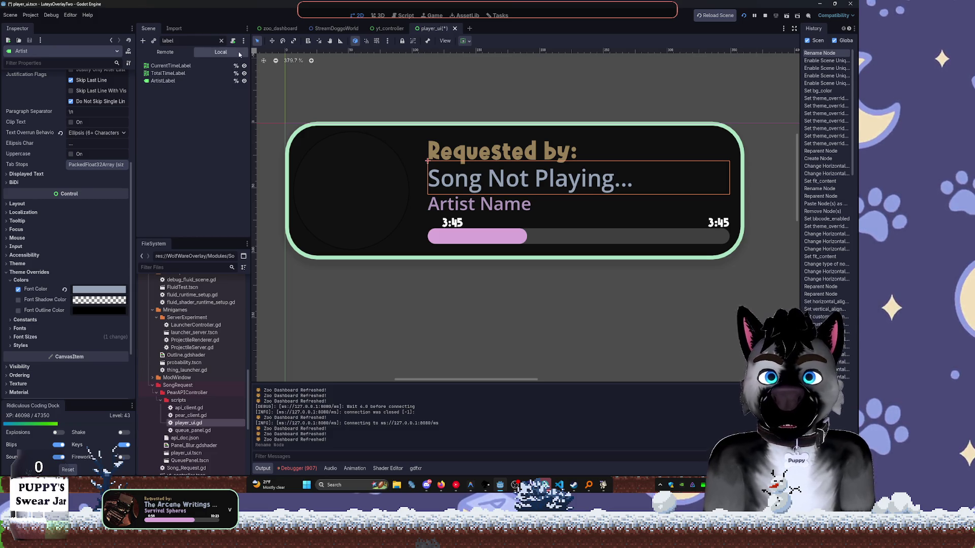
Rename the ArtistLabel node to ArtistLabel1.
text(artist)
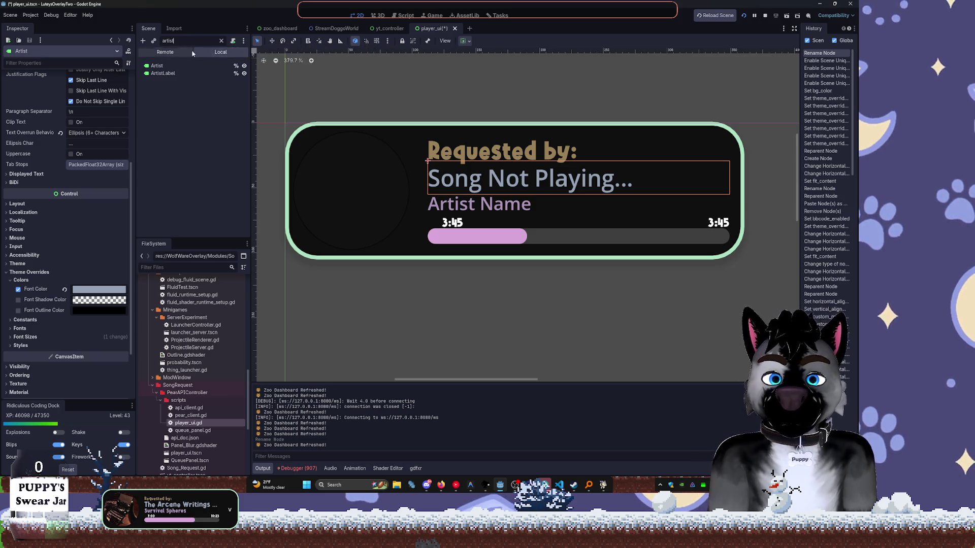
click(184, 74)
key(ctrl+z)
key(ctrl+shift+z)
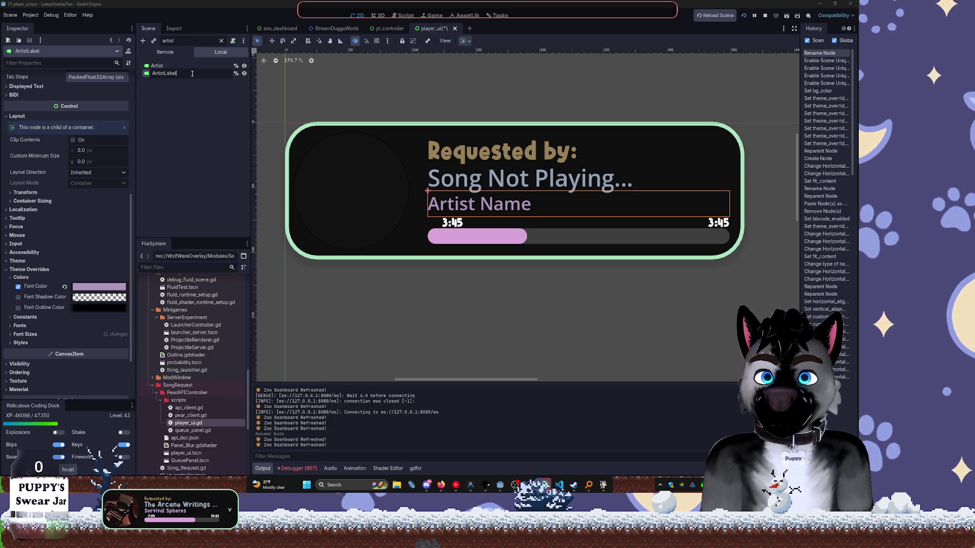
text(1)
key(Return)
Rename Artist to ArtistLabel and ArtistLabel1 to TitleLabel, then clear the Scene filter.
click(177, 69)
text(ArtistLabel1)
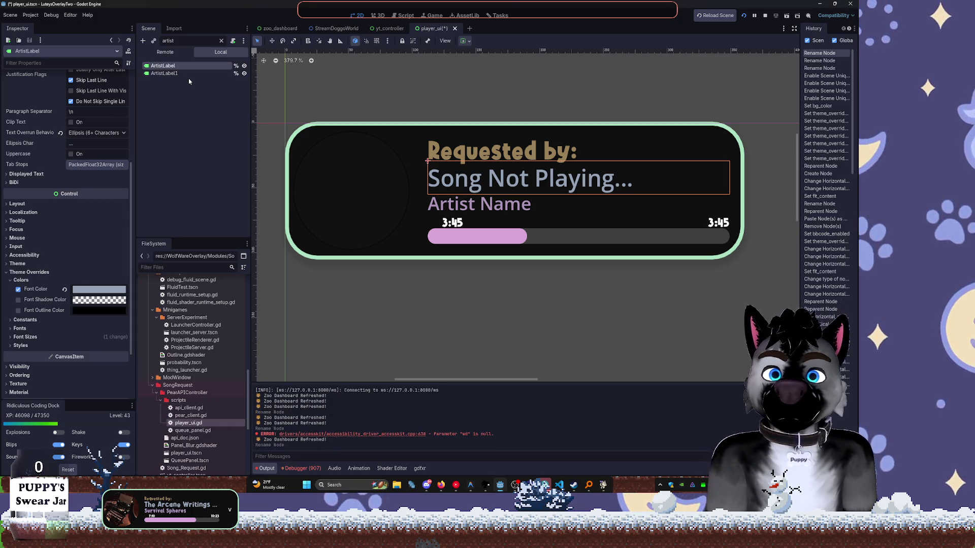
click(205, 73)
double_click(205, 73)
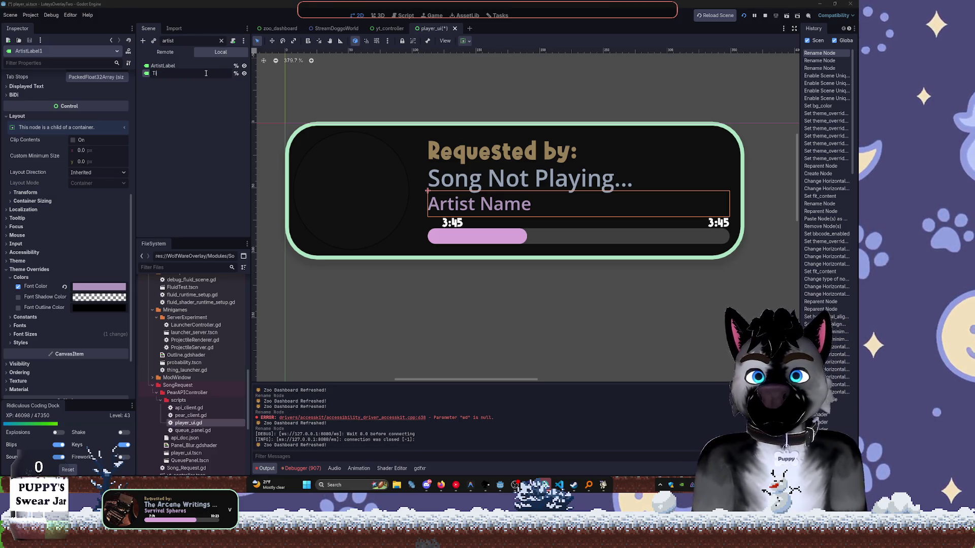
key(Return)
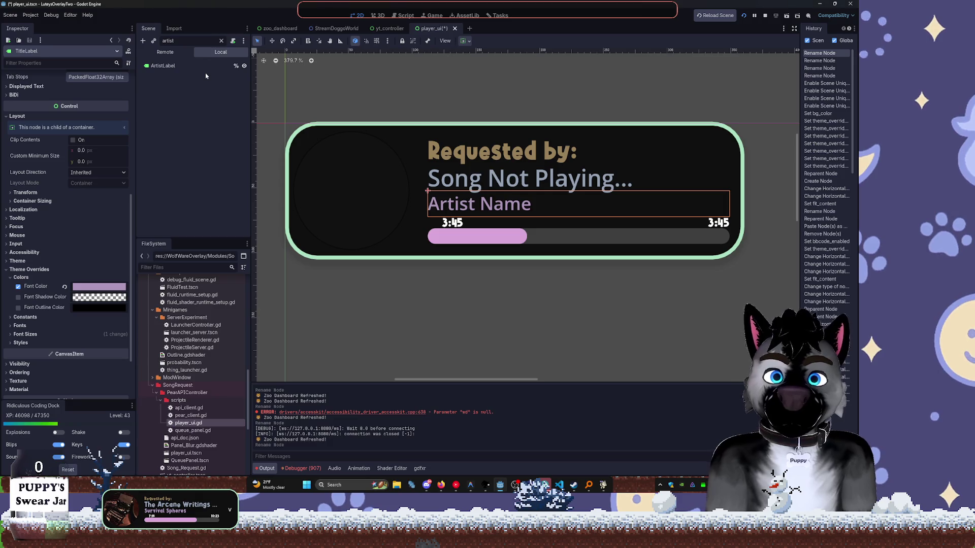
click(222, 42)
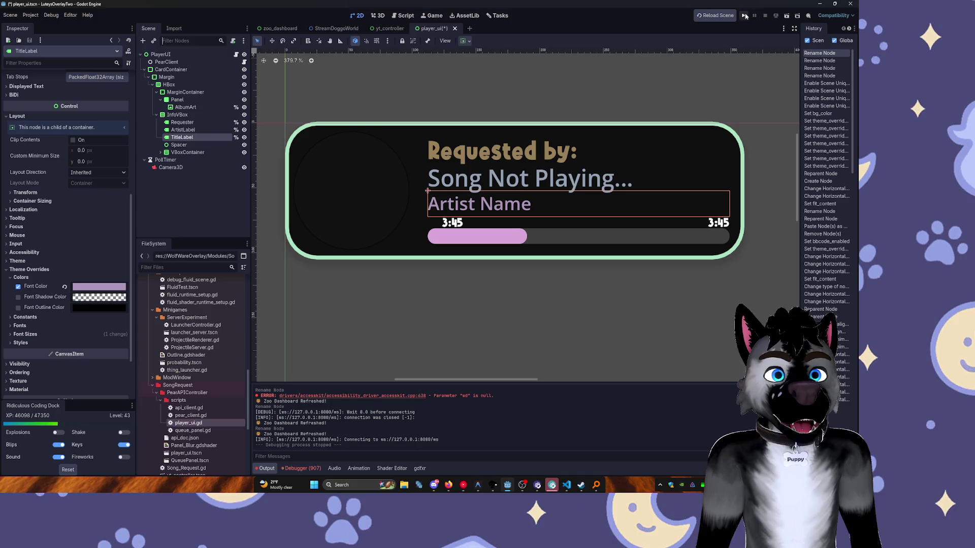
Run the project to check the card, then move Requester to the end of InfoBox.
click(744, 16)
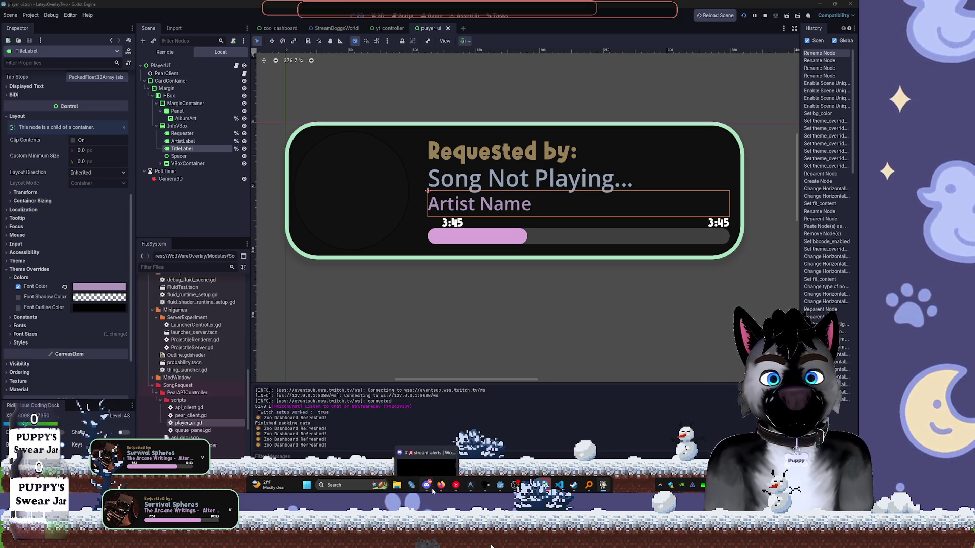
mouse_move(441, 487)
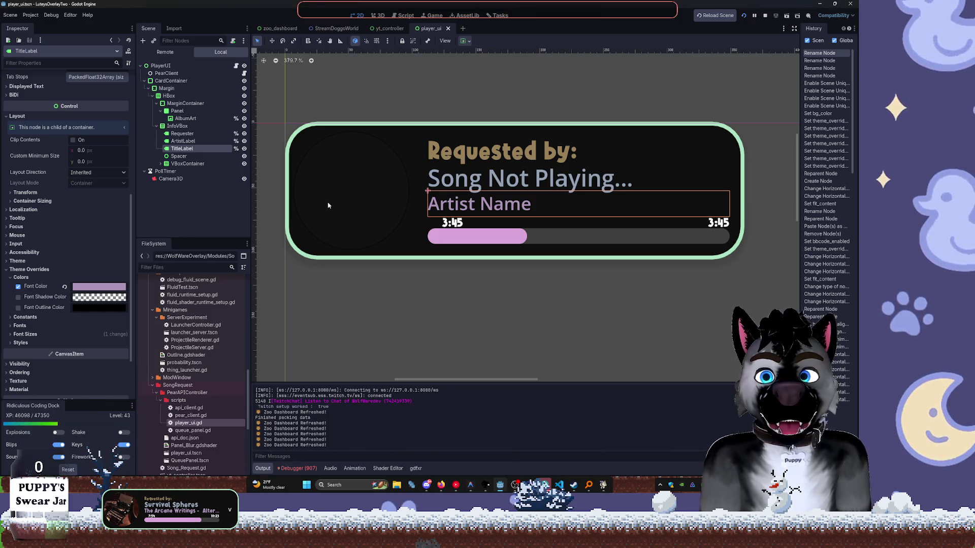
click(175, 133)
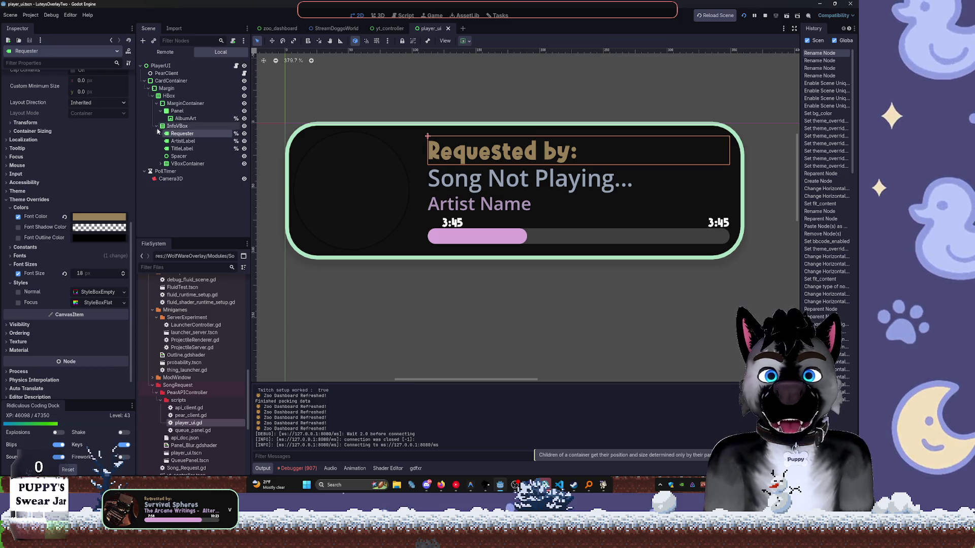
mouse_move(178, 126)
mouse_down()
mouse_move(186, 168)
mouse_move(183, 157)
mouse_up()
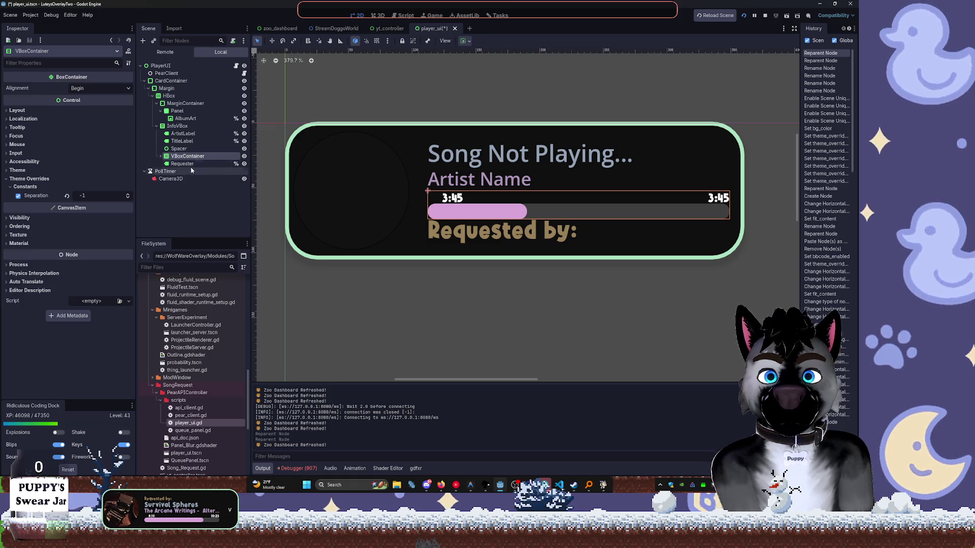
Lower the Requester label's font size override to 13.
click(182, 164)
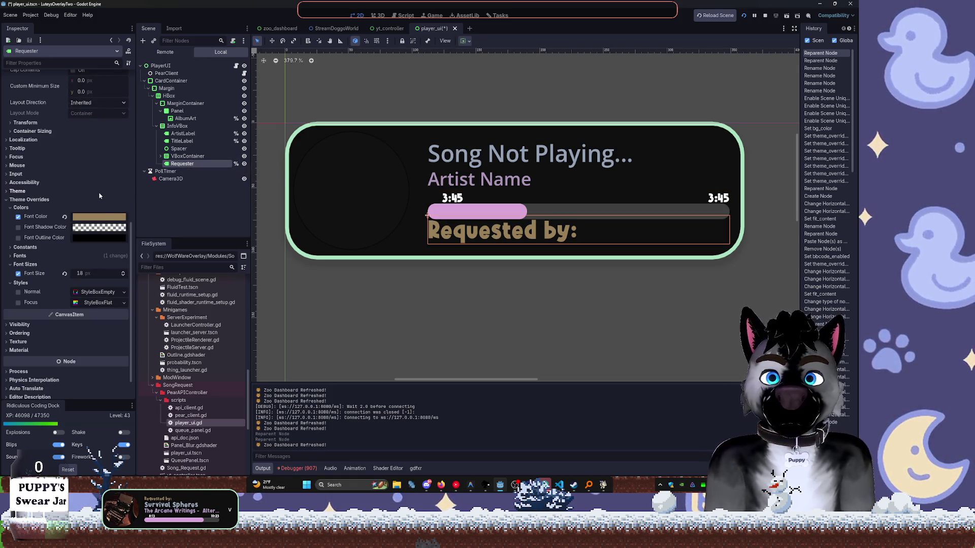
click(125, 279)
click(124, 278)
click(124, 278)
click(125, 278)
click(124, 278)
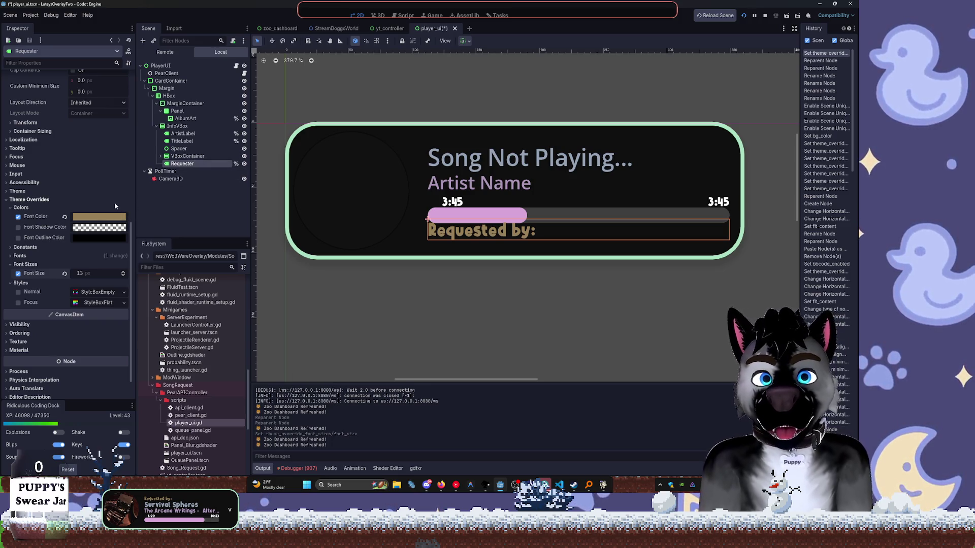
Add a MarginContainer node to the VBoxContainer holding the time row.
click(424, 292)
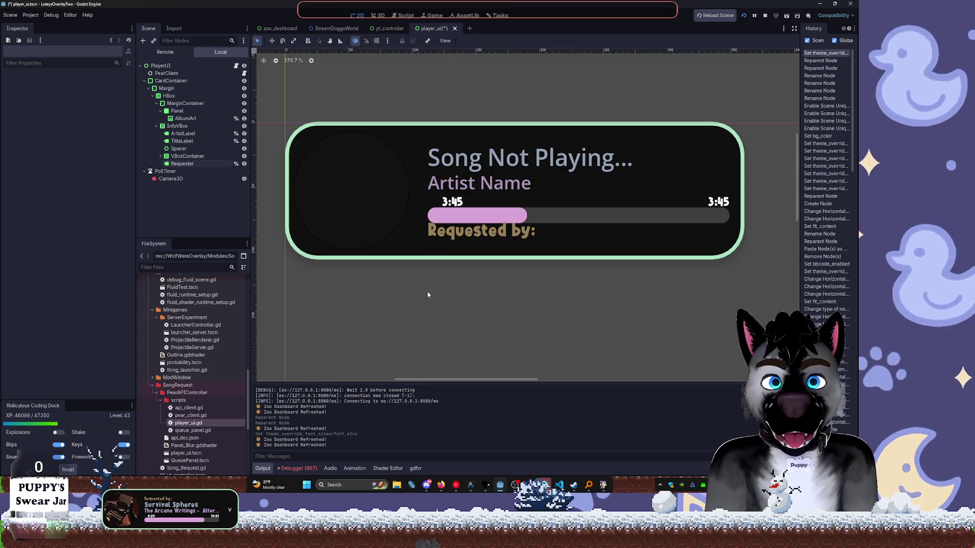
click(208, 157)
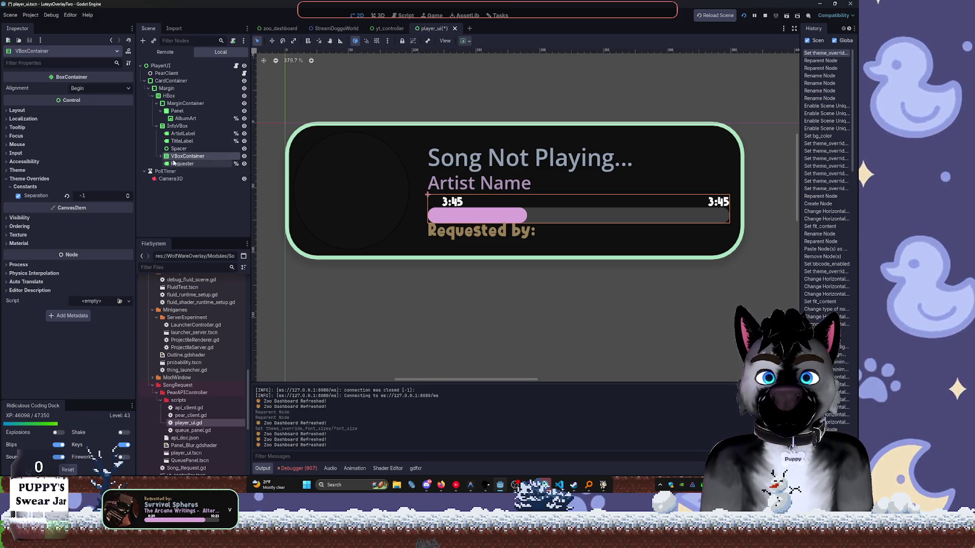
key(ctrl+a)
text(margi)
key(Return)
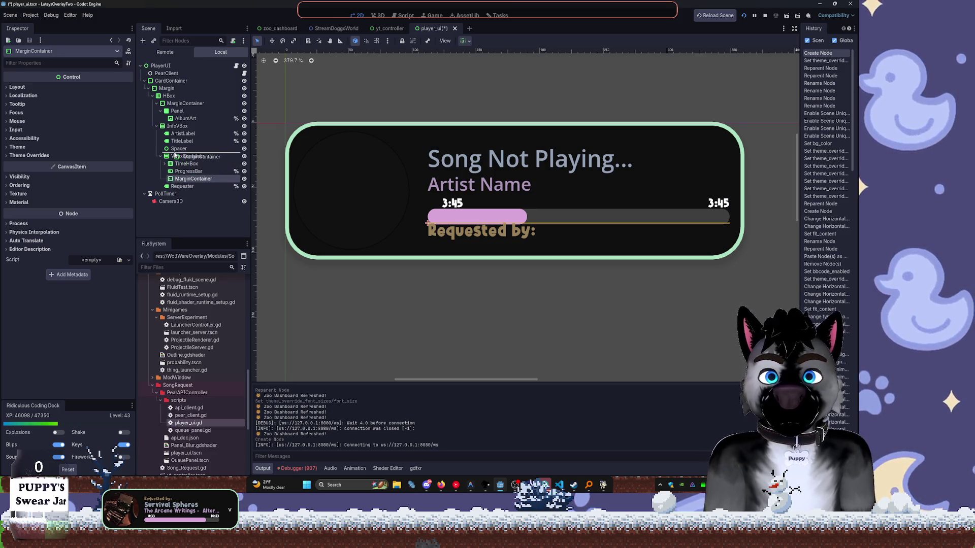
Put Requester inside the new MarginContainer and give the container a top margin of 5.
drag(192, 179, 180, 180)
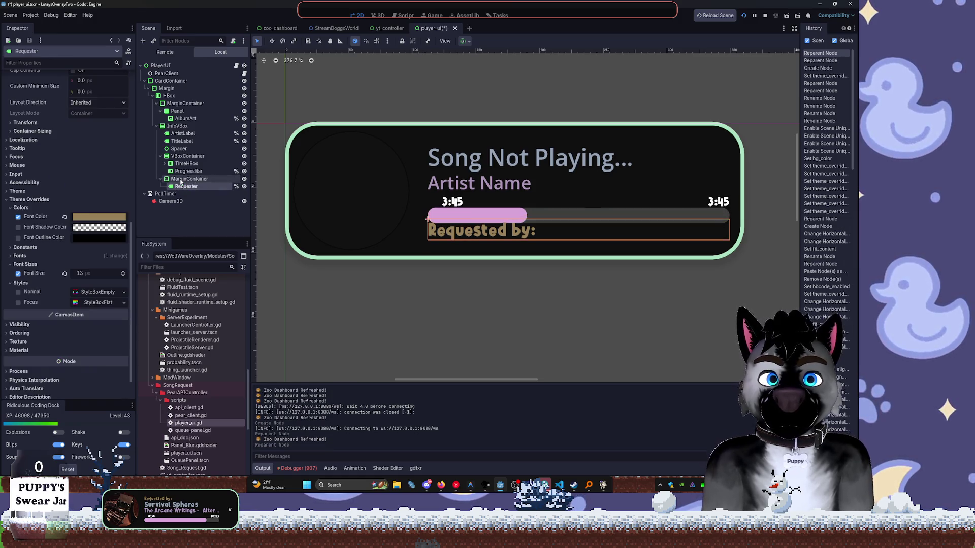
click(190, 179)
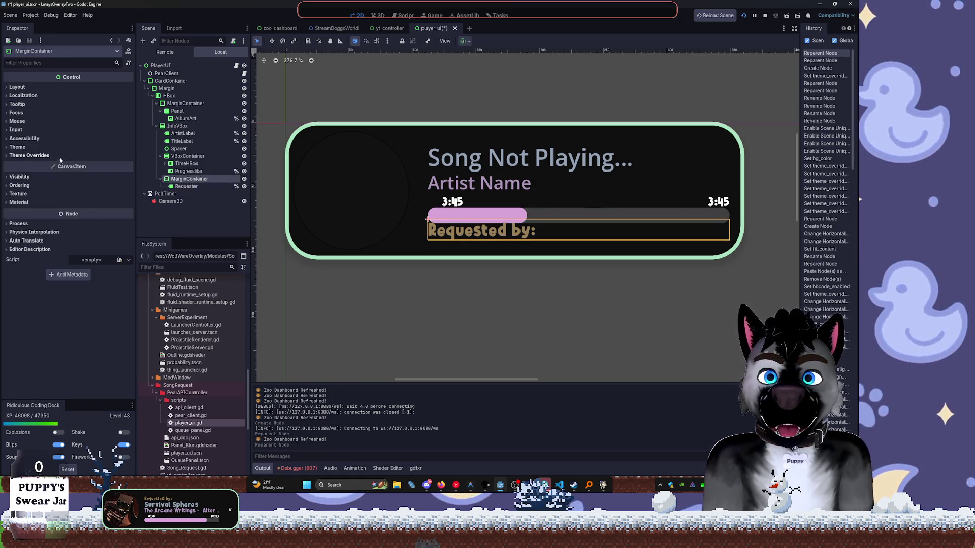
click(29, 156)
click(26, 163)
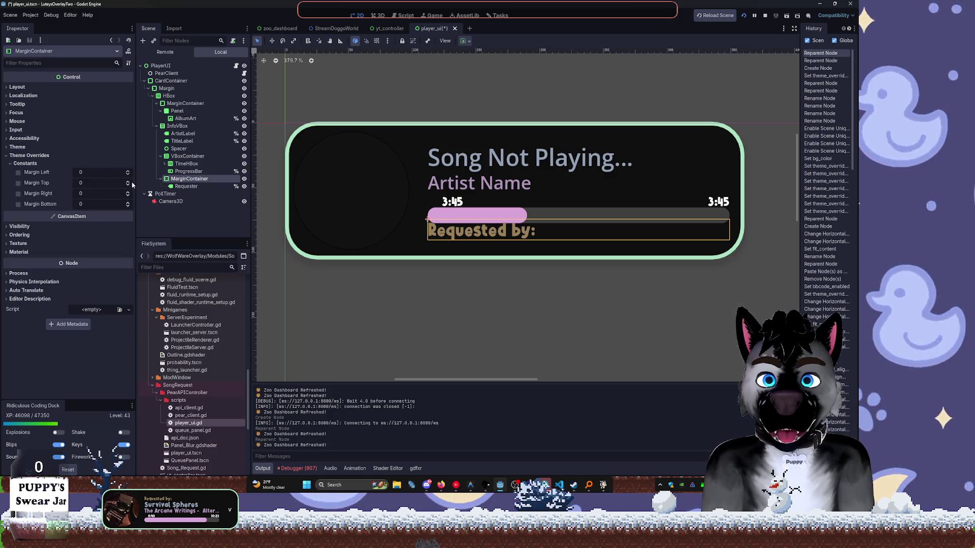
scroll(128, 183, up, 5)
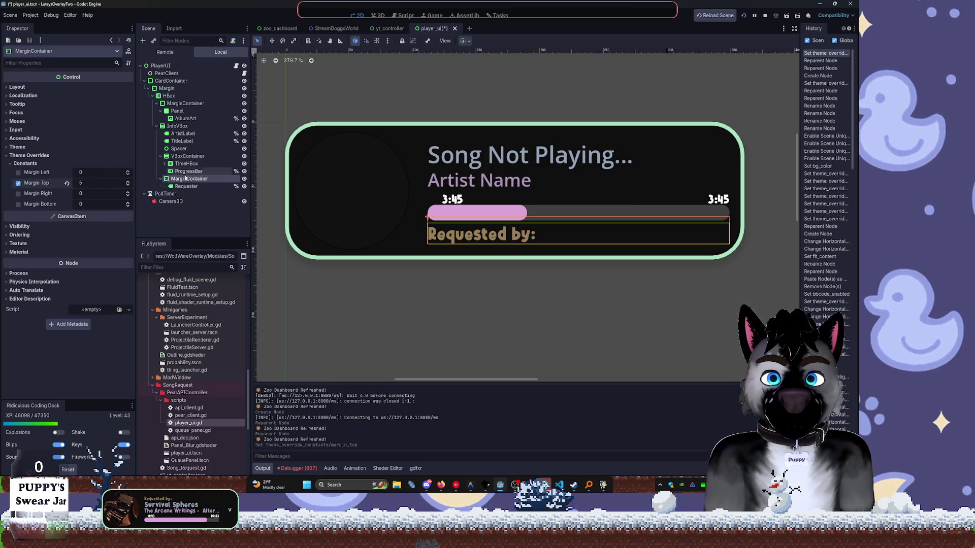
click(208, 222)
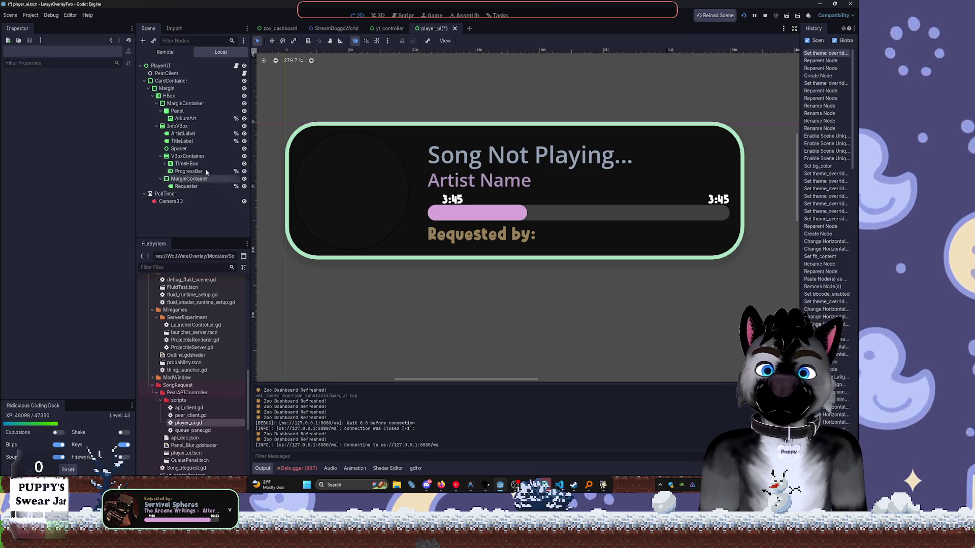
click(189, 179)
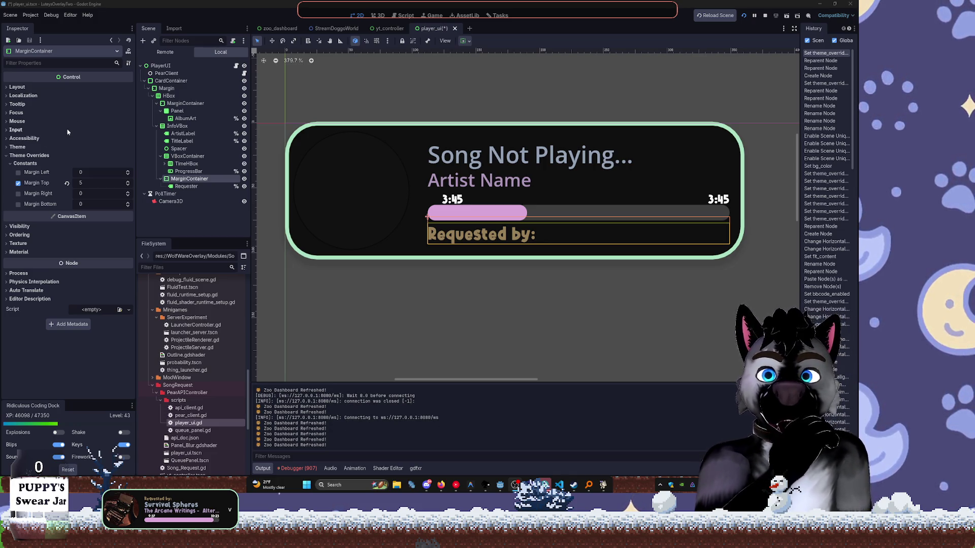
Set the TitleLabel text to 'Song Not Playing'.
click(375, 231)
click(485, 84)
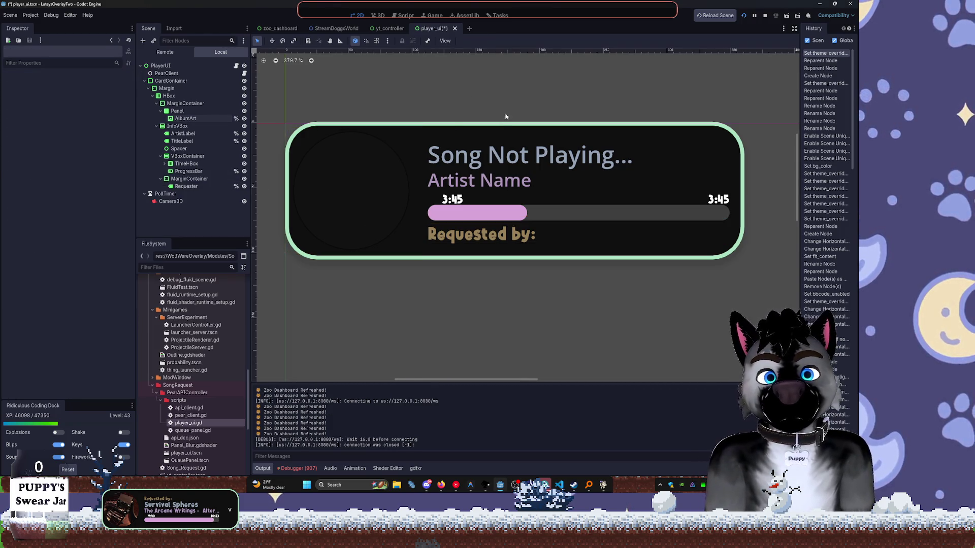
click(186, 119)
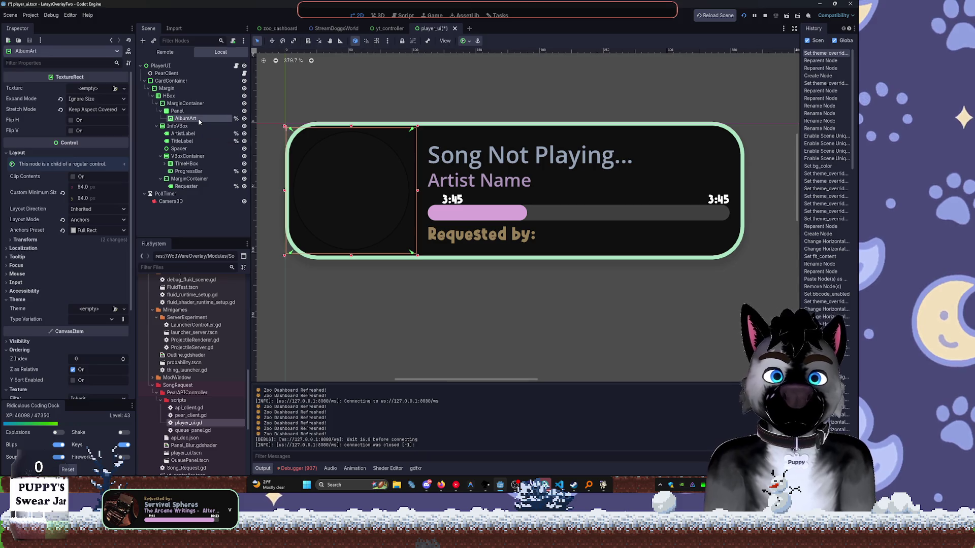
click(526, 156)
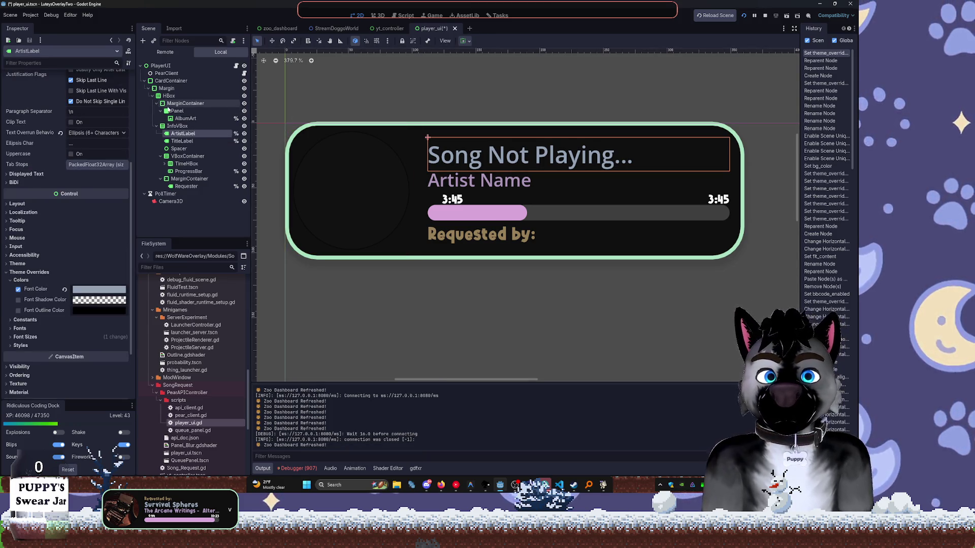
drag(455, 165, 431, 239)
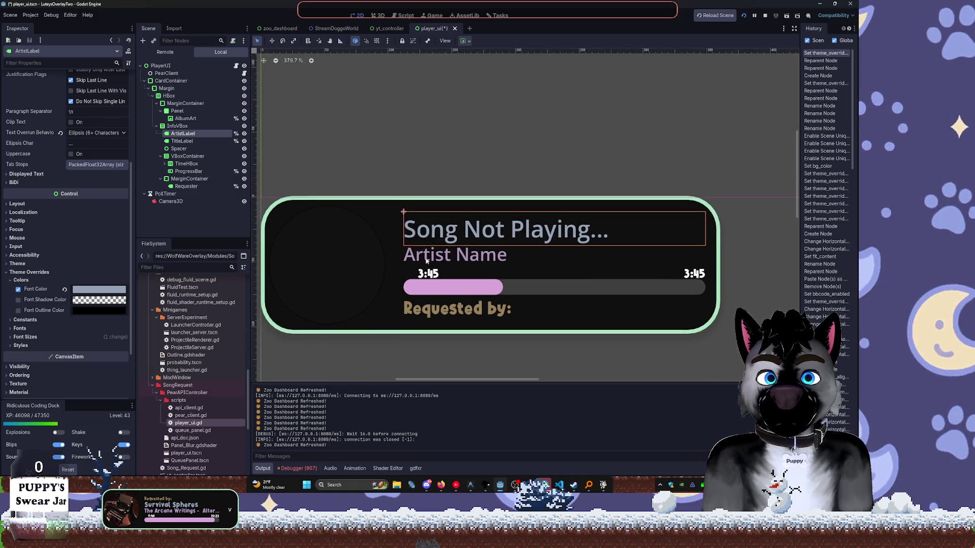
click(427, 262)
scroll(312, 201, up, 2)
scroll(61, 108, up, 5)
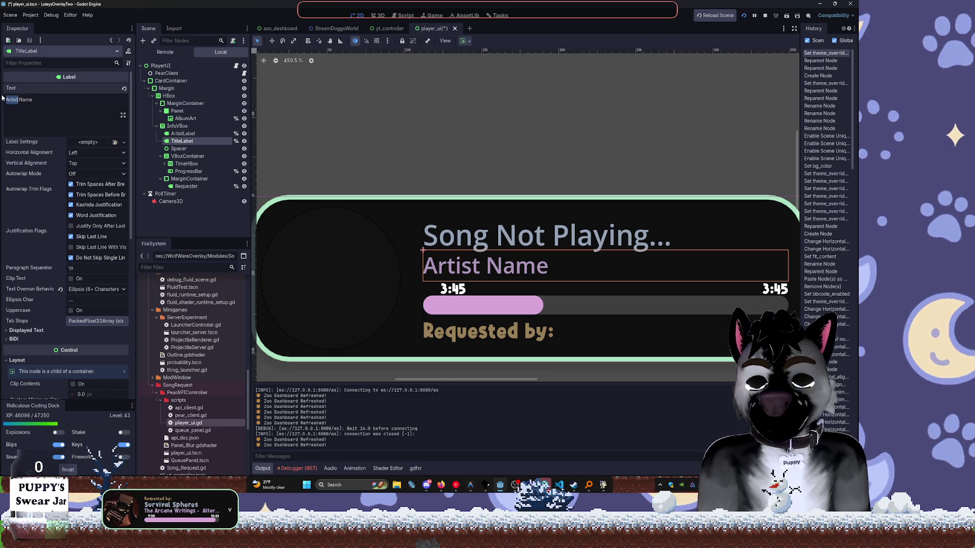
text(Song)
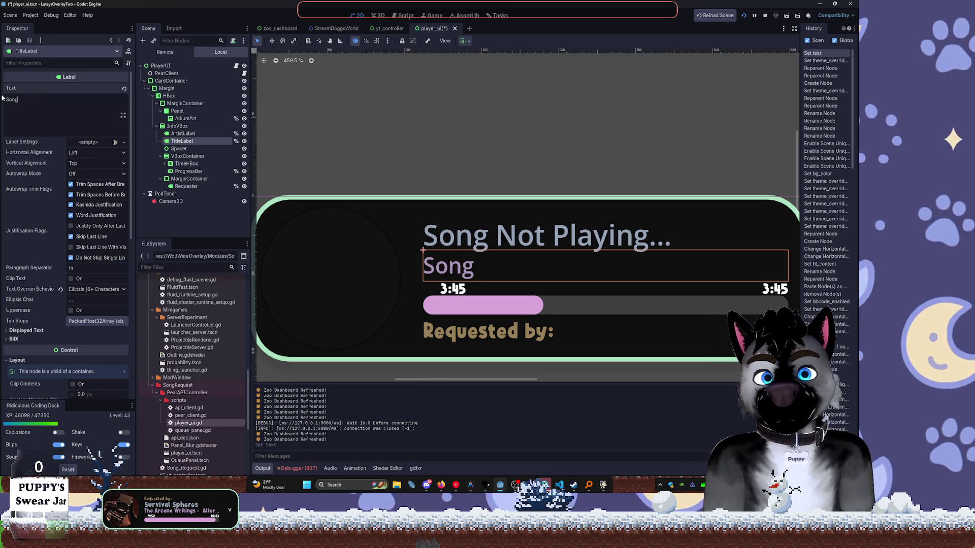
text( no)
key(BackSpace)
key(BackSpace)
key(BackSpace)
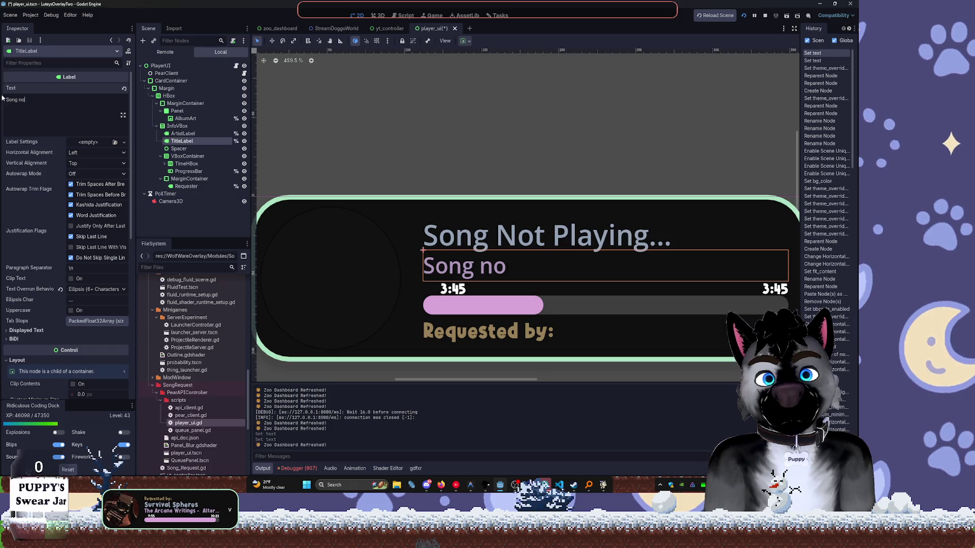
text(laying)
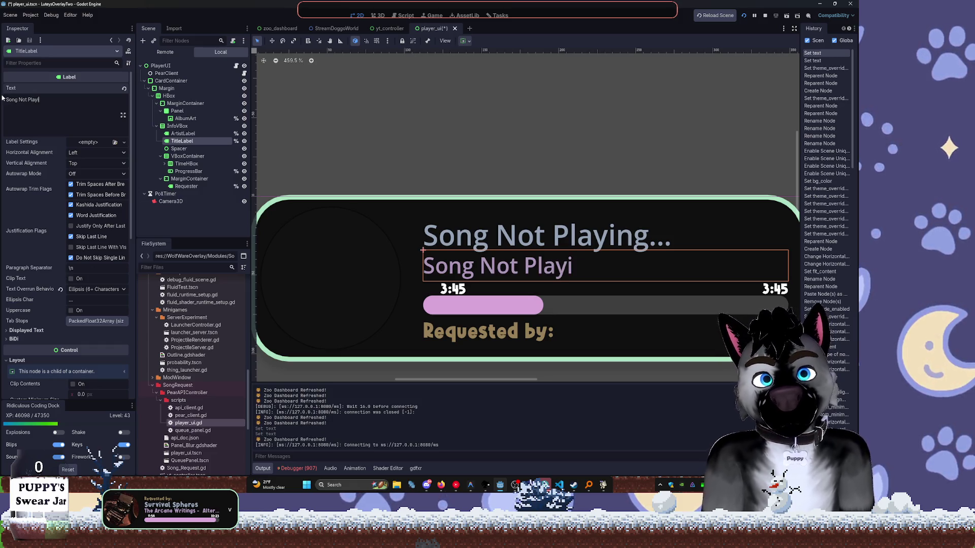
Replace the ArtistLabel text with 'Song Title That is Too Got Darn Long'.
click(204, 134)
scroll(91, 140, up, 5)
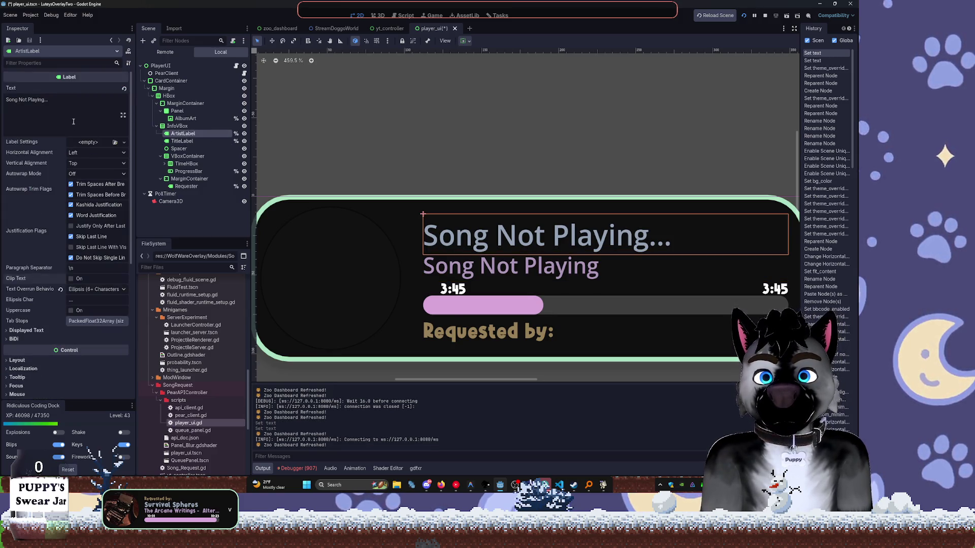
click(59, 108)
key(ctrl+a)
text(Song )
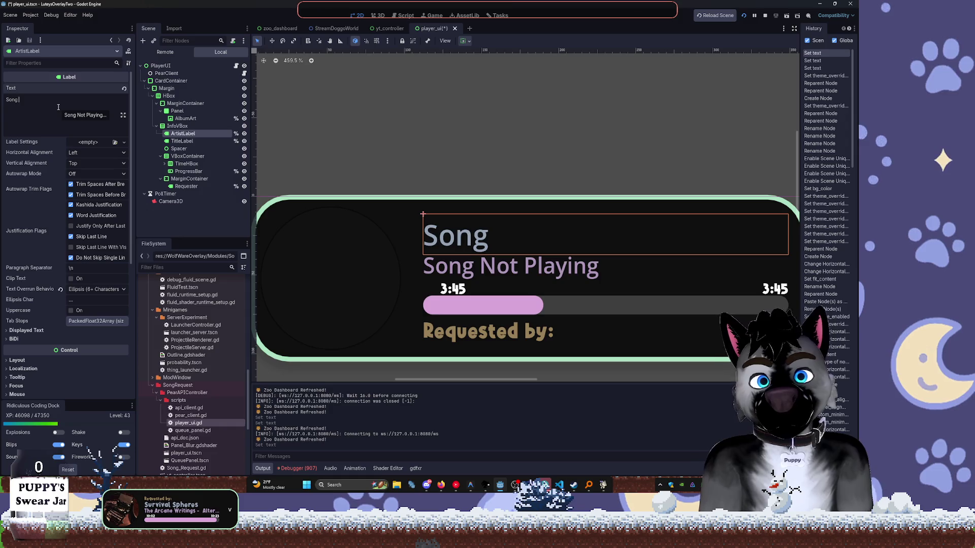
text(Title That )
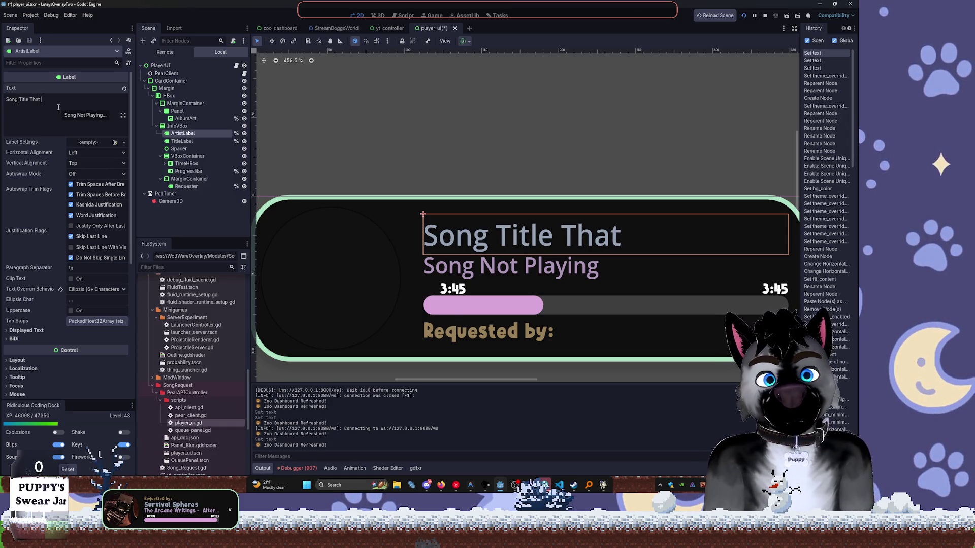
text(is Too Got Darn )
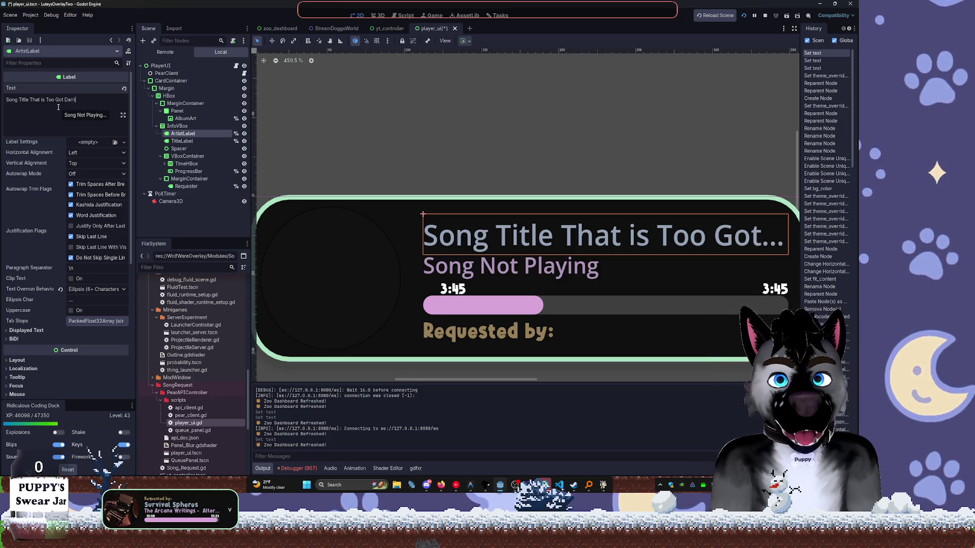
text(Long)
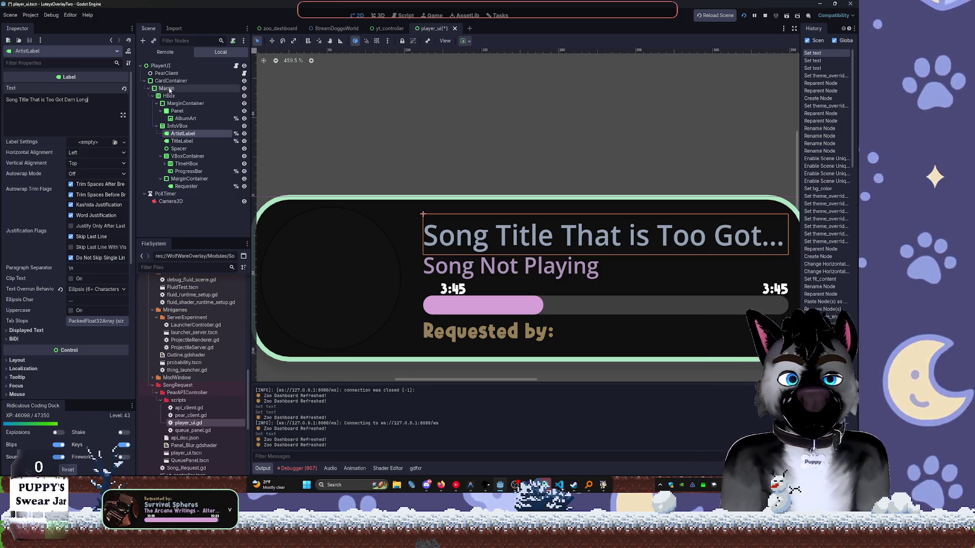
click(97, 177)
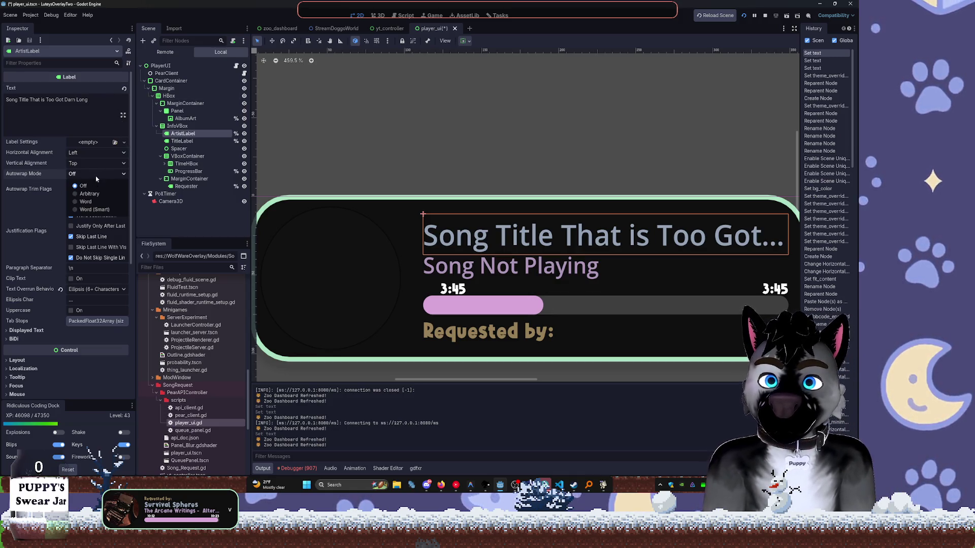
Let ArtistLabel expand vertically and set its Autowrap Mode to Word.
click(95, 202)
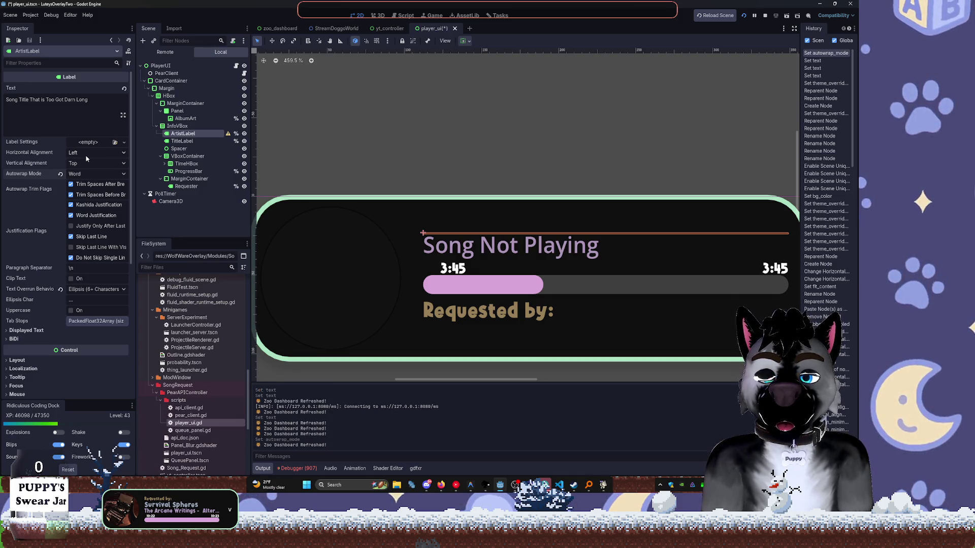
click(82, 174)
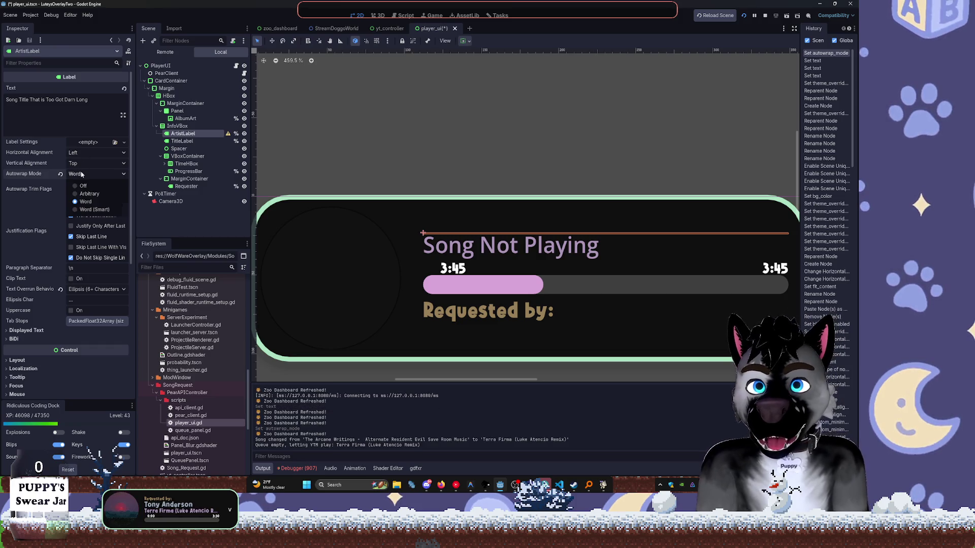
click(106, 212)
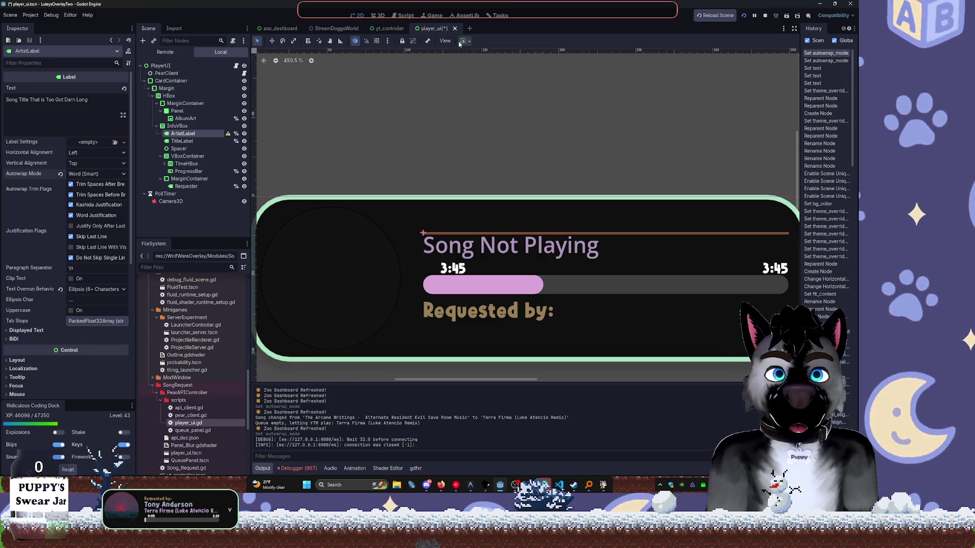
click(463, 41)
click(502, 120)
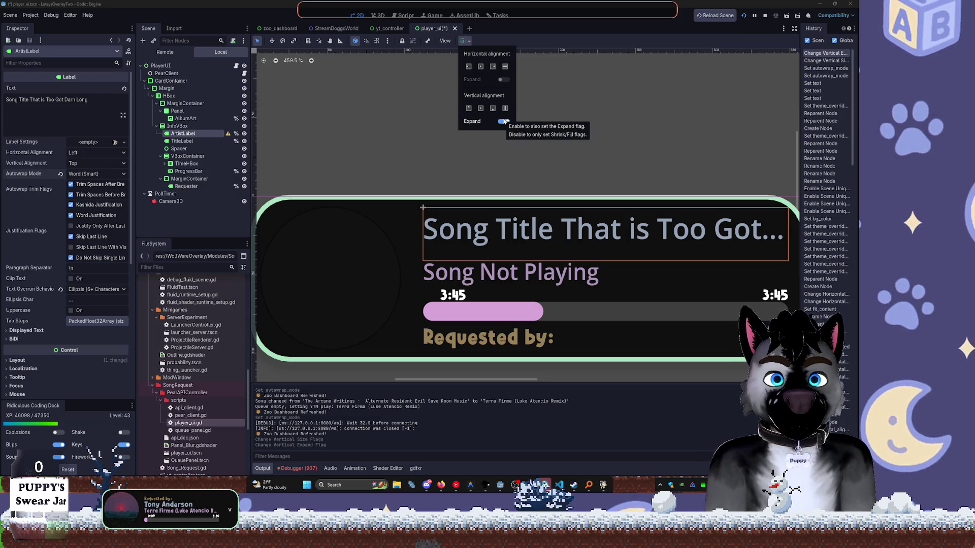
click(98, 174)
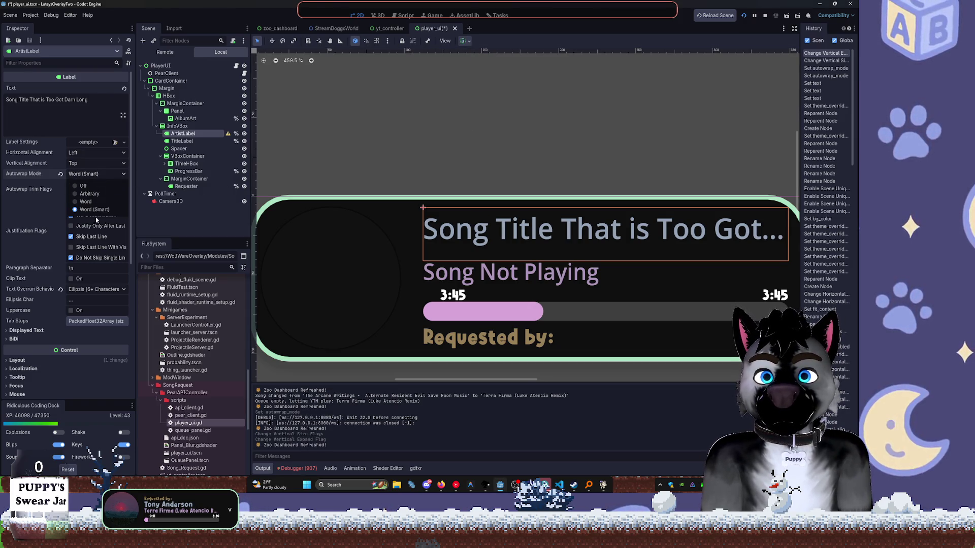
click(92, 206)
click(76, 100)
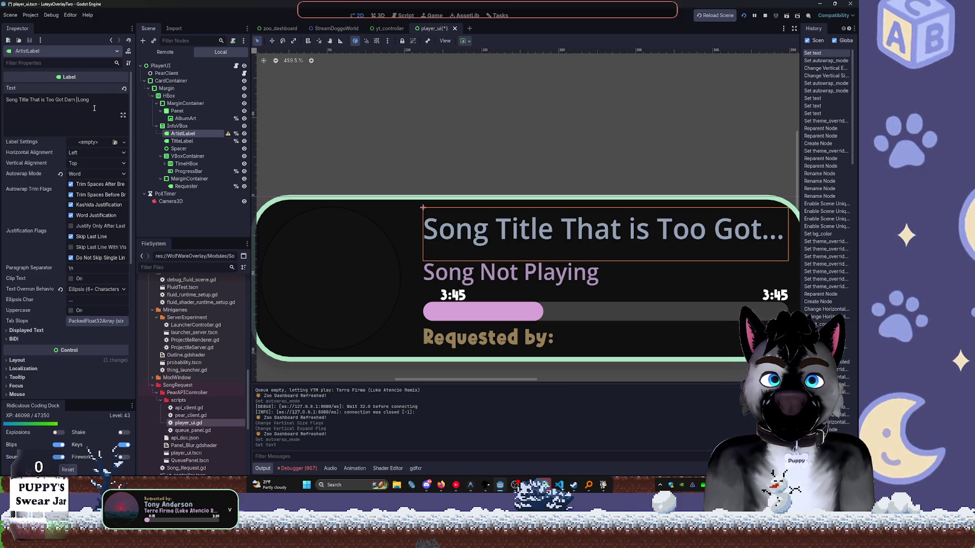
text(f)
Change ArtistLabel and TitleLabel to RichTextLabel nodes.
mouse_move(228, 135)
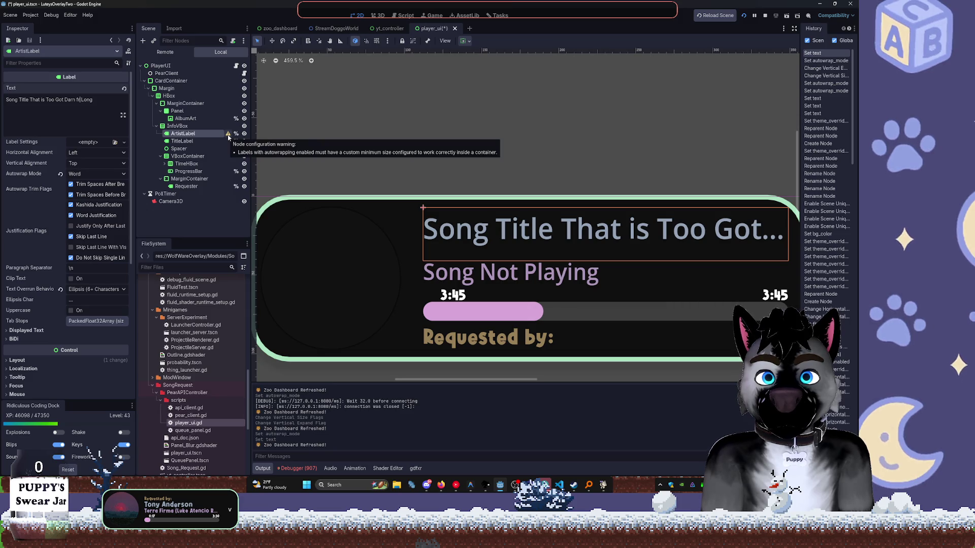
click(181, 142)
click(183, 133)
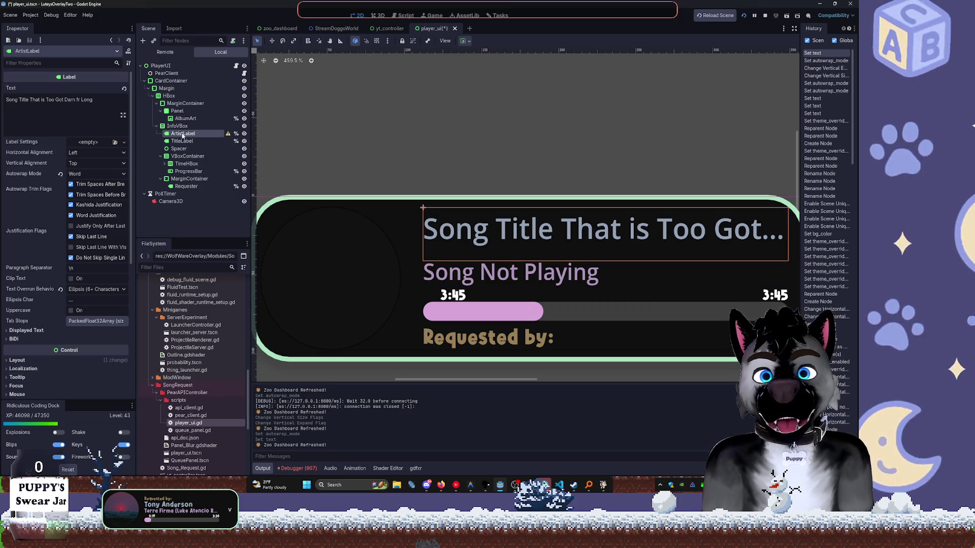
key(ctrl+shift+t)
key(Down)
key(Return)
key(Down)
key(F2)
key(Escape)
key(ctrl+shift+t)
key(Down)
key(Return)
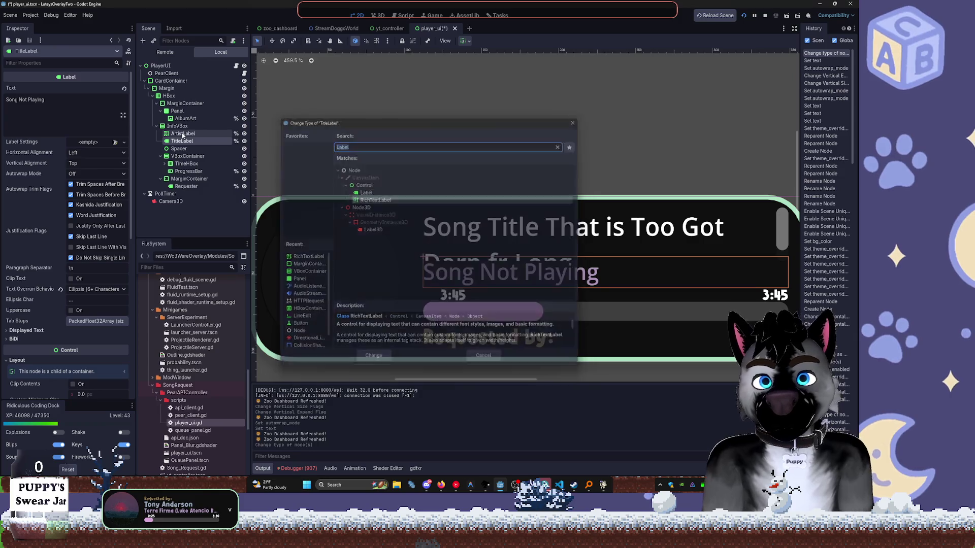
Change the Requester node to a RichTextLabel as well.
click(197, 189)
key(ctrl+shift+t)
key(Down)
key(Return)
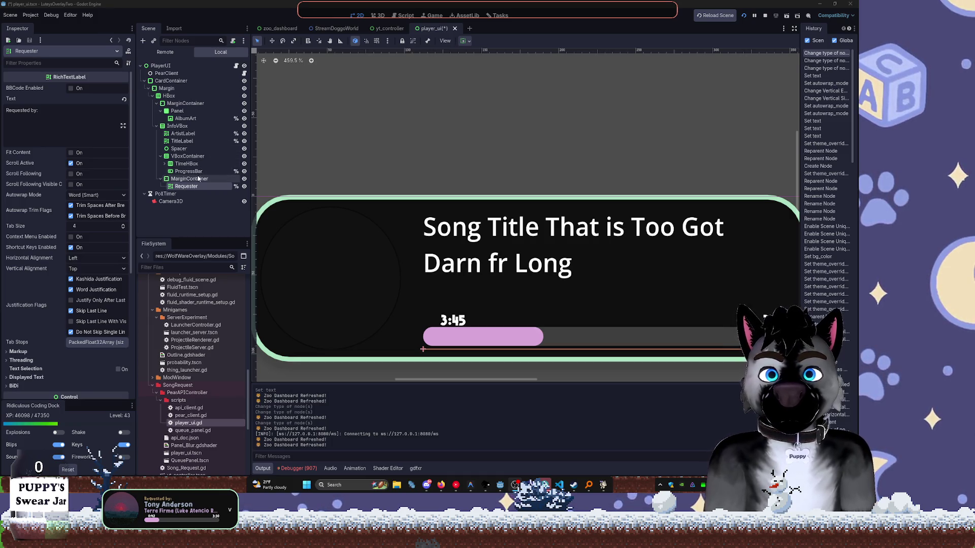
click(187, 163)
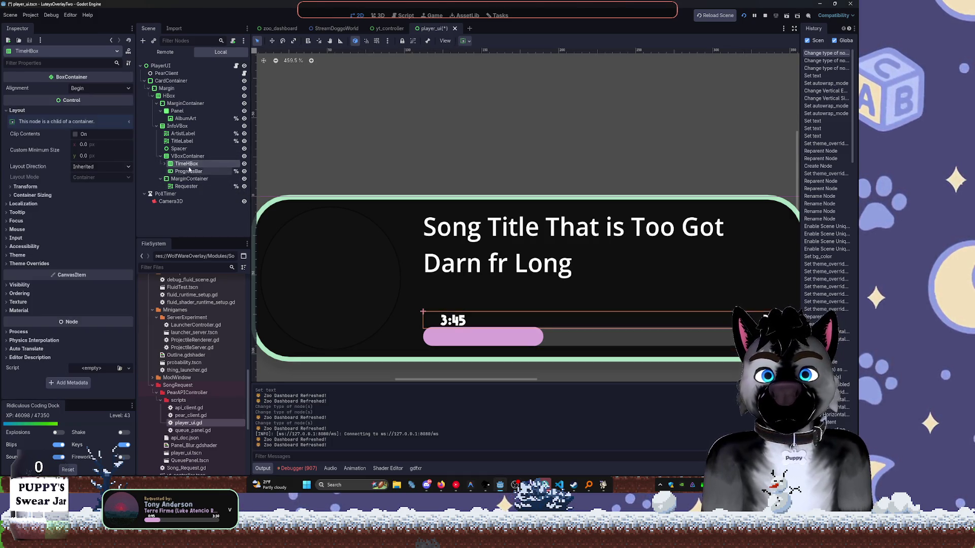
Filter the Scene tree by type:RichTextLabel and enable Fit Content on ArtistLabel, TitleLabel and CurrentTimeLabel.
click(175, 40)
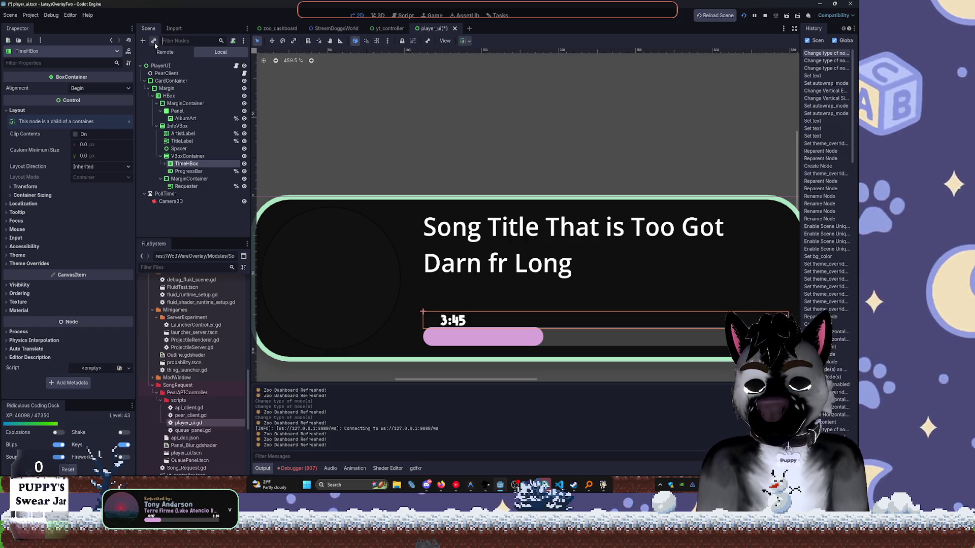
text(RichTextL)
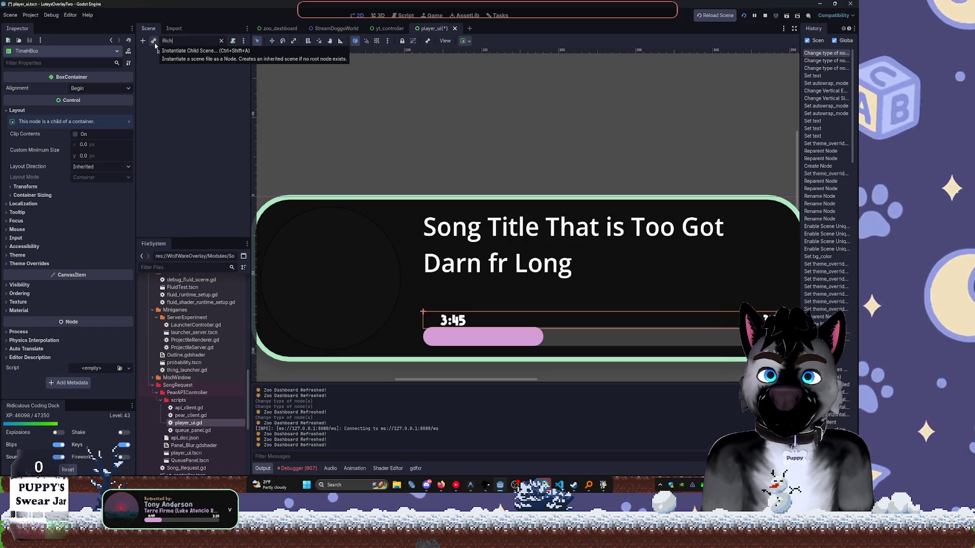
text(abel)
key(Home)
text(type:)
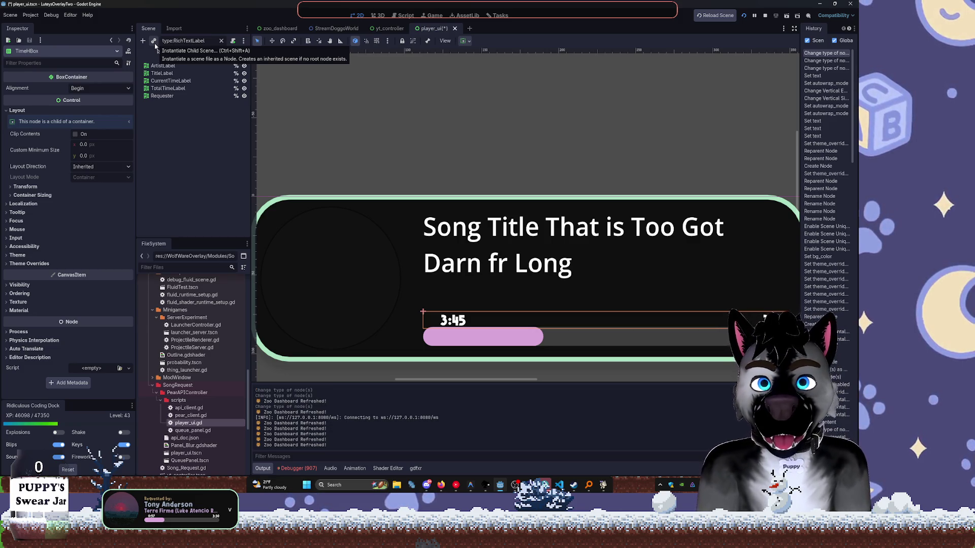
key(Down)
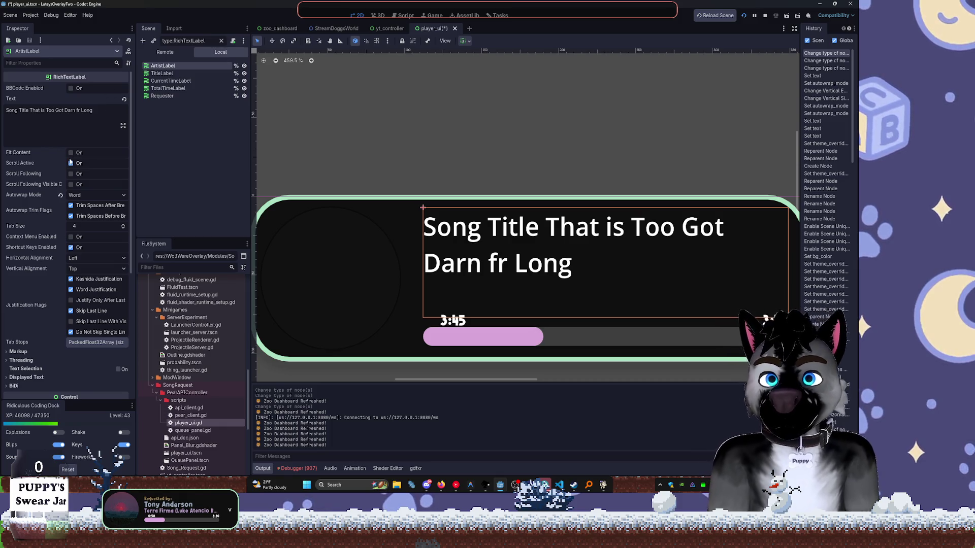
click(70, 153)
key(Down)
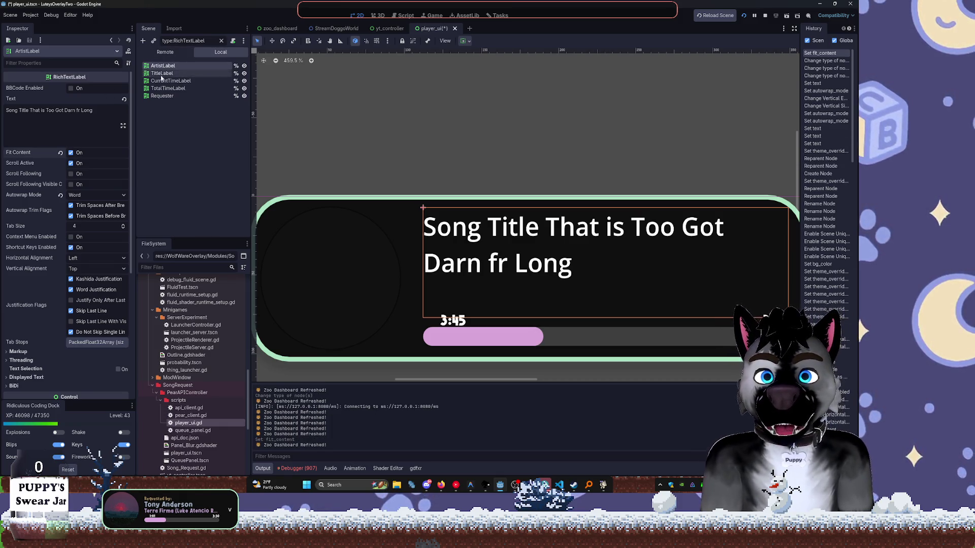
click(74, 157)
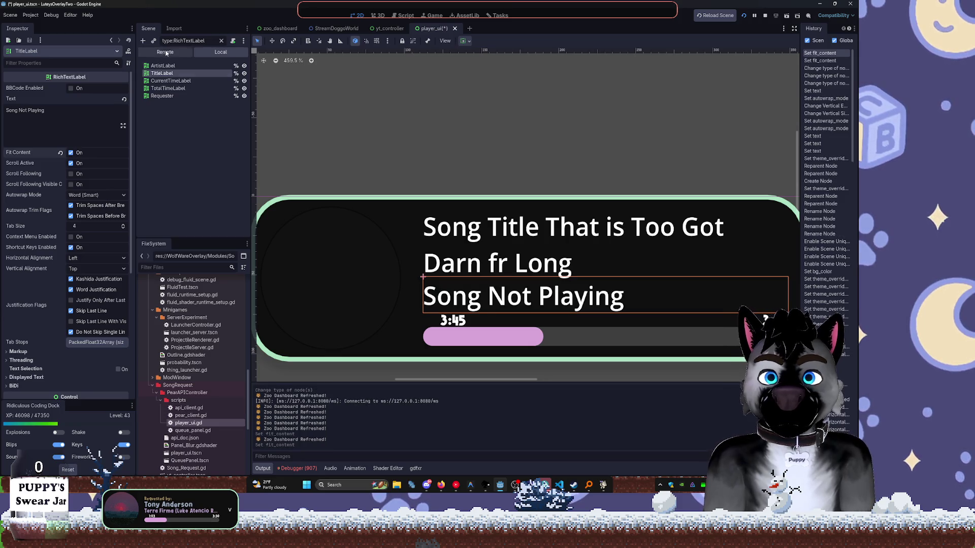
key(Down)
click(78, 153)
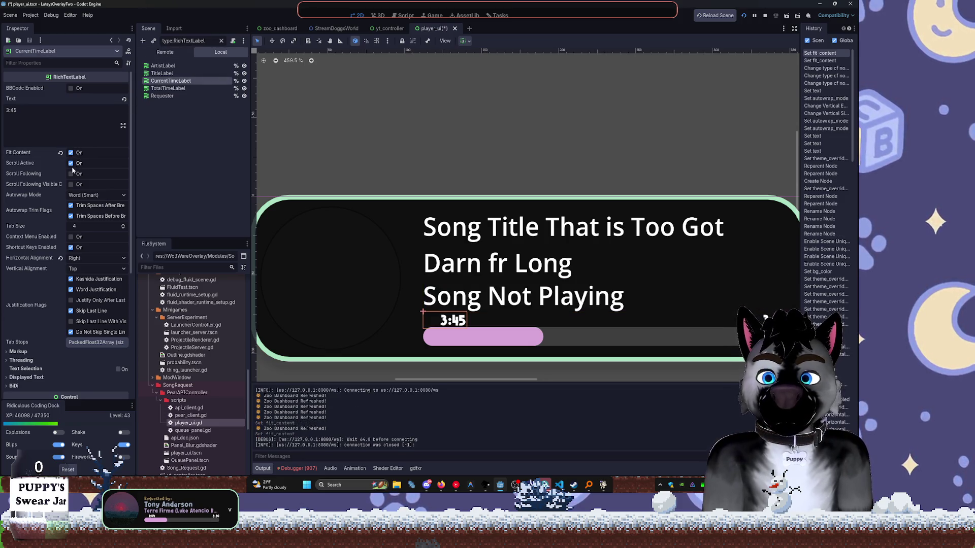
Undo the Fit Content and RichTextLabel changes, restoring plain Label nodes.
key(XF86AudioLowerVolume)
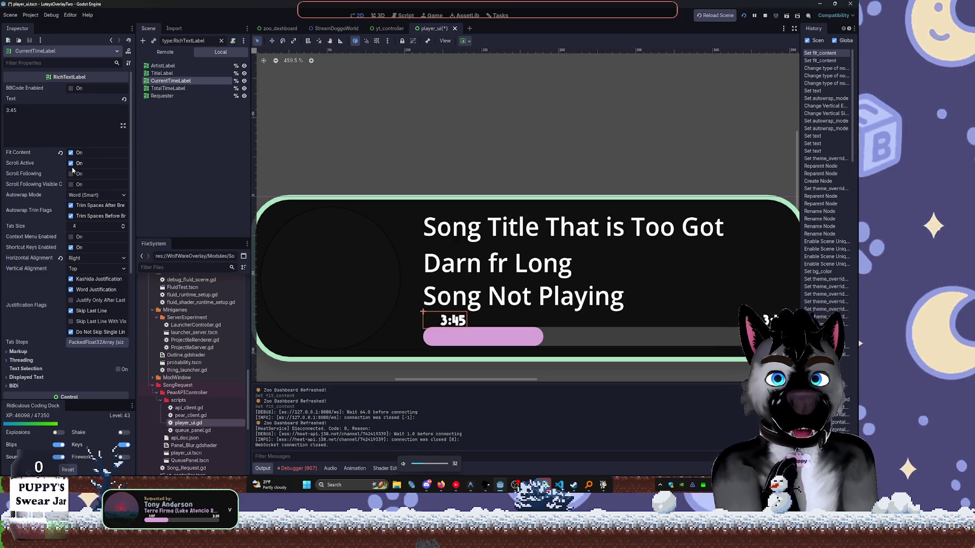
key(XF86AudioLowerVolume)
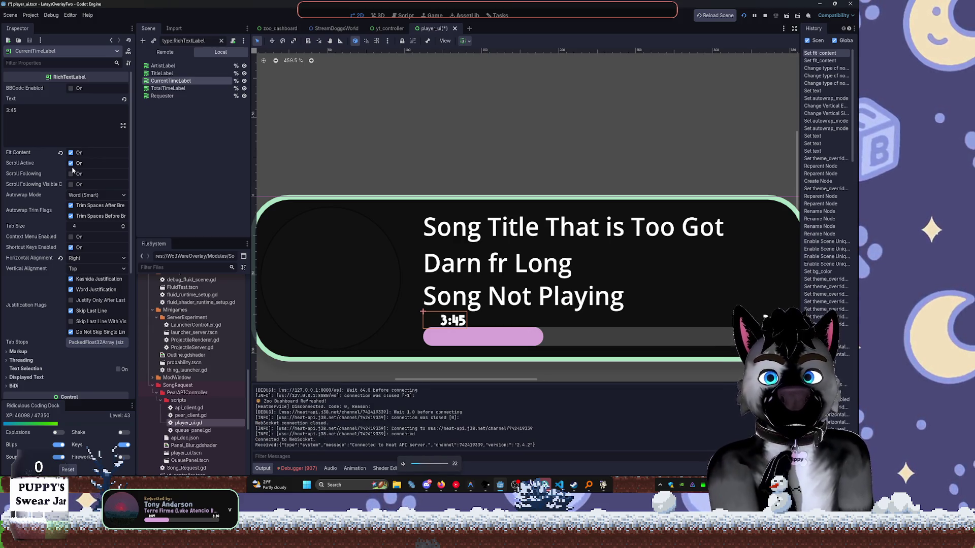
key(ctrl+z)
key(ctrl+z)
key(ctrl+z)
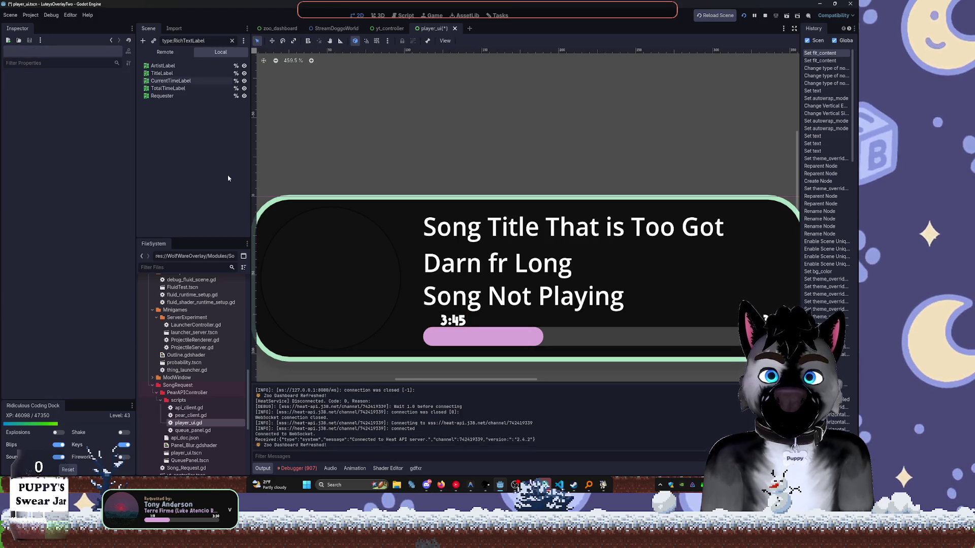
key(ctrl+shift+z)
key(ctrl+shift+z)
key(ctrl+a)
key(BackSpace)
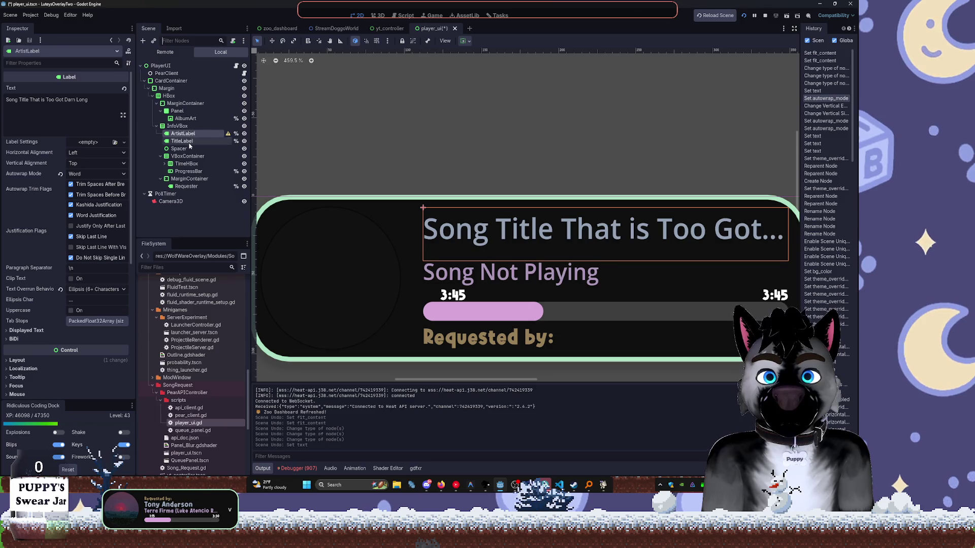
Convert ArtistLabel to a RichTextLabel.
scroll(83, 270, down, 5)
click(82, 218)
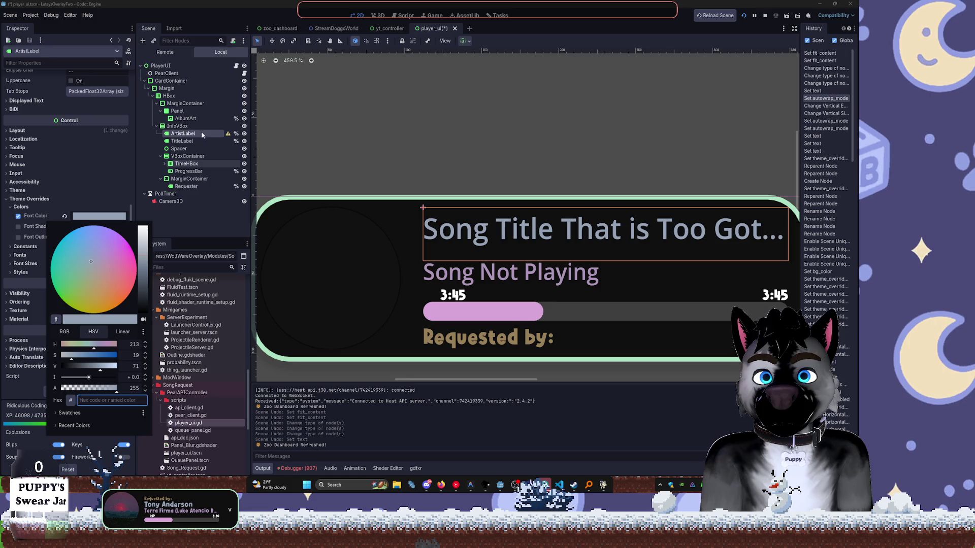
click(187, 138)
key(ctrl+shift+t)
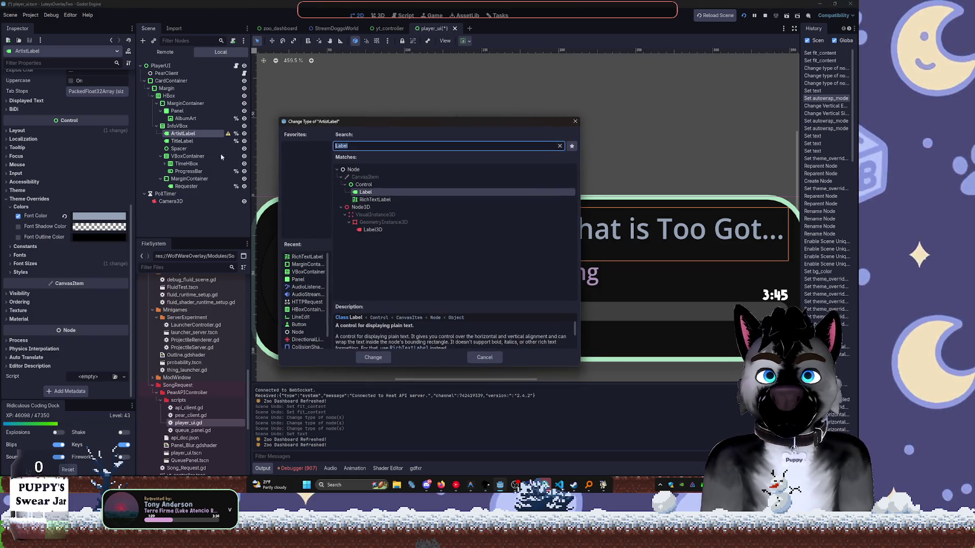
double_click(378, 196)
Enable the Default Color override under Theme Overrides > Colors for ArtistLabel.
scroll(46, 268, down, 3)
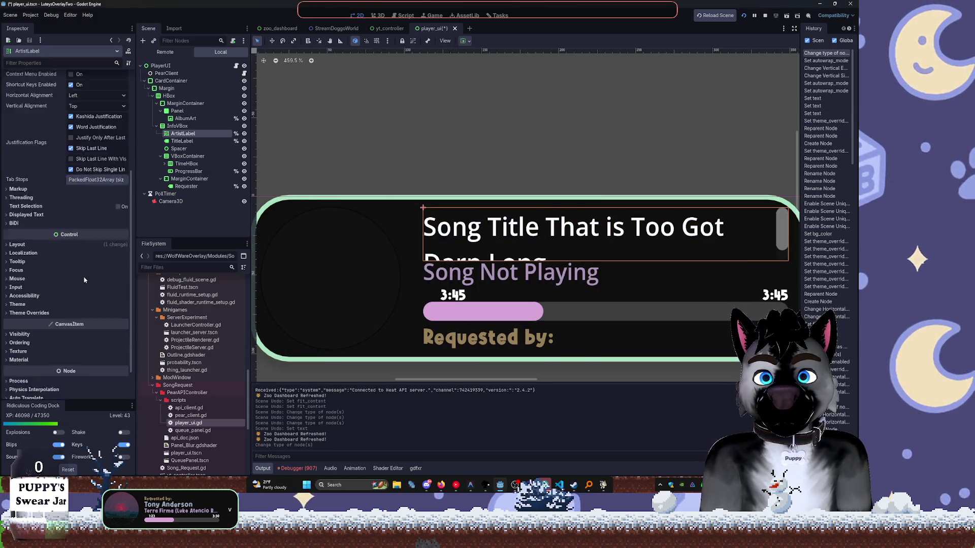
click(30, 272)
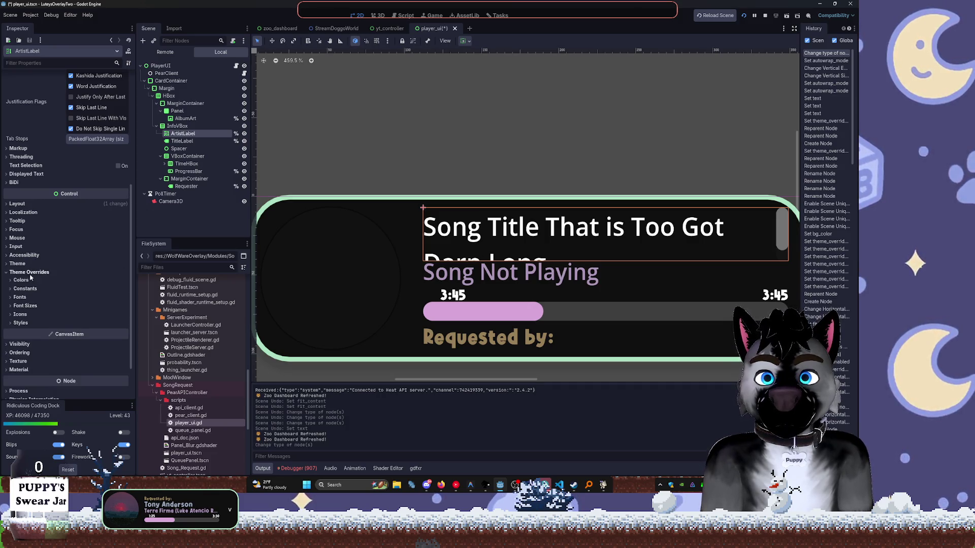
click(23, 280)
click(82, 290)
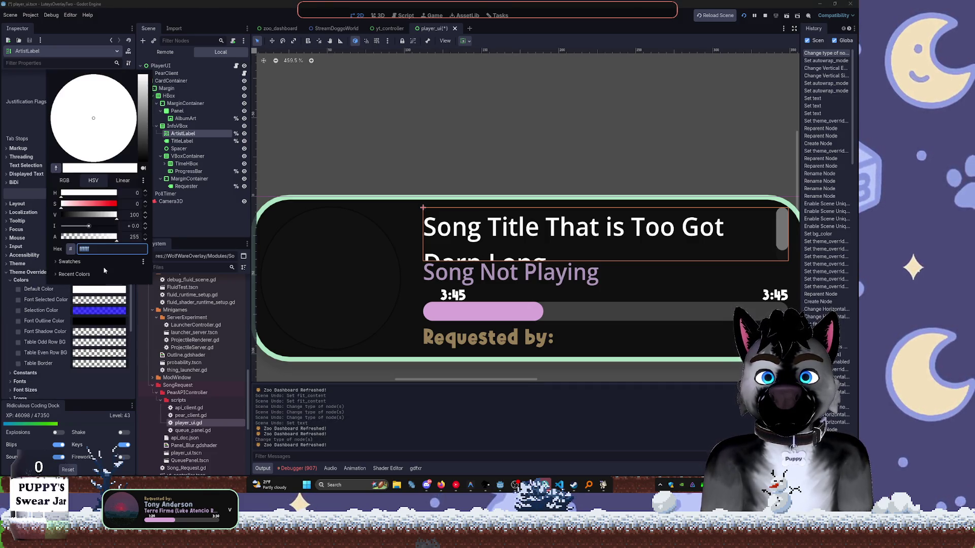
click(22, 290)
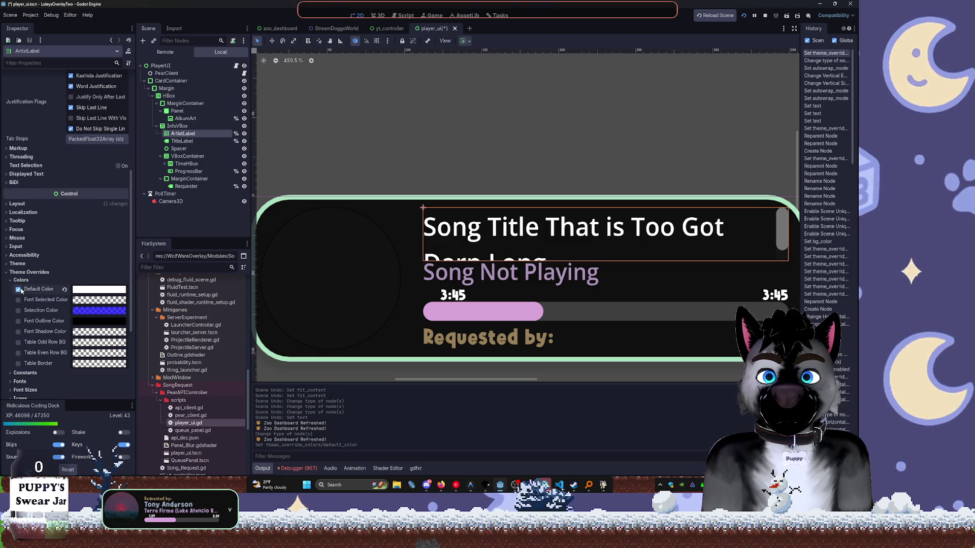
scroll(58, 294, down, 5)
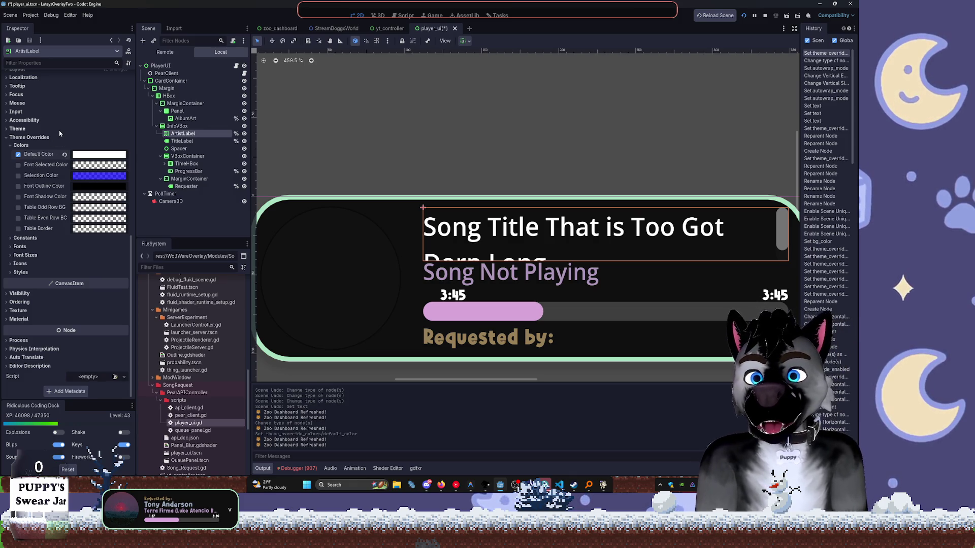
scroll(60, 133, up, 10)
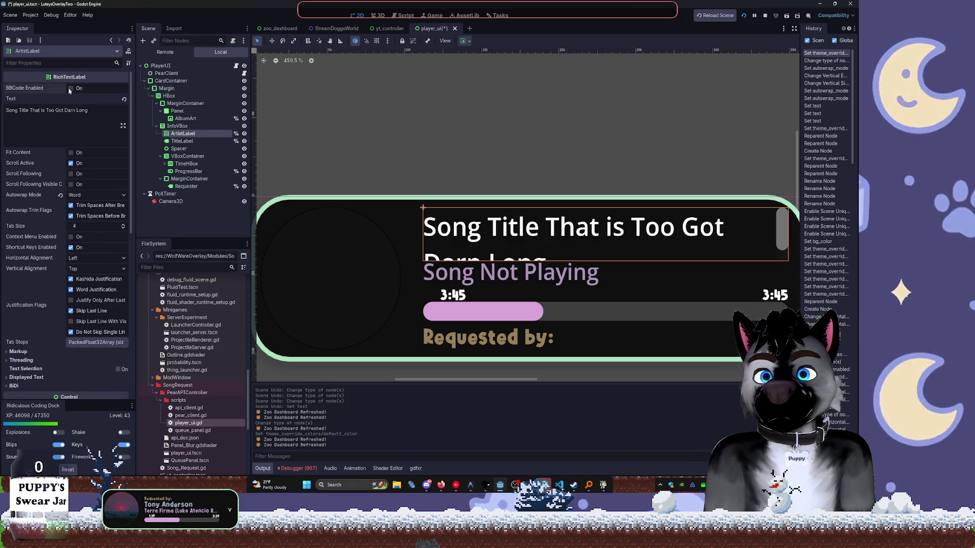
Enable BBCode on ArtistLabel and set its default colour to grey-blue 93a2b5.
click(70, 88)
key(BackSpace)
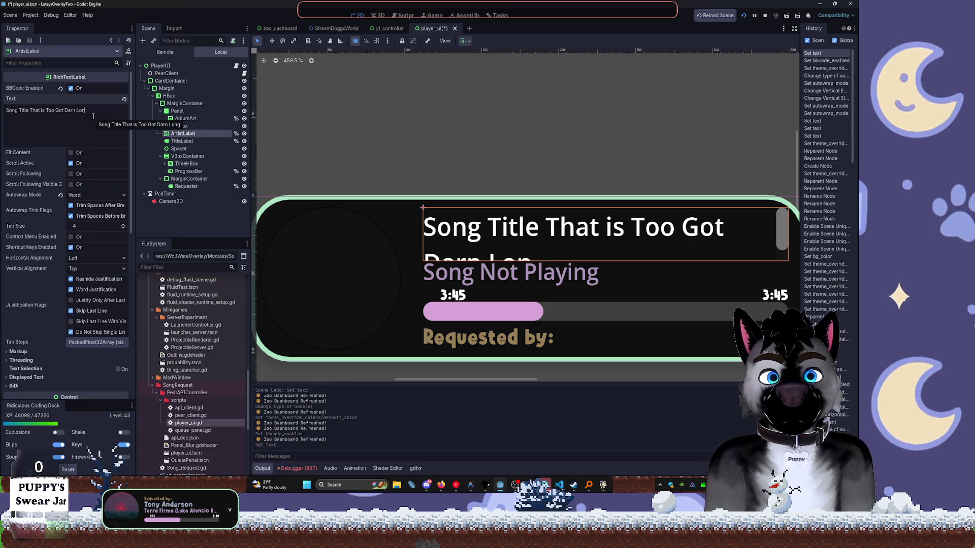
scroll(62, 228, down, 8)
click(88, 292)
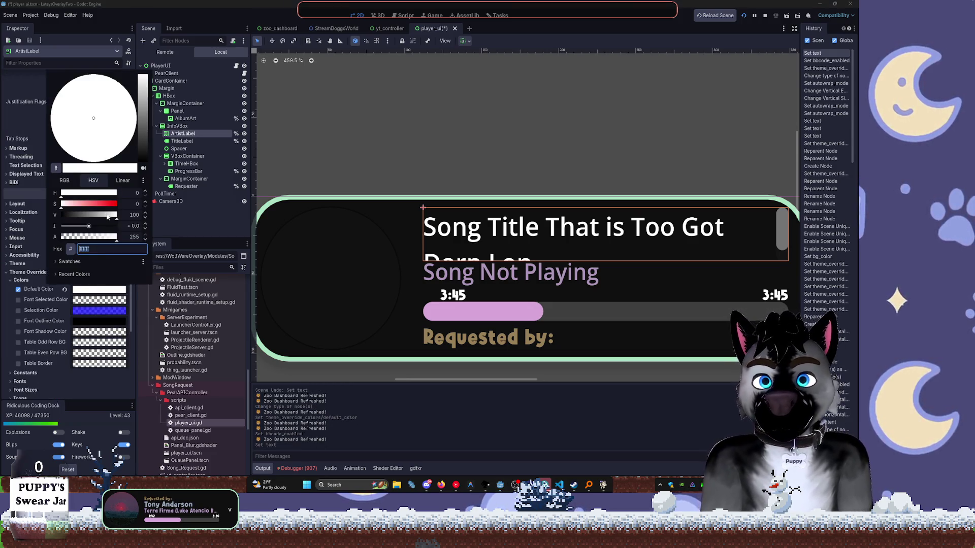
key(ctrl+v)
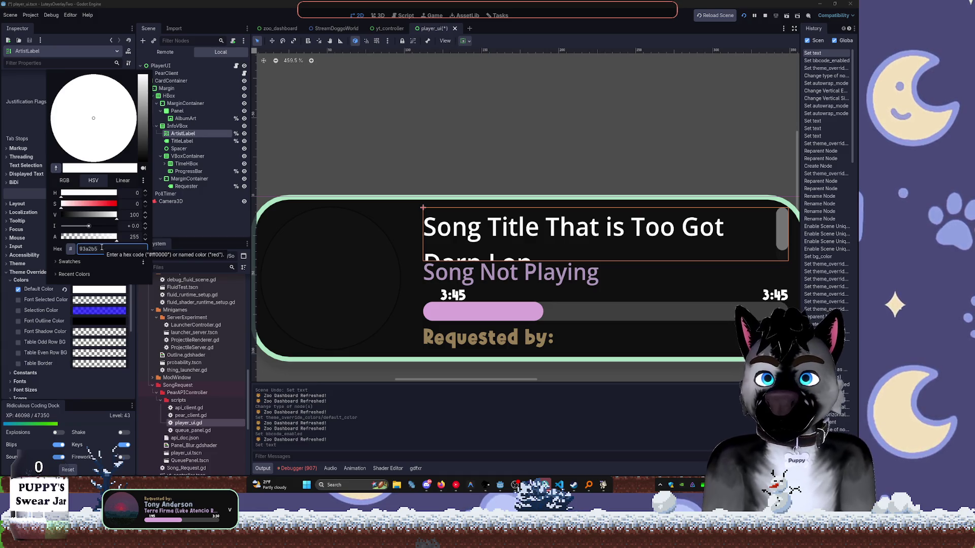
key(Return)
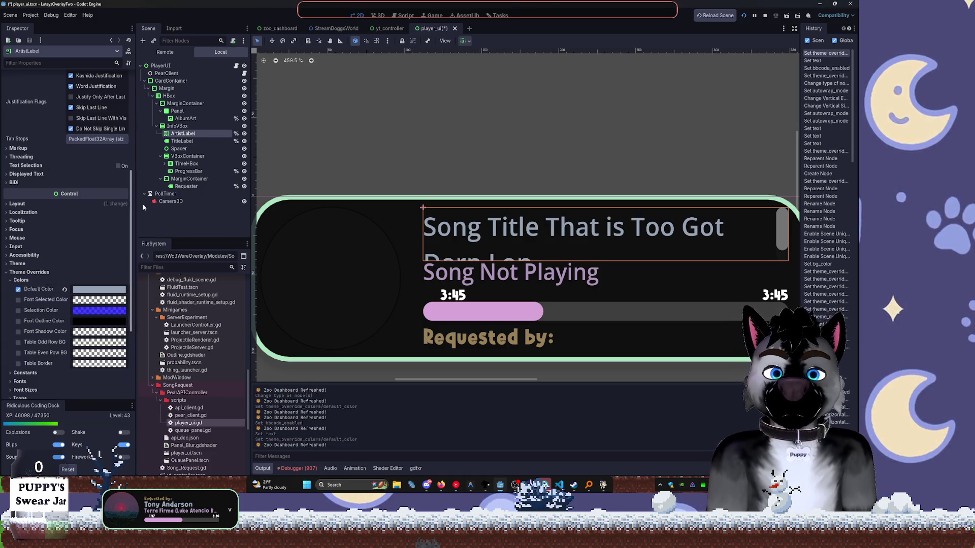
scroll(86, 179, up, 5)
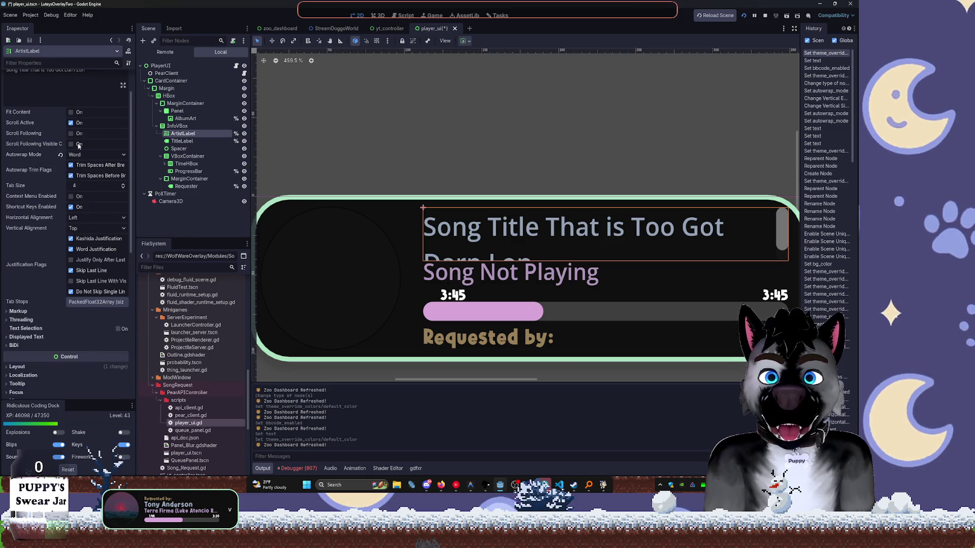
Enable Scroll Active, Scroll Following and Scroll Following Visible Characters on ArtistLabel.
click(88, 197)
click(32, 203)
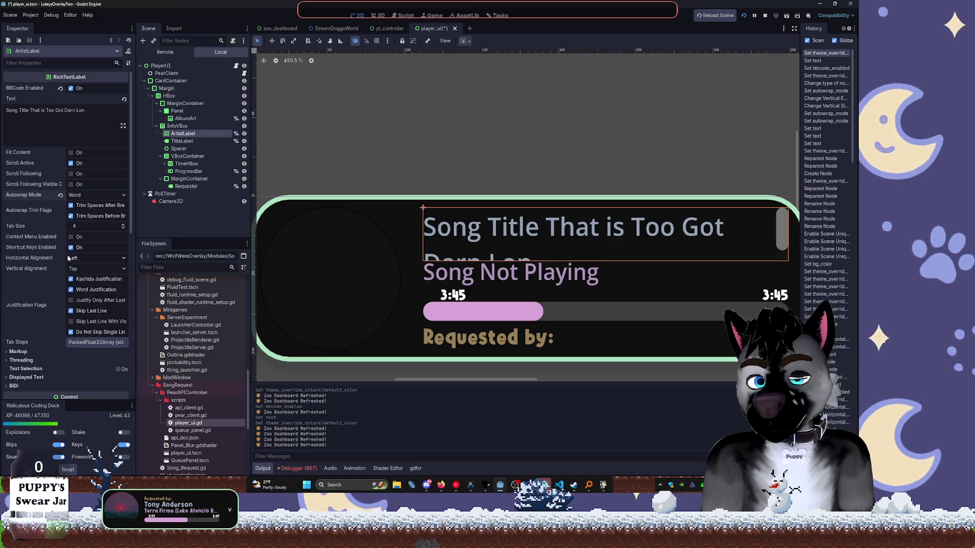
click(72, 163)
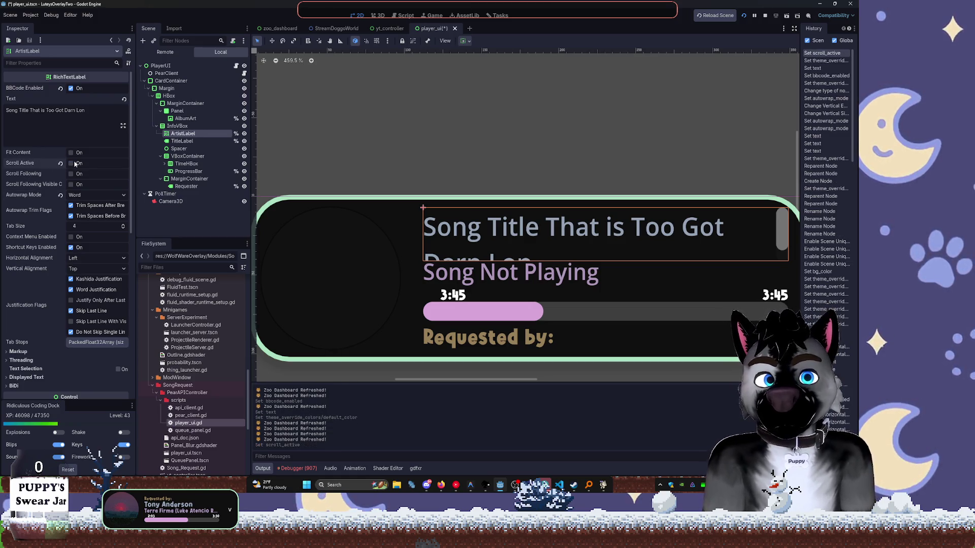
click(71, 173)
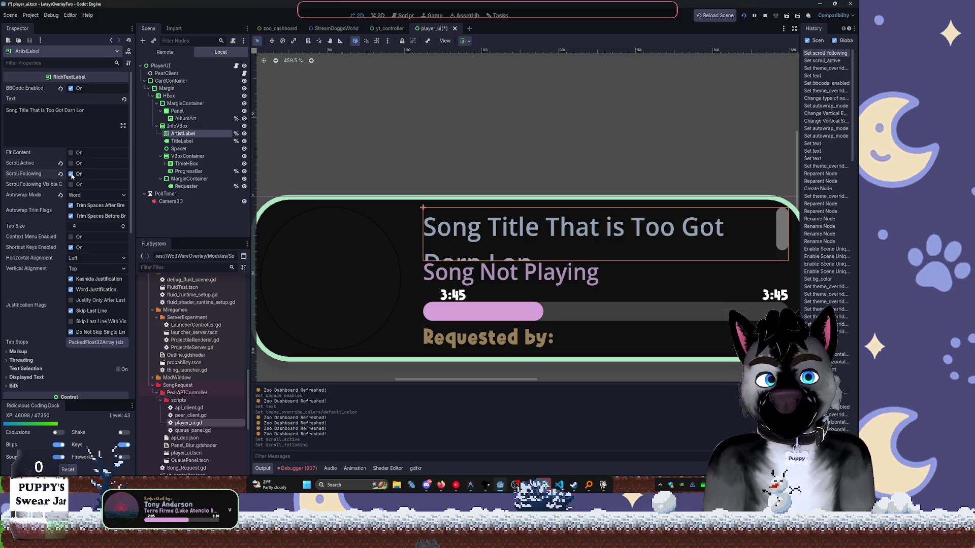
click(71, 163)
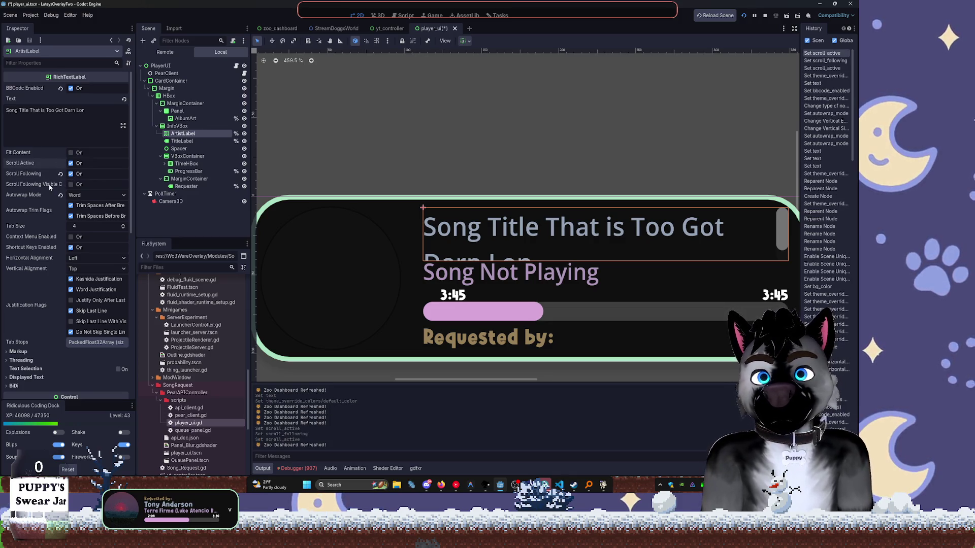
mouse_move(49, 186)
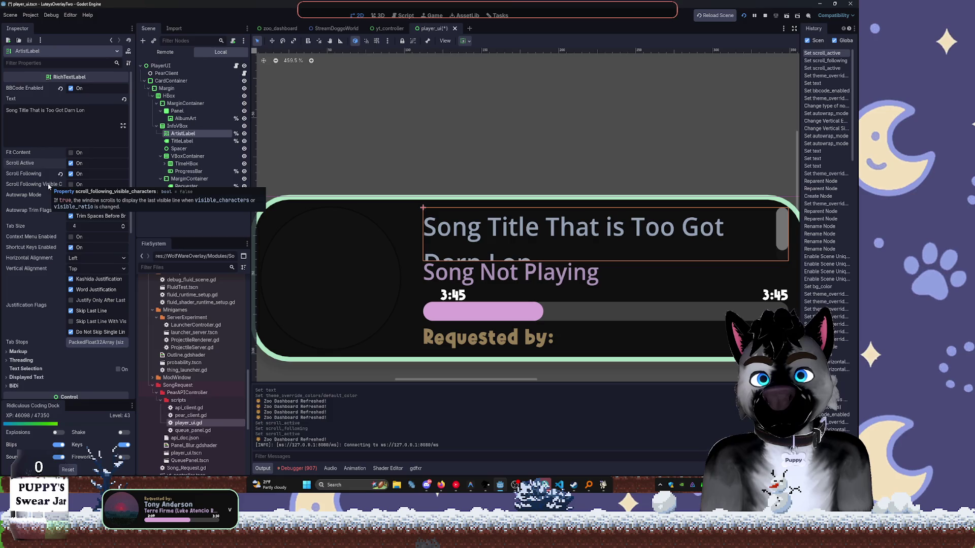
click(71, 173)
click(72, 174)
click(71, 184)
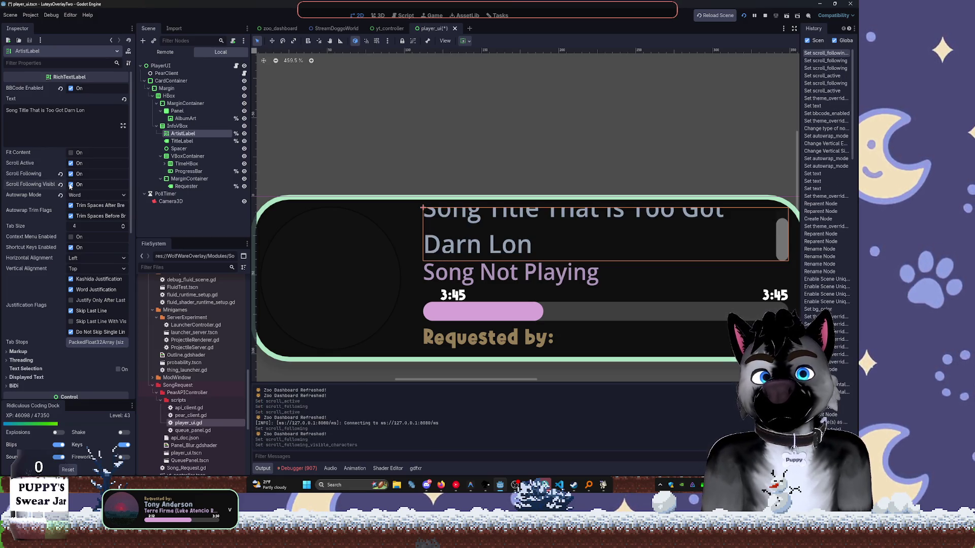
Set ArtistLabel's Autowrap Mode to Arbitrary.
click(113, 196)
click(94, 230)
click(94, 195)
click(86, 207)
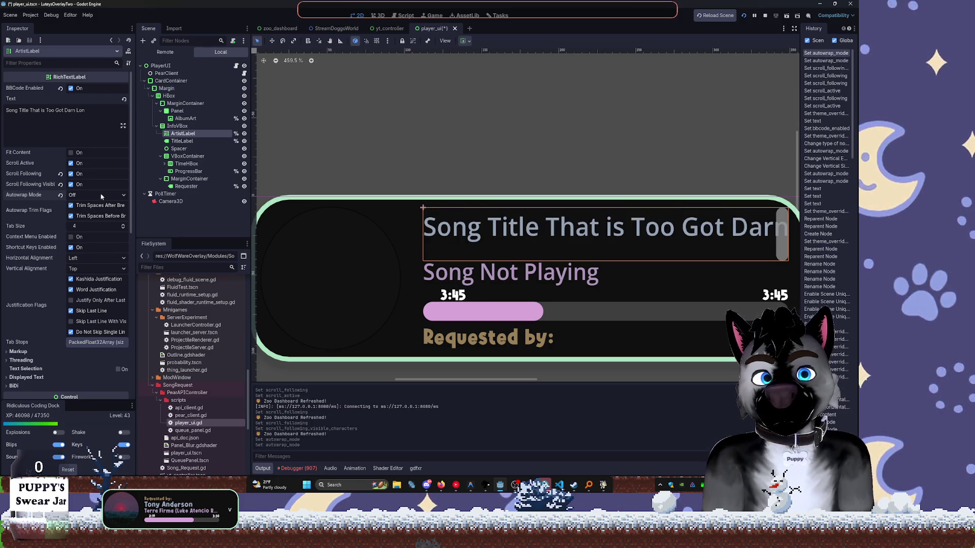
click(94, 195)
click(91, 215)
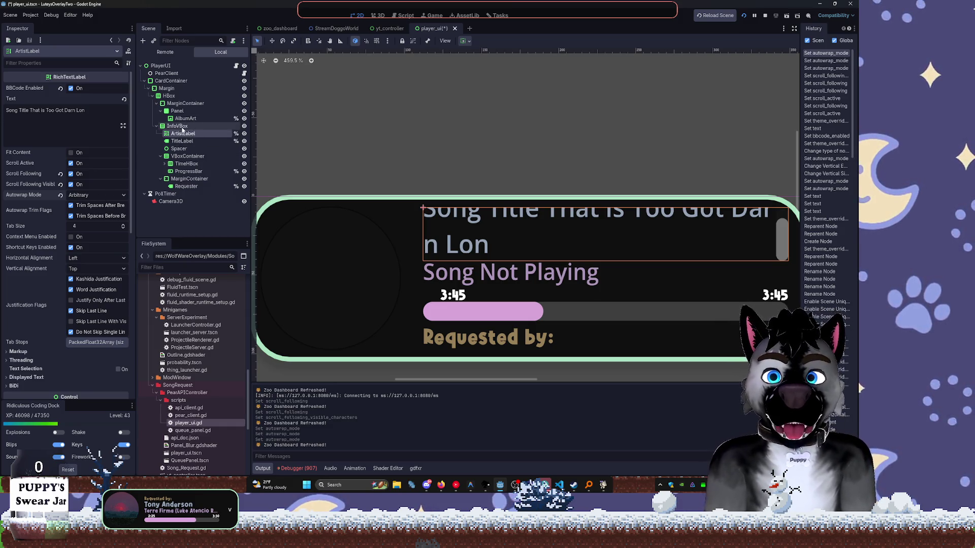
click(183, 128)
key(ctrl+a)
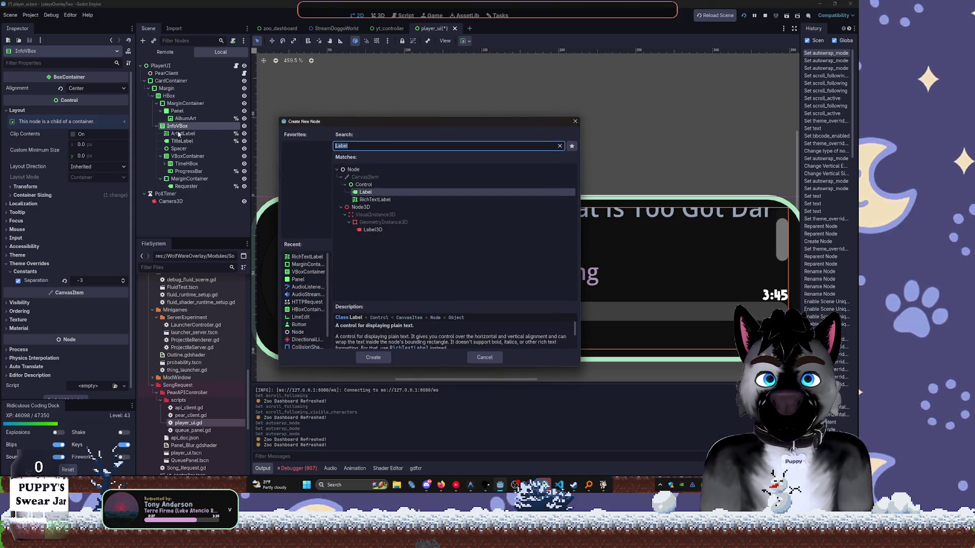
Create a PanelContainer node and move it just below ArtistLabel.
text(panel)
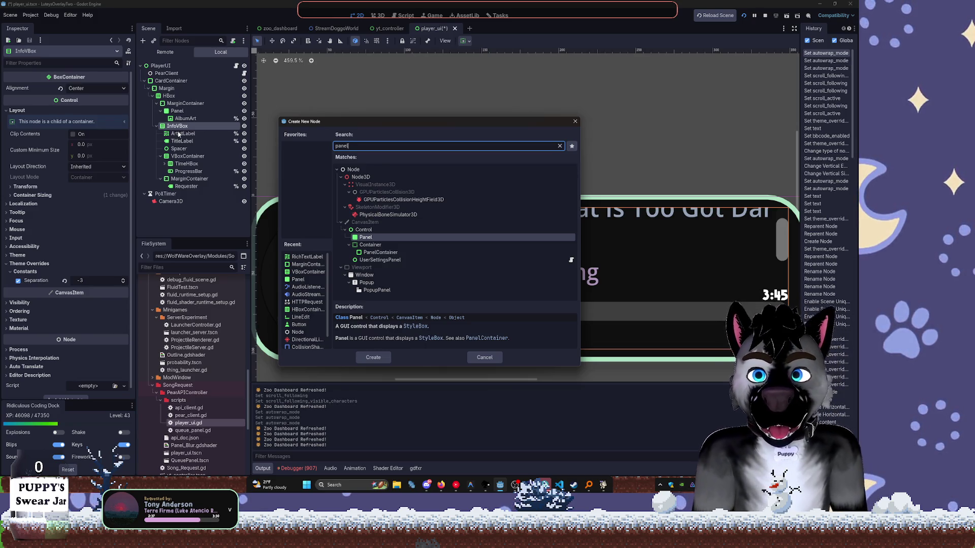
key(Down)
key(Down)
key(Return)
mouse_move(188, 194)
mouse_down()
mouse_move(200, 178)
mouse_move(194, 133)
mouse_move(187, 147)
mouse_up()
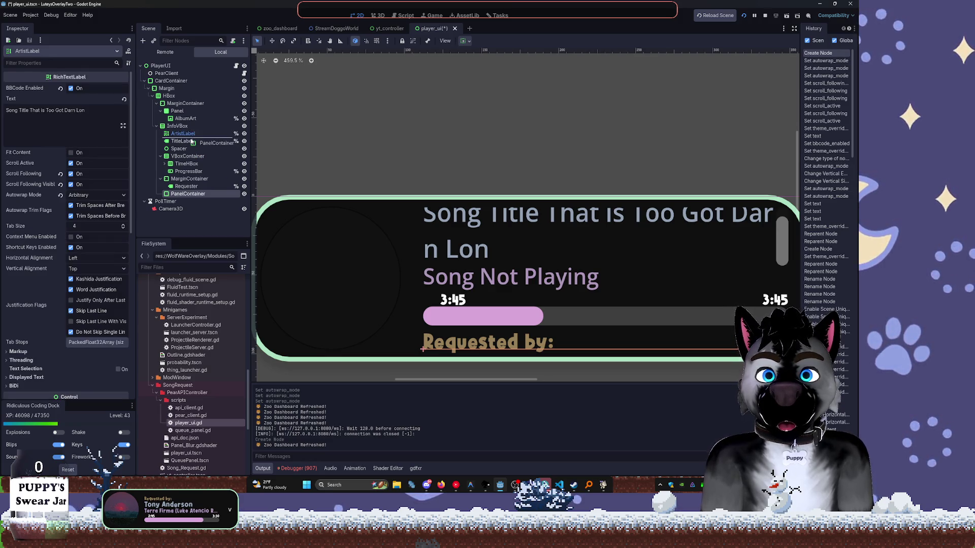
Select ArtistLabel and its text, then stop the running game.
click(186, 148)
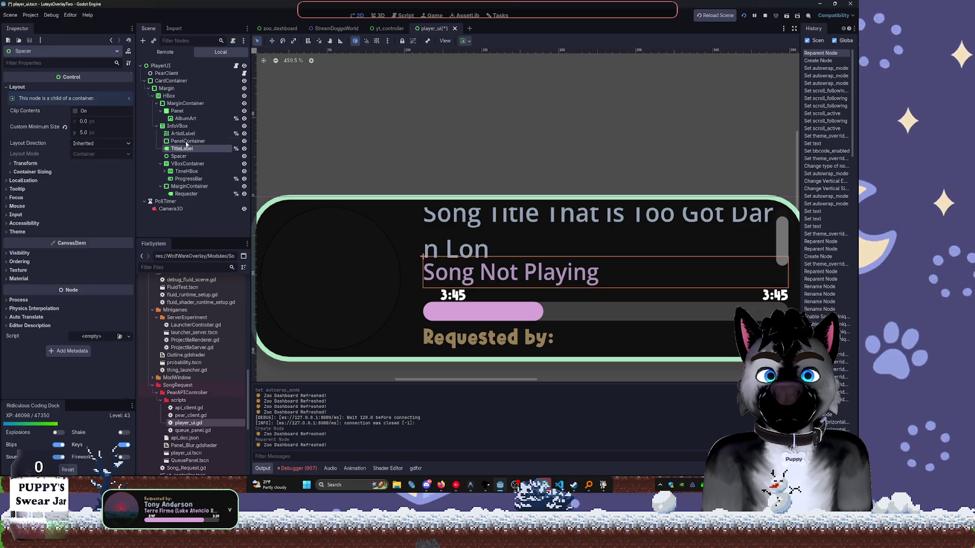
click(186, 135)
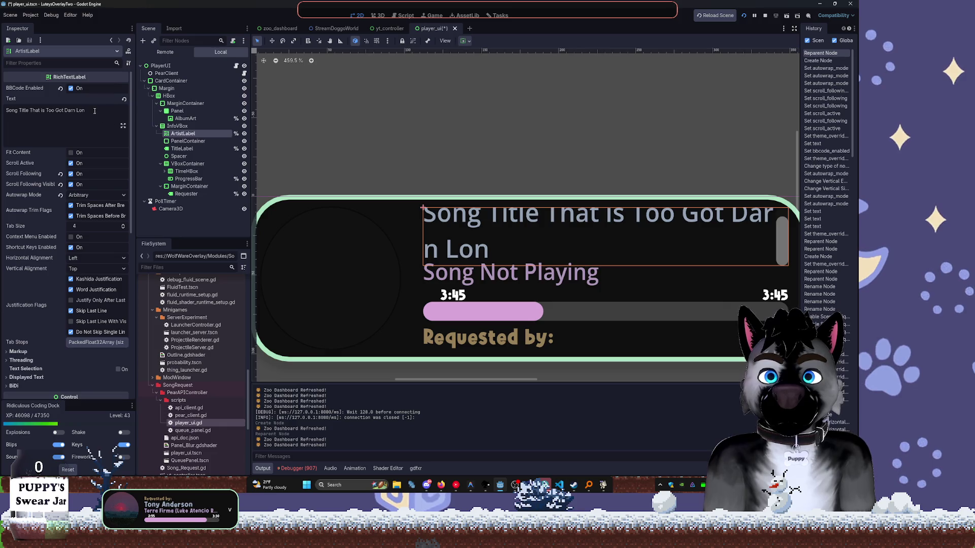
drag(95, 110, 6, 111)
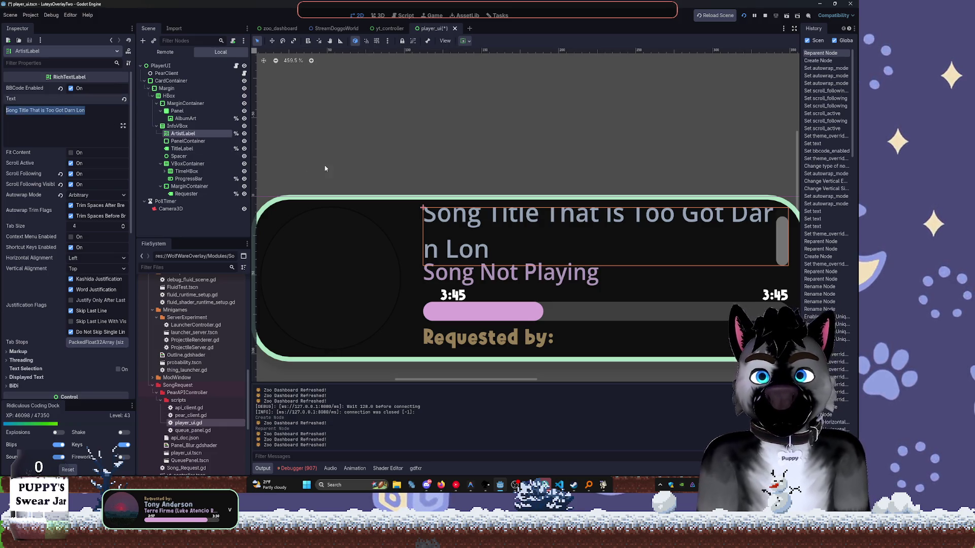
click(765, 15)
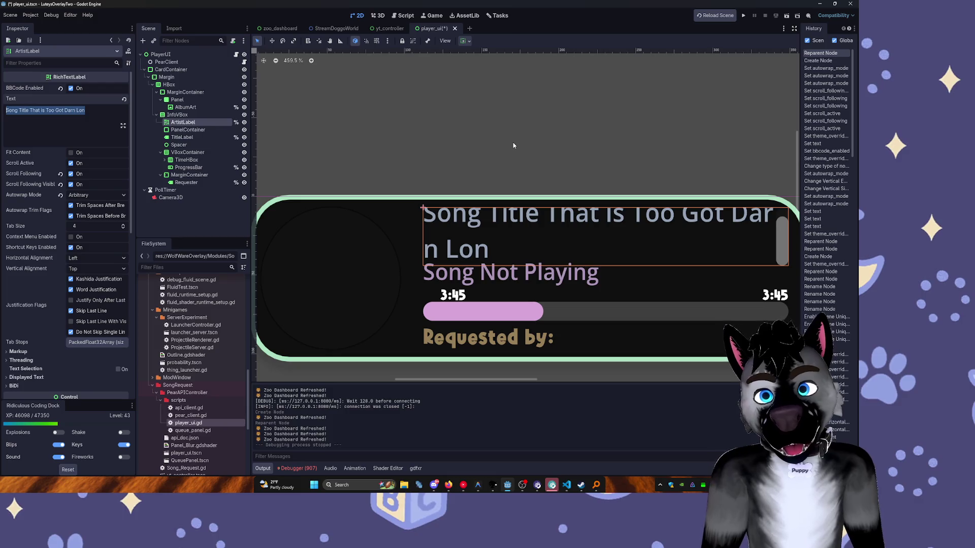
Rerun the game and undo accidental pastes over type names in player_ui.gd.
click(741, 16)
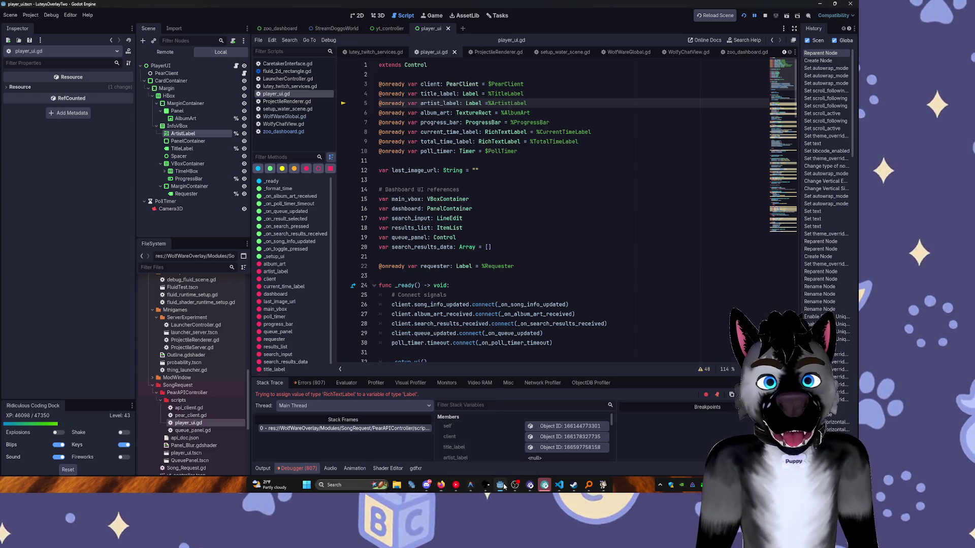
double_click(490, 131)
text(93a2b5)
double_click(473, 103)
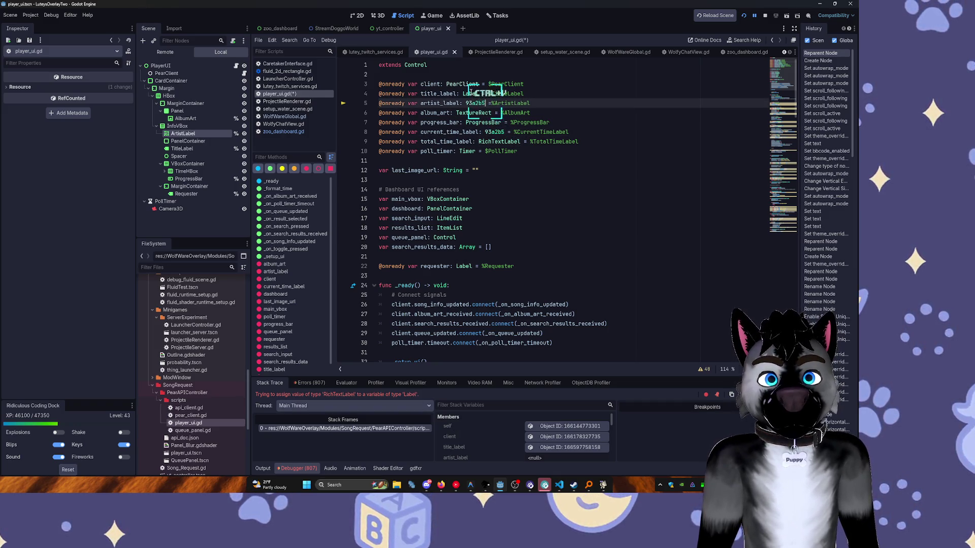
key(ctrl+z)
double_click(499, 142)
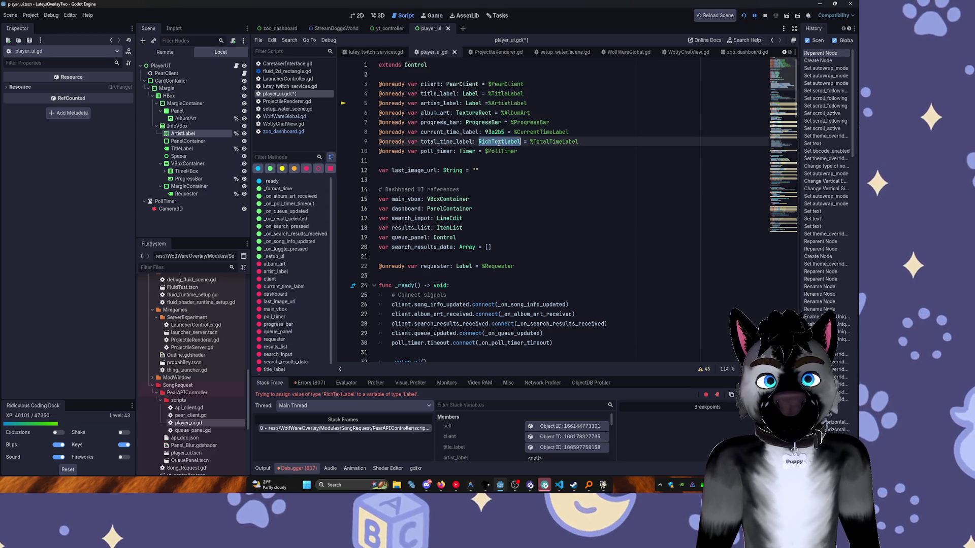
key(ctrl+z)
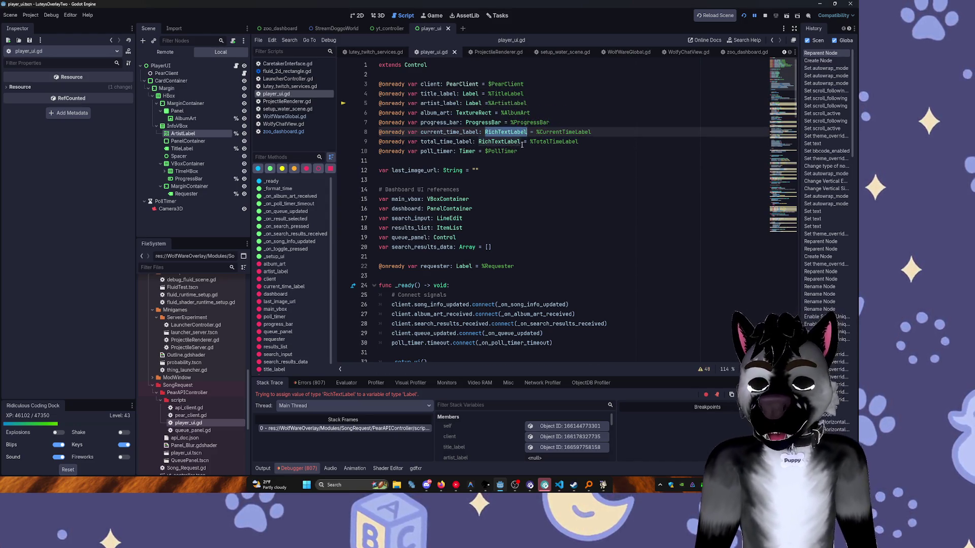
Retype title_label and artist_label as RichTextLabel in player_ui.gd.
double_click(504, 142)
key(ctrl+c)
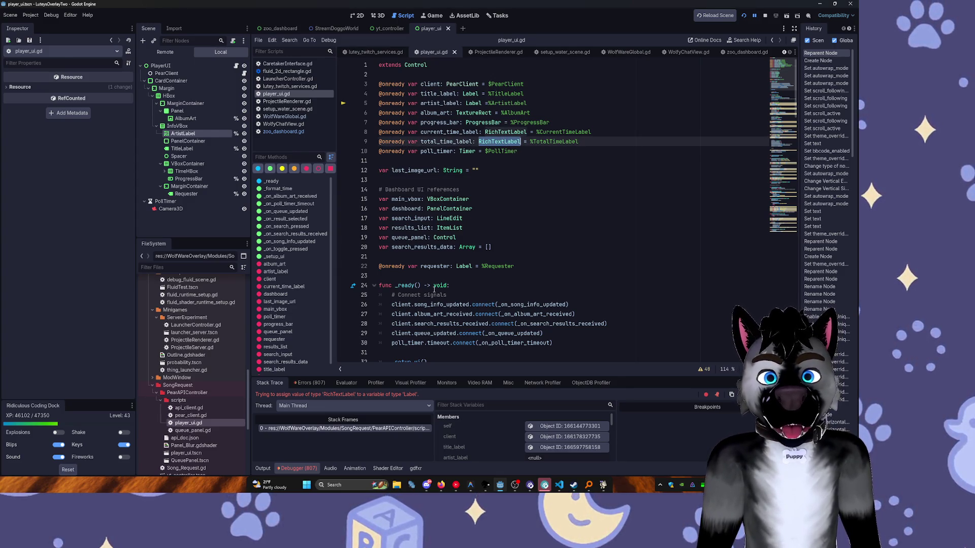
double_click(473, 103)
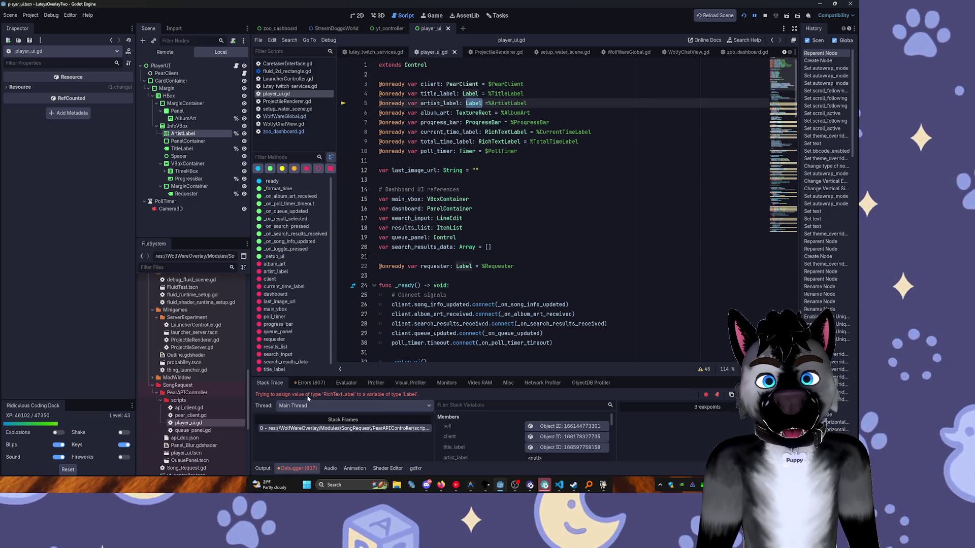
key(ctrl+v)
double_click(470, 94)
key(ctrl+v)
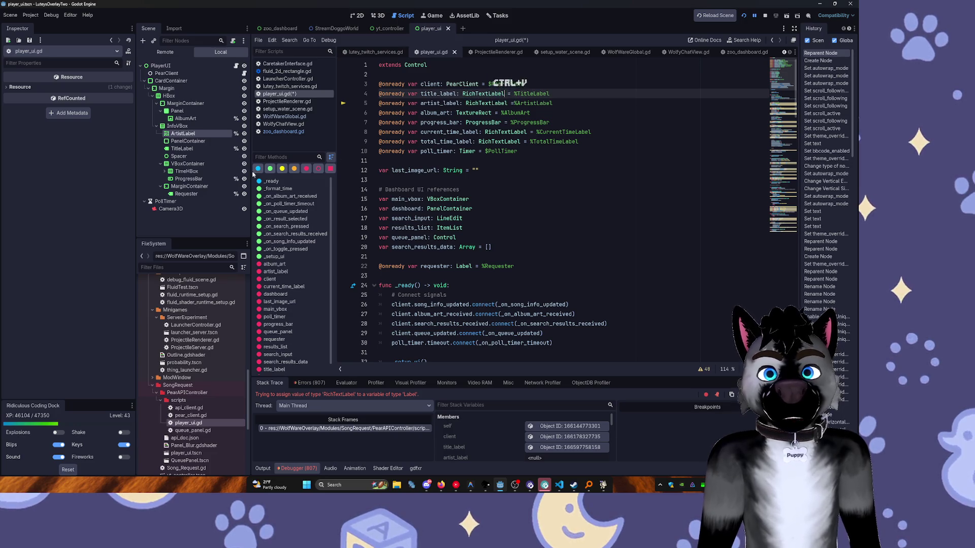
Select the TitleLabel node, dismiss its context menu, and undo the recent edits.
click(201, 148)
right_click(201, 149)
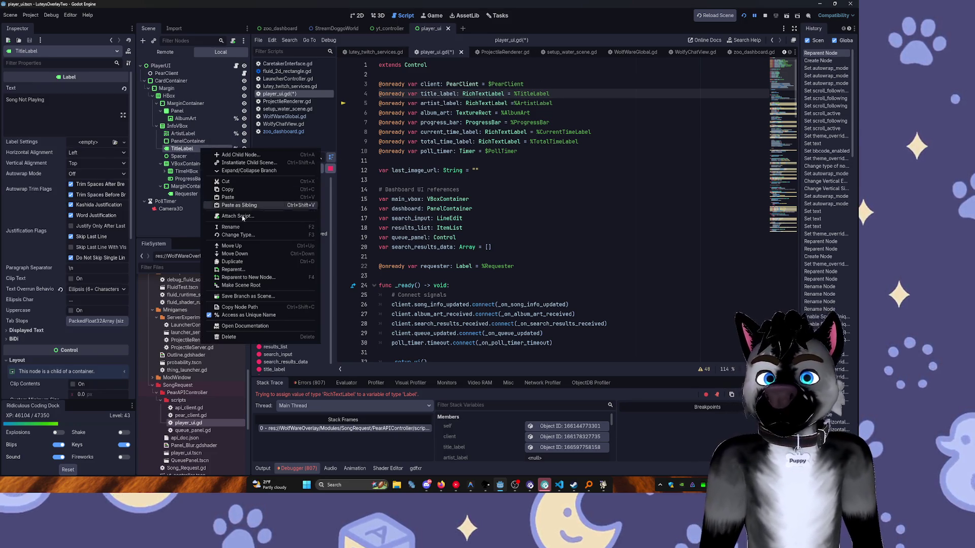
key(Escape)
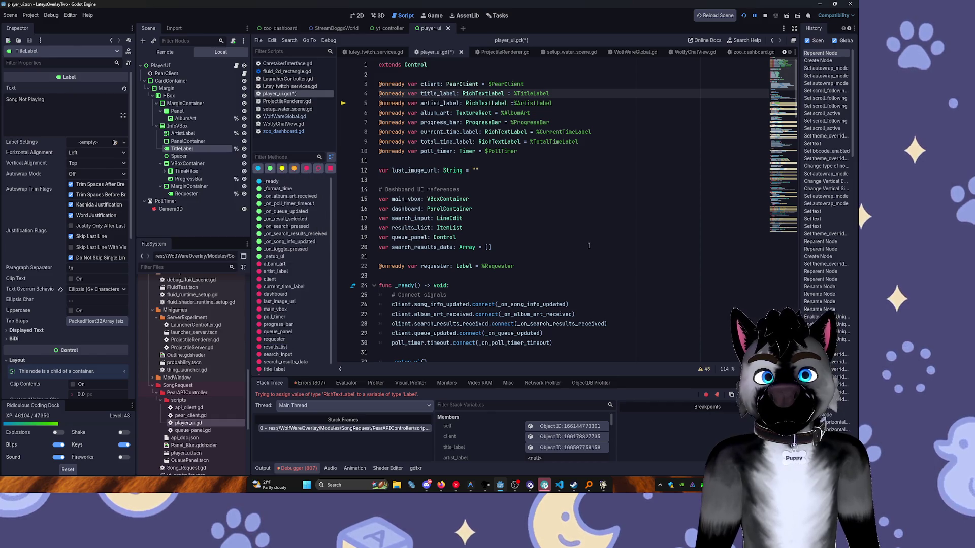
key(ctrl+z)
key(ctrl+z)
key(ctrl+z)
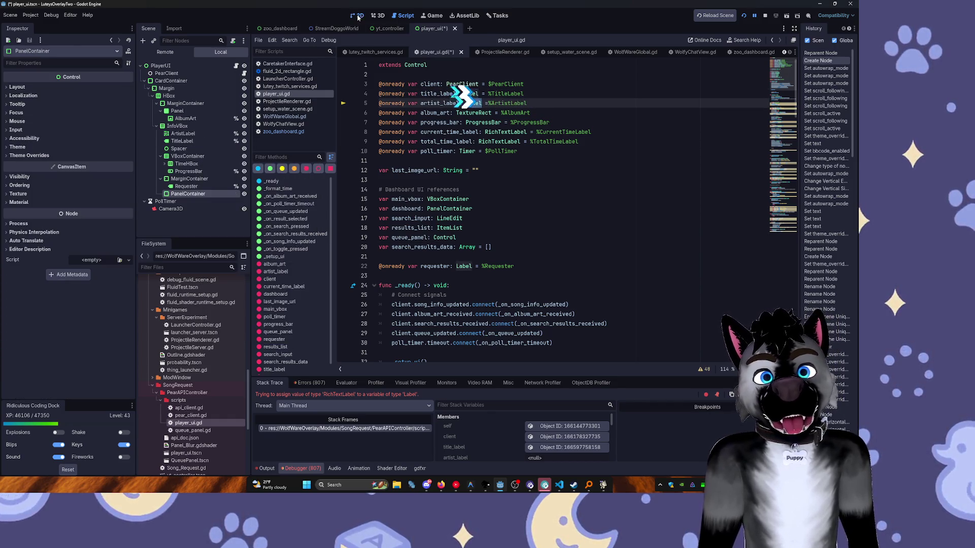
Stop the running game from the 2D view and return to player_ui.gd.
key(ctrl+F1)
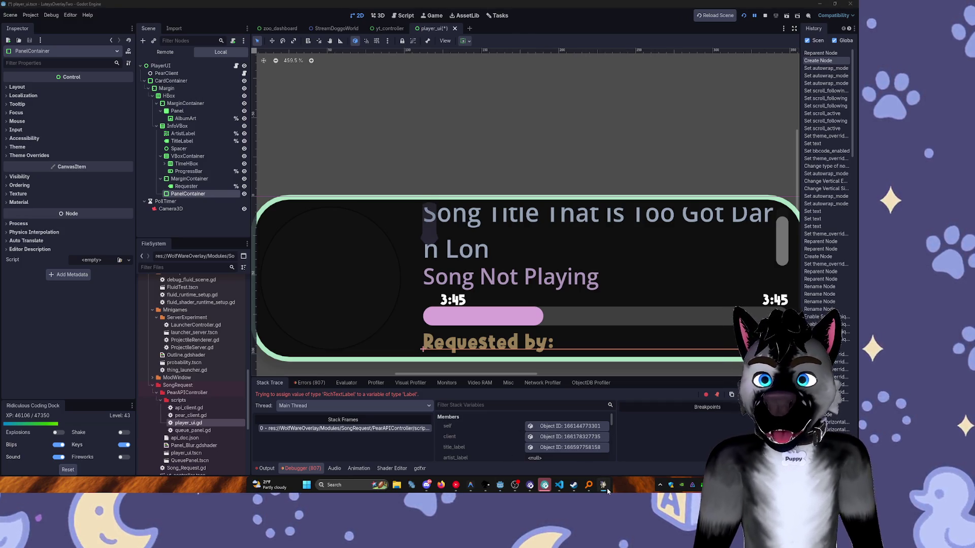
click(765, 16)
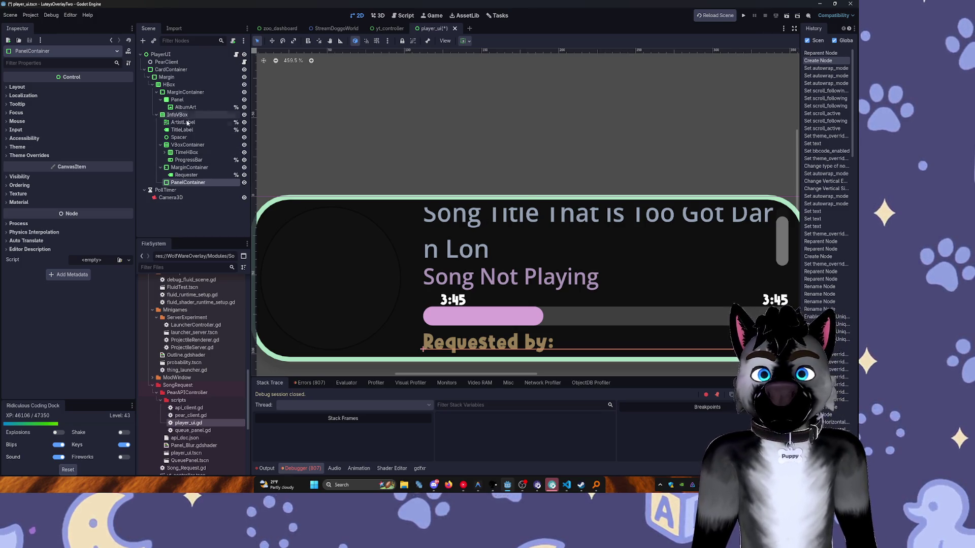
click(403, 16)
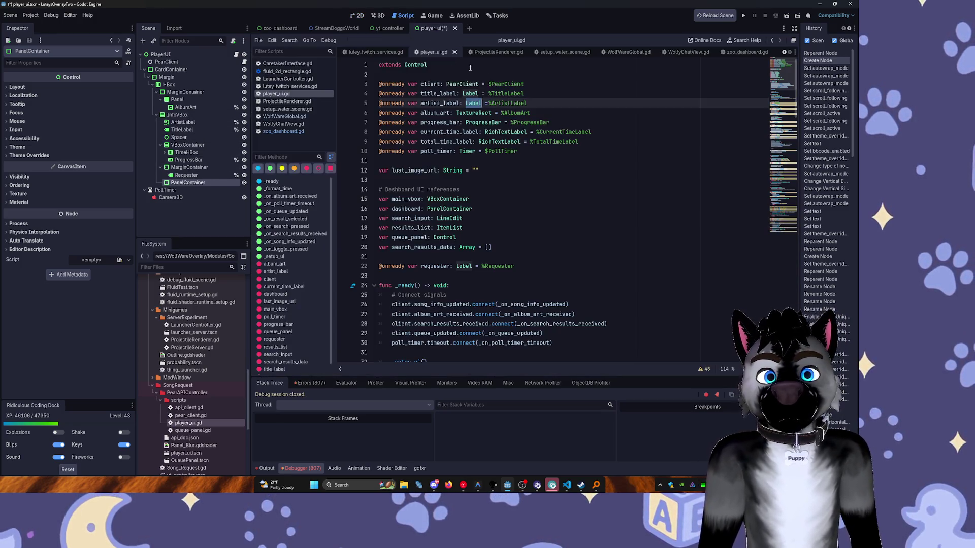
Filter the Scene dock by 'type:label' and select TitleLabel.
click(180, 40)
text(type:label)
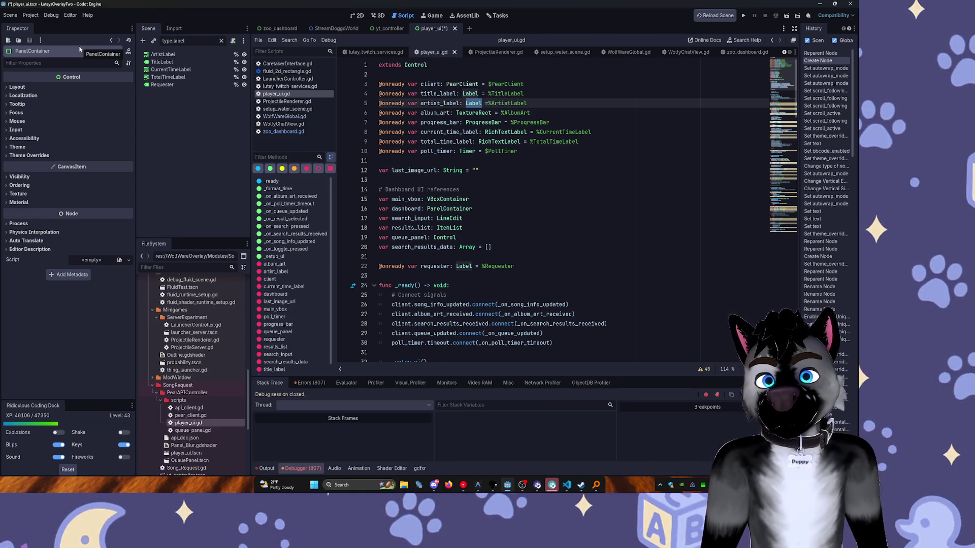
click(162, 62)
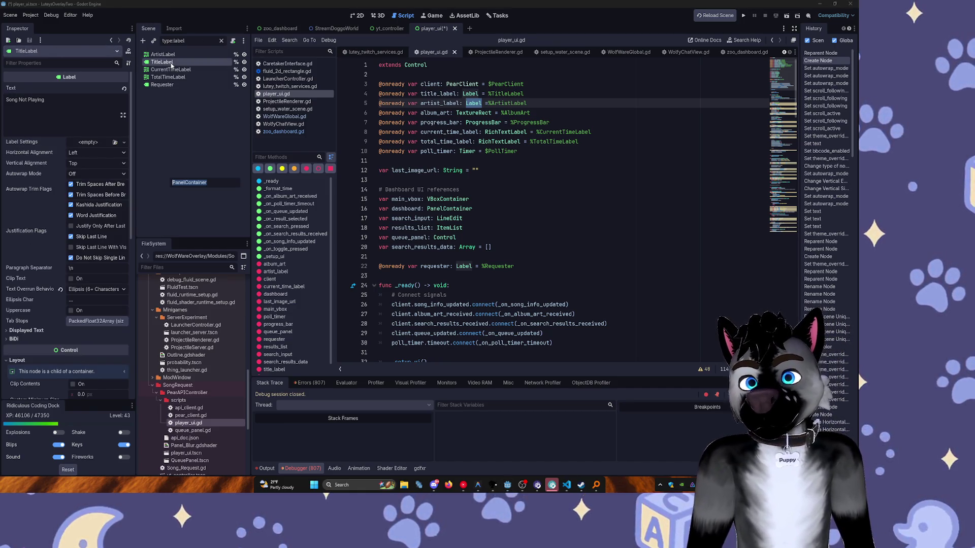
Give TitleLabel a pink font colour and Requester a tan font colour.
key(ctrl+t)
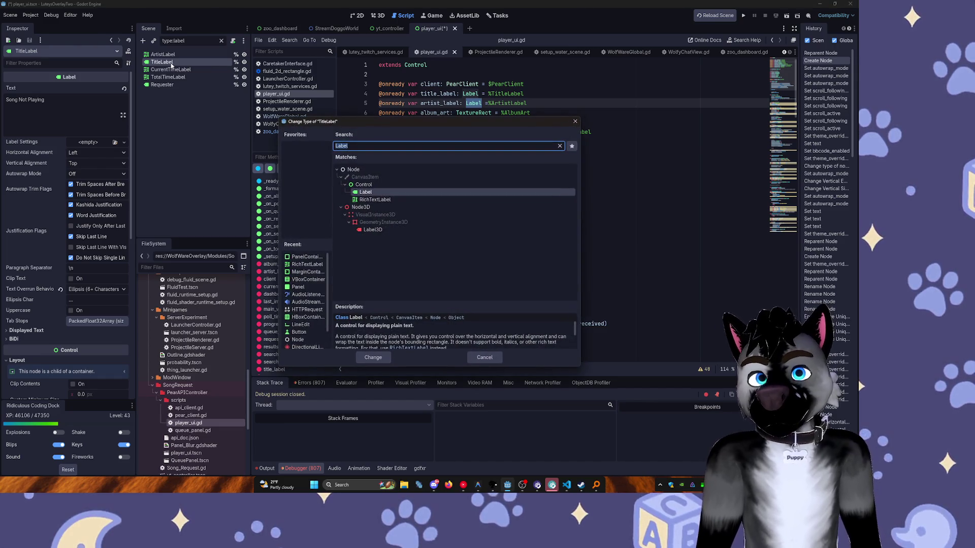
key(Escape)
scroll(95, 208, down, 10)
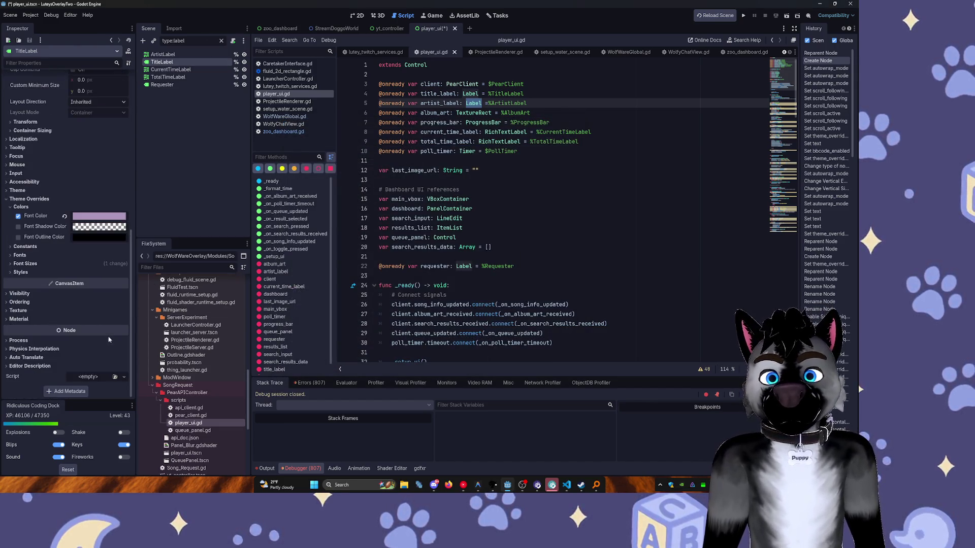
click(98, 217)
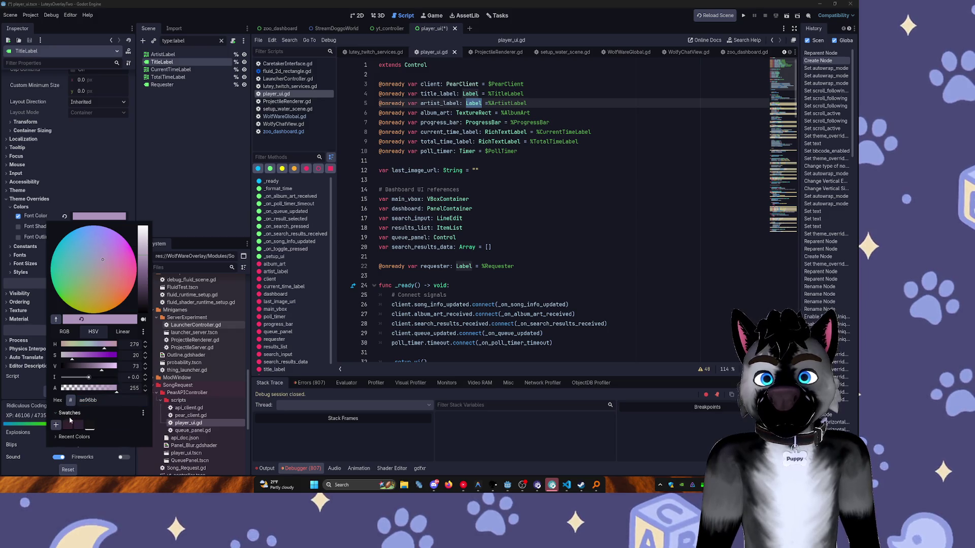
click(180, 166)
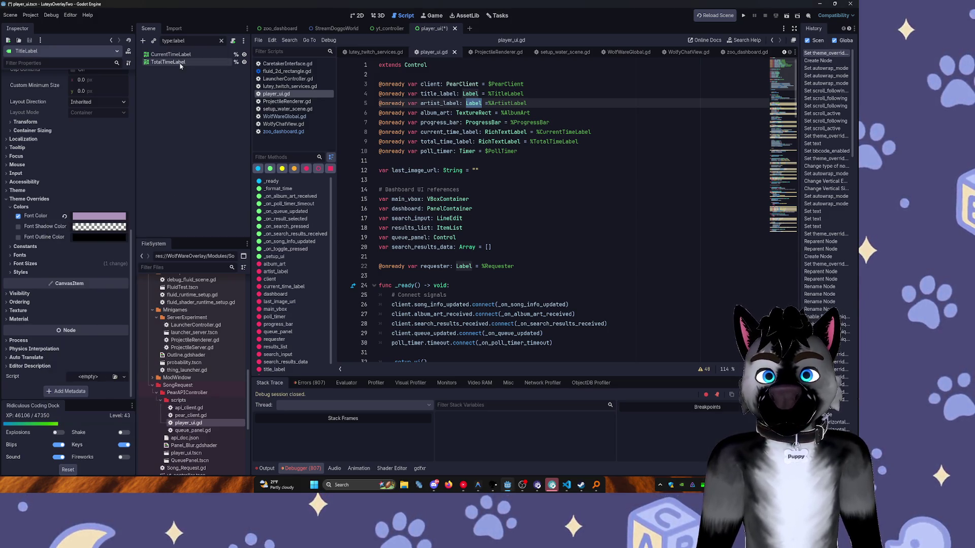
click(99, 217)
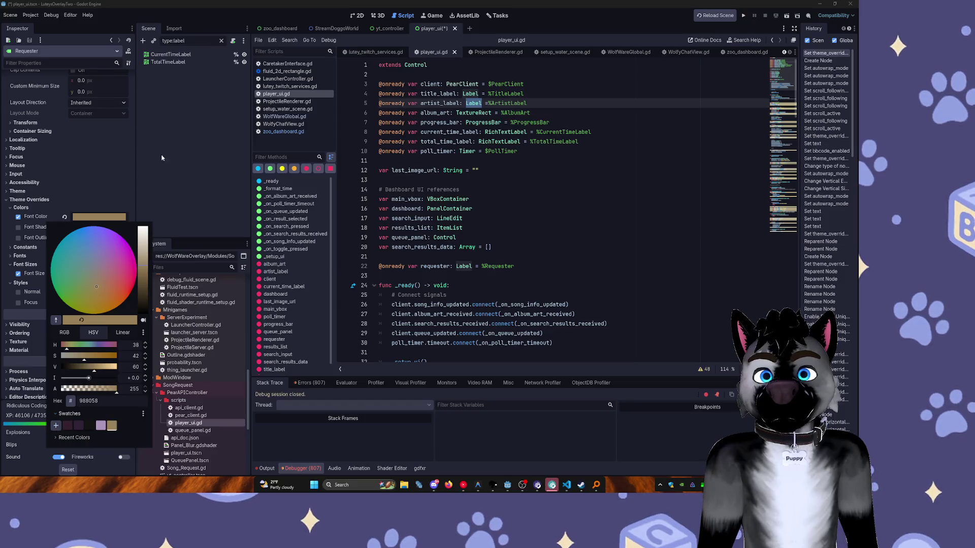
click(162, 158)
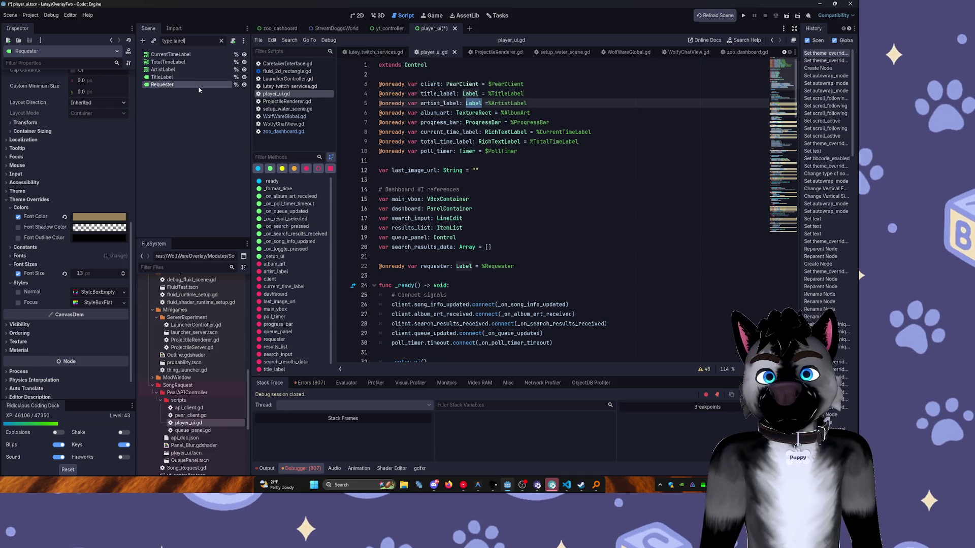
Change TitleLabel and Requester to RichTextLabel, then clear the node filter.
click(185, 77)
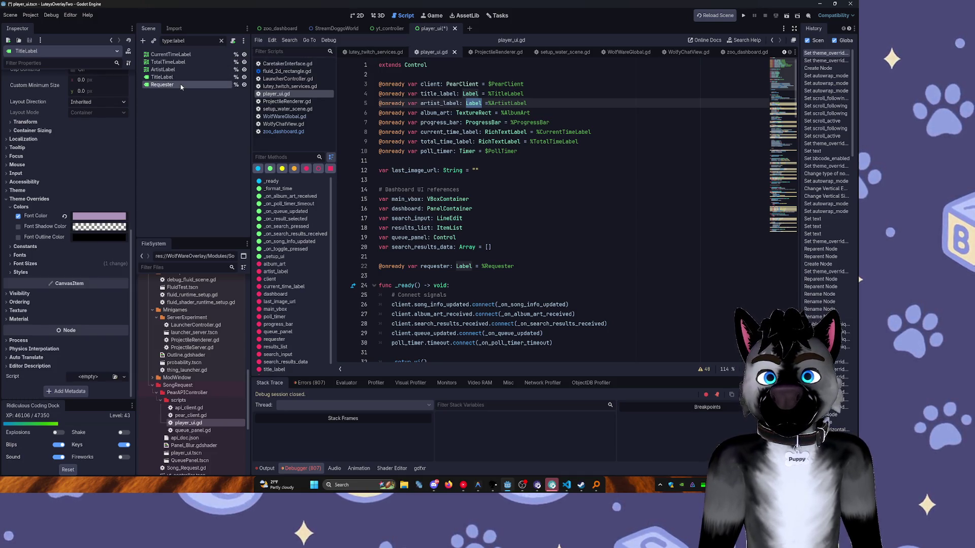
shift+click(180, 85)
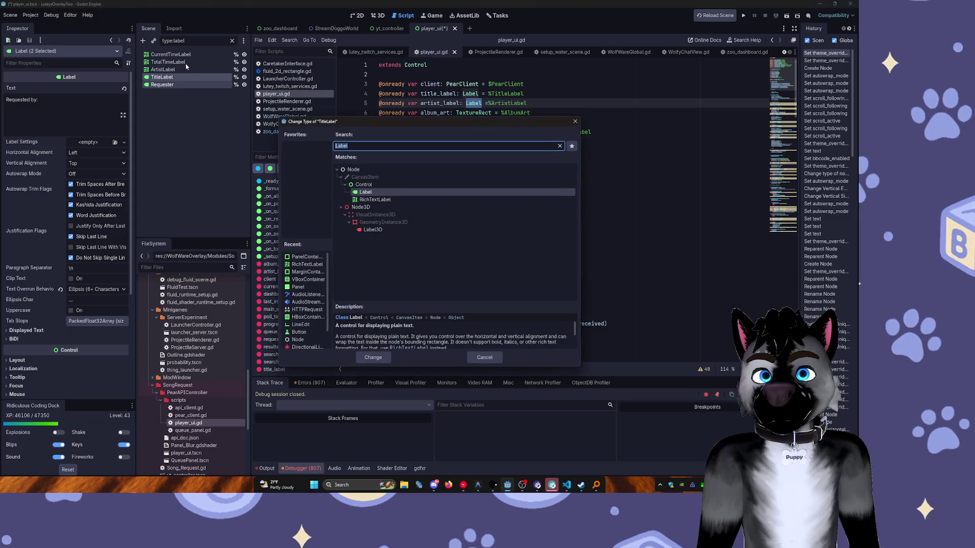
text(rich)
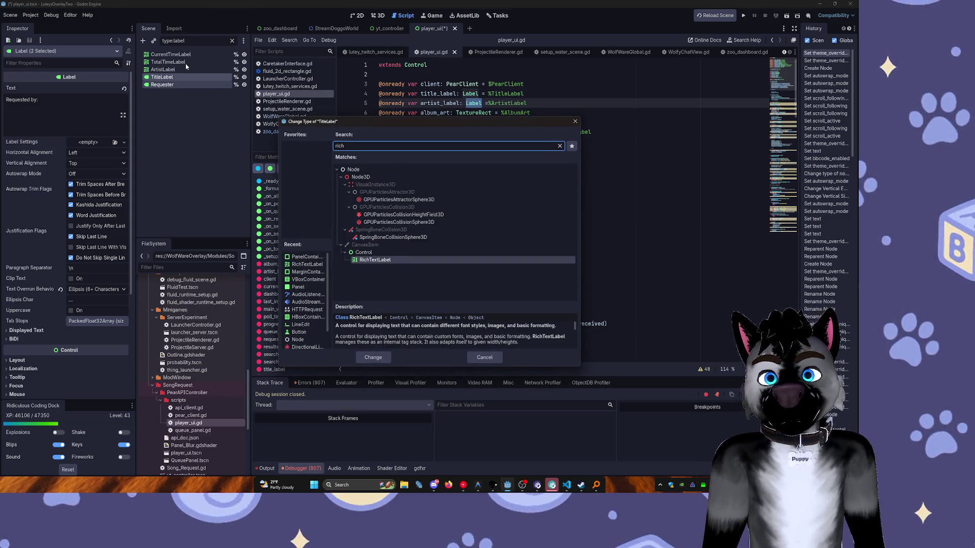
key(Return)
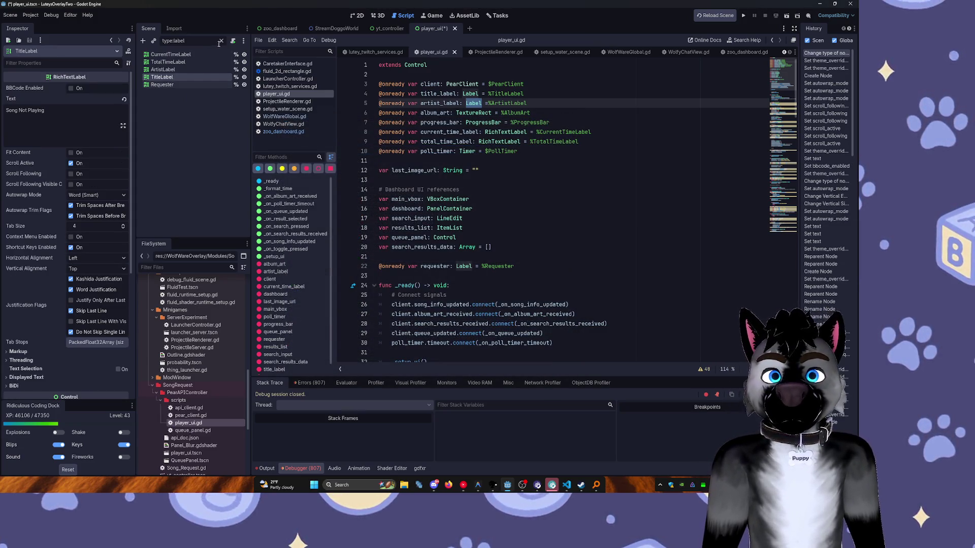
click(221, 41)
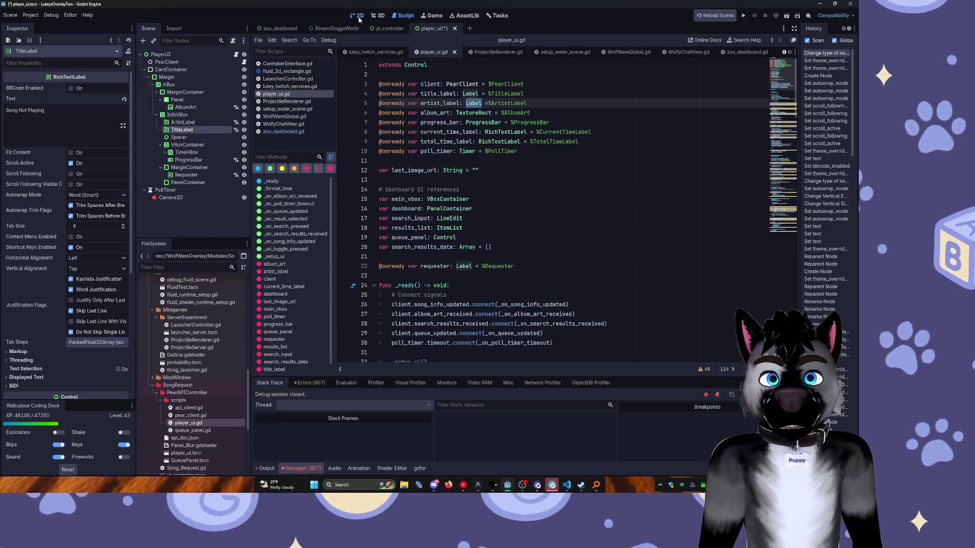
In the 2D view, filter the Scene dock by 'type:RichTextLabel'.
click(359, 17)
scroll(461, 148, right, 3)
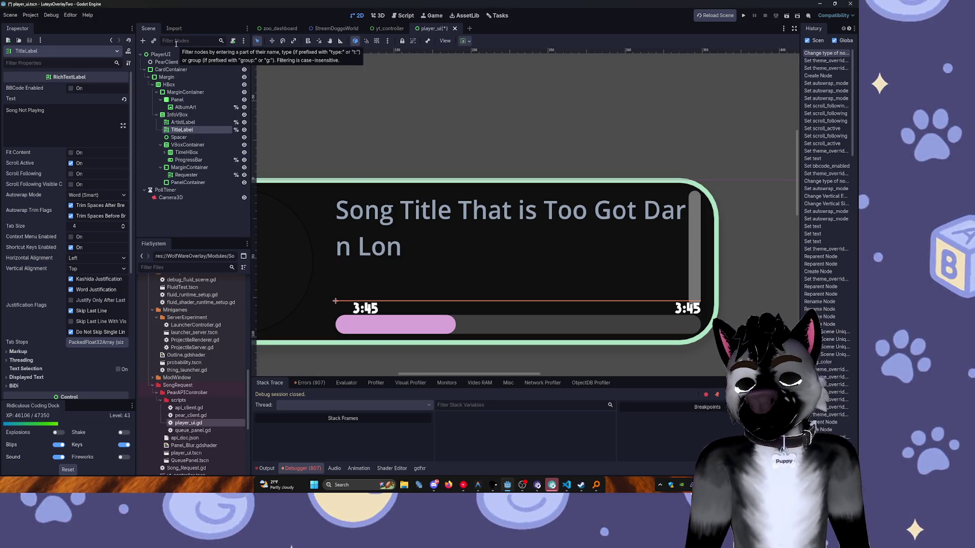
text(t)
key(BackSpace)
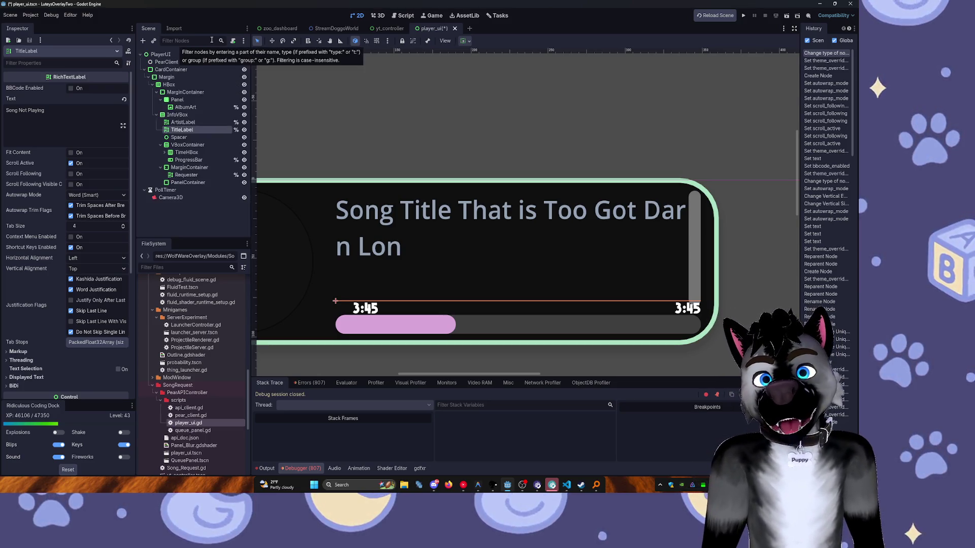
text(type:label)
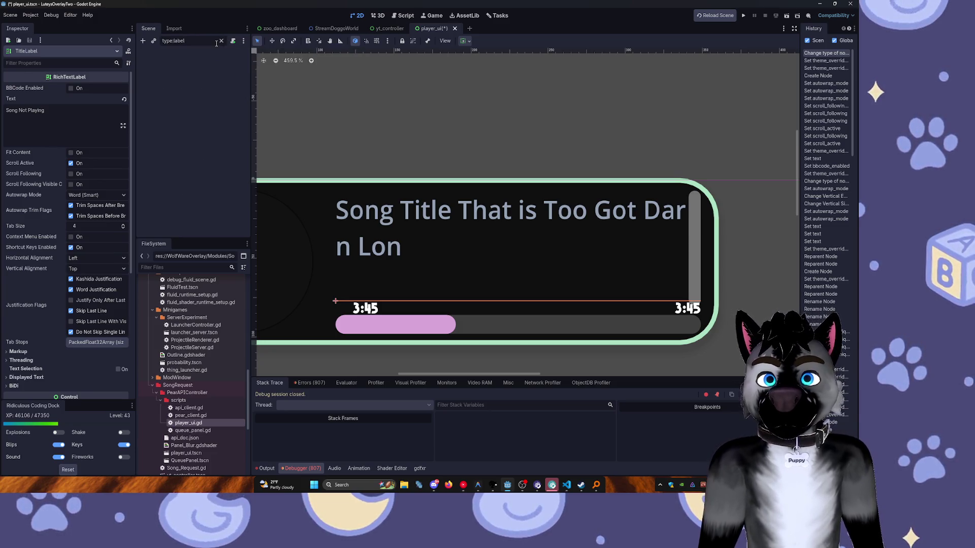
key(BackSpace)
key(BackSpace)
key(BackSpace)
text(:RichTy)
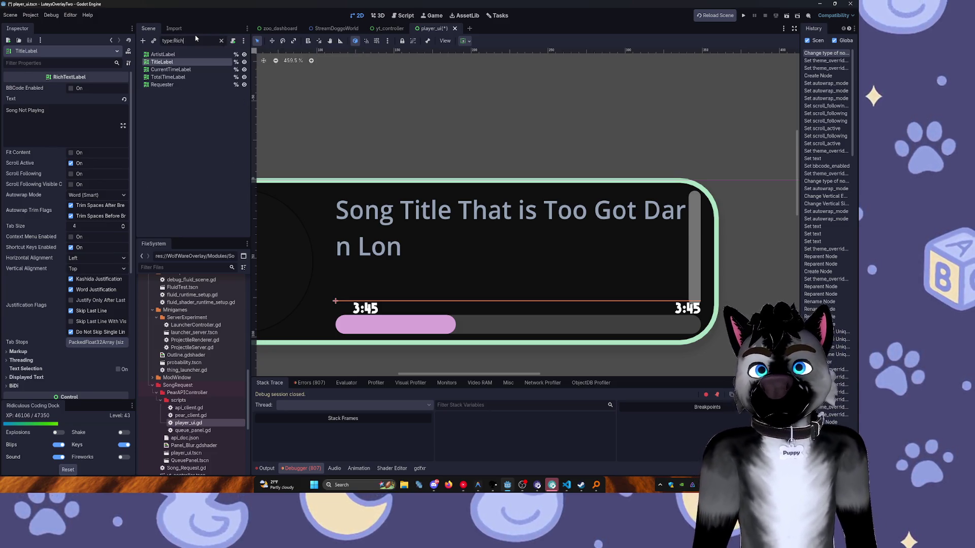
key(BackSpace)
text(ex)
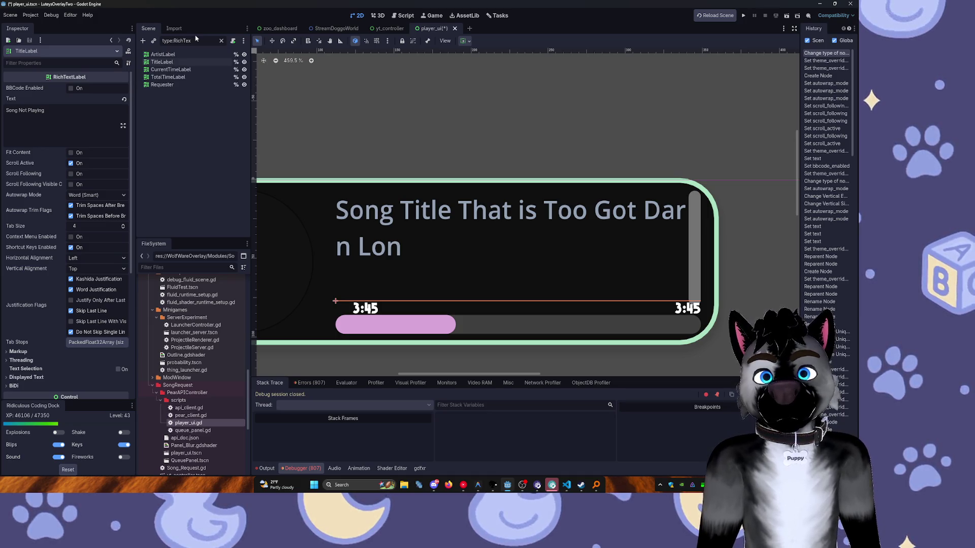
Select Requester and enable Fit Content in the Inspector.
click(195, 85)
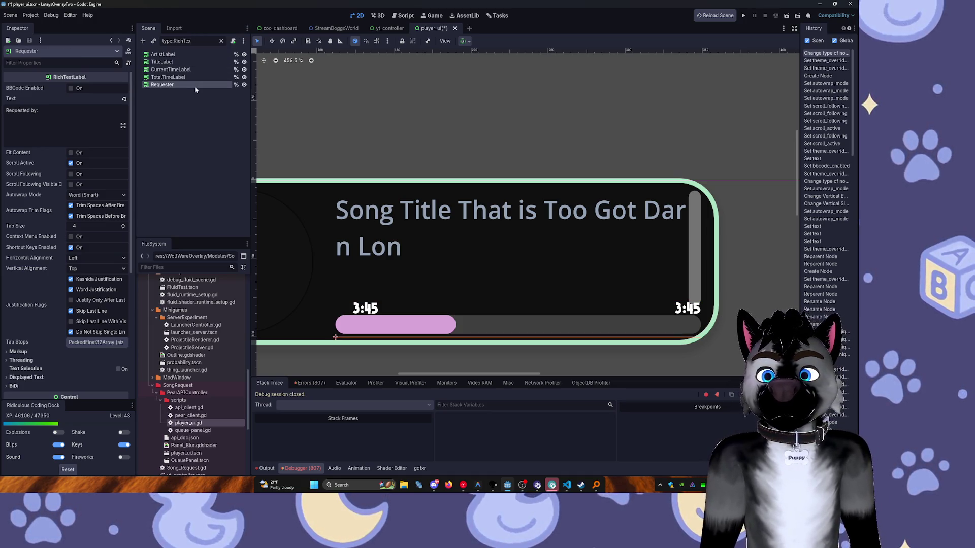
key(F2)
key(Escape)
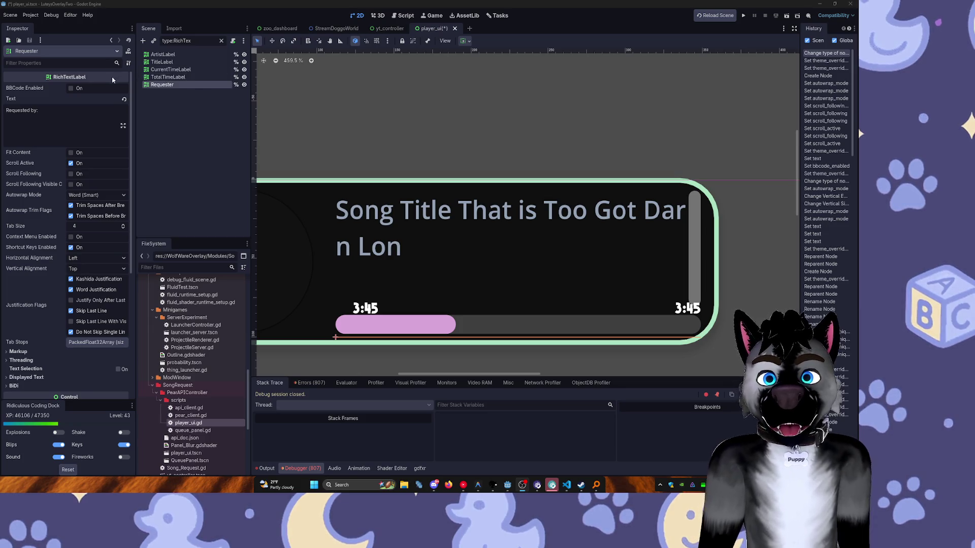
click(71, 153)
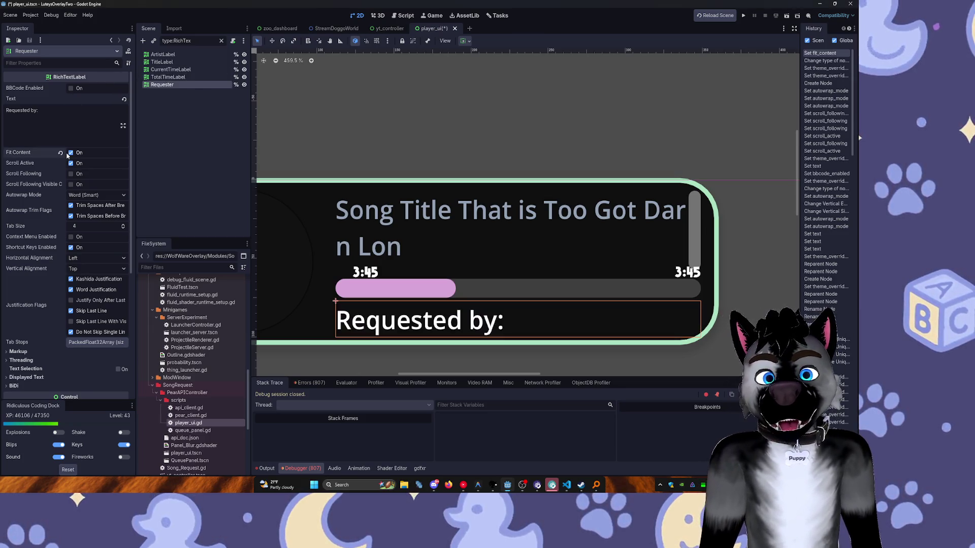
Scroll the Inspector and expand Requester's Theme Overrides section.
scroll(49, 239, down, 5)
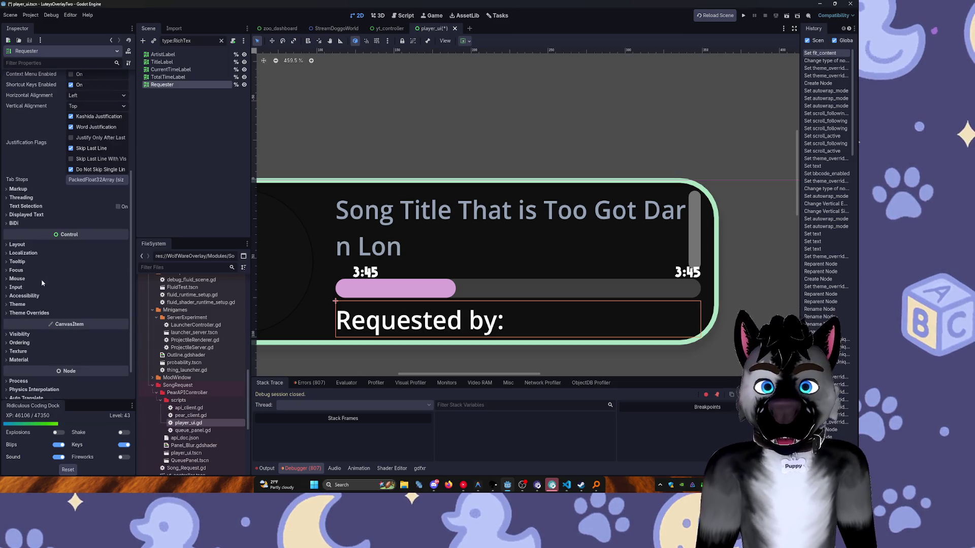
click(29, 313)
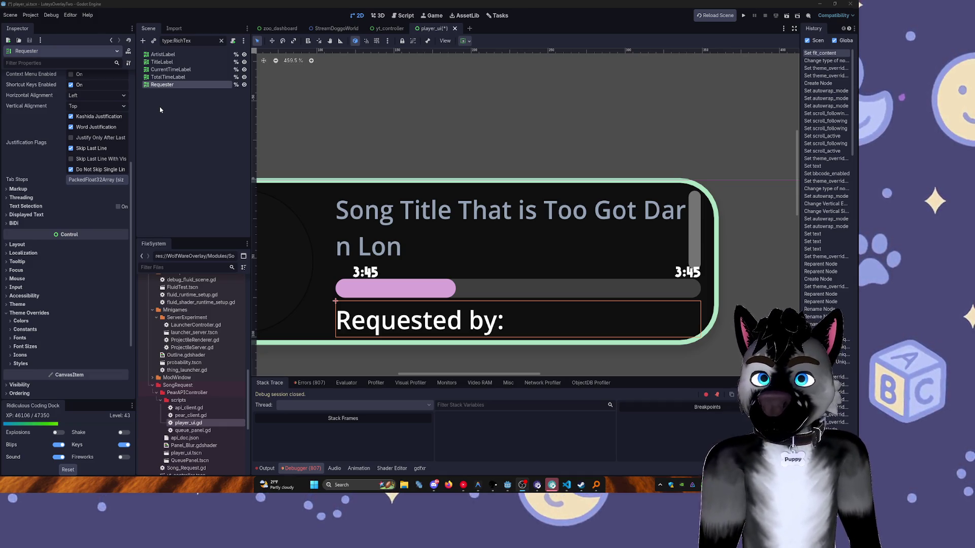
Override Requester's default text colour with tan.
click(21, 322)
click(82, 332)
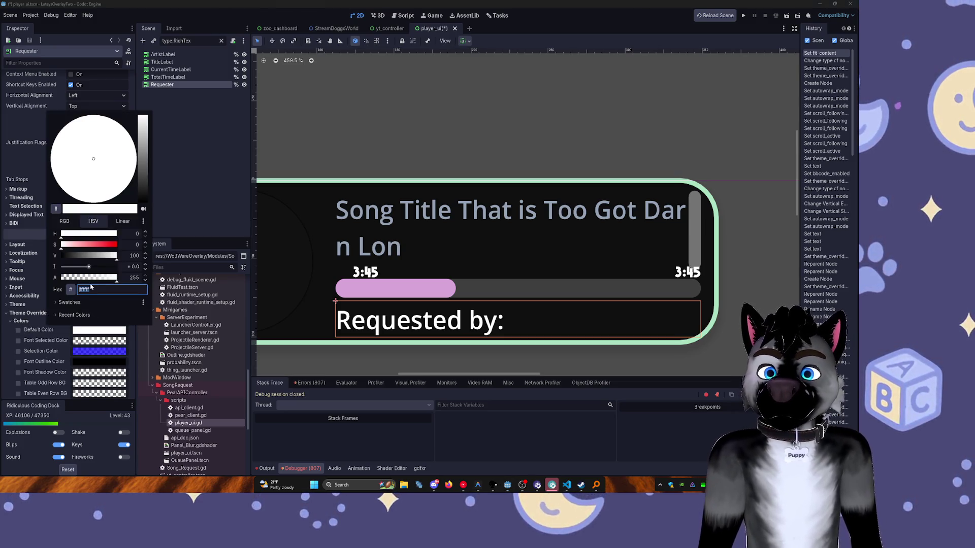
click(67, 315)
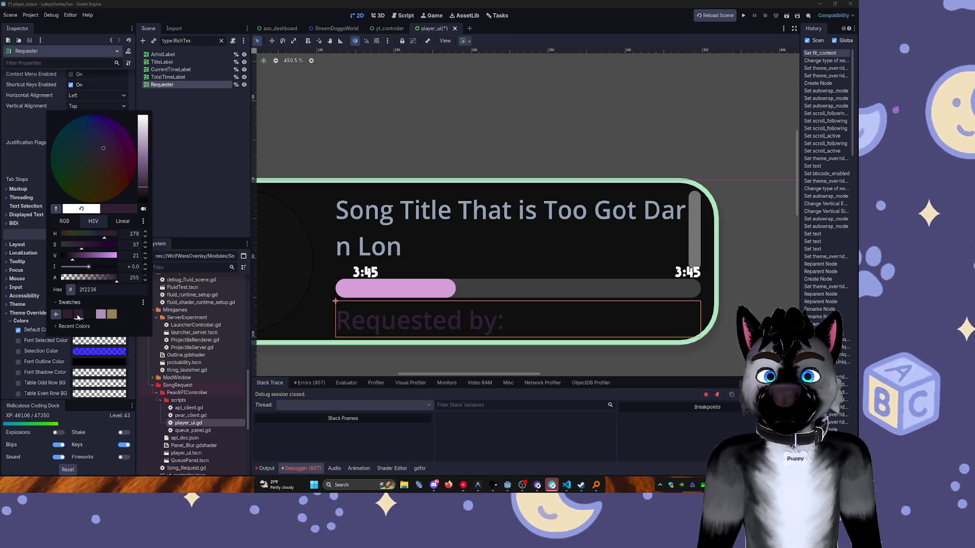
click(89, 315)
click(112, 315)
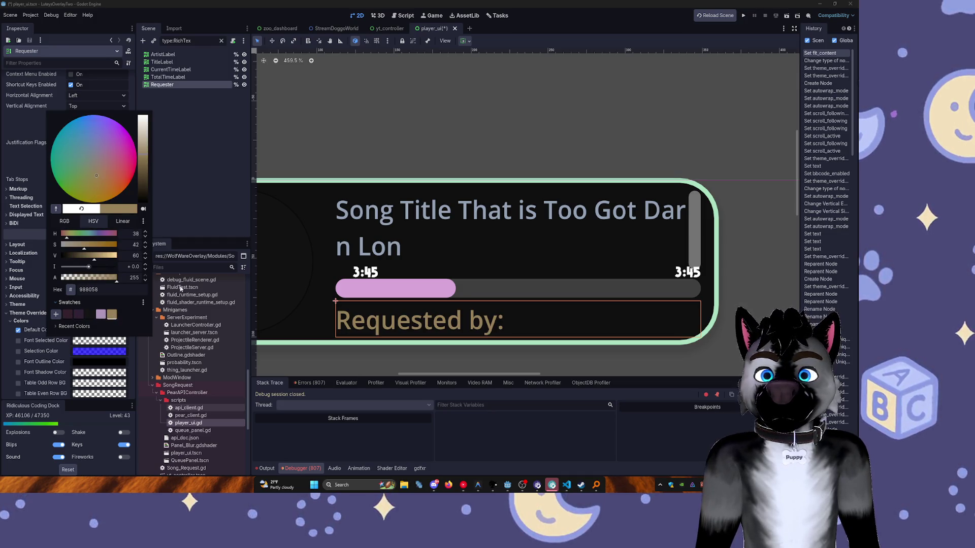
click(233, 206)
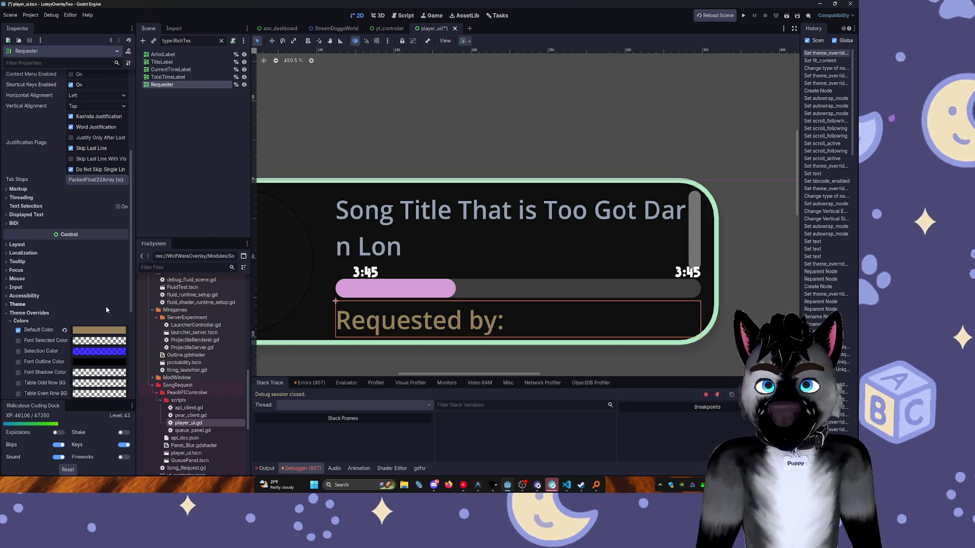
scroll(29, 247, down, 3)
click(30, 240)
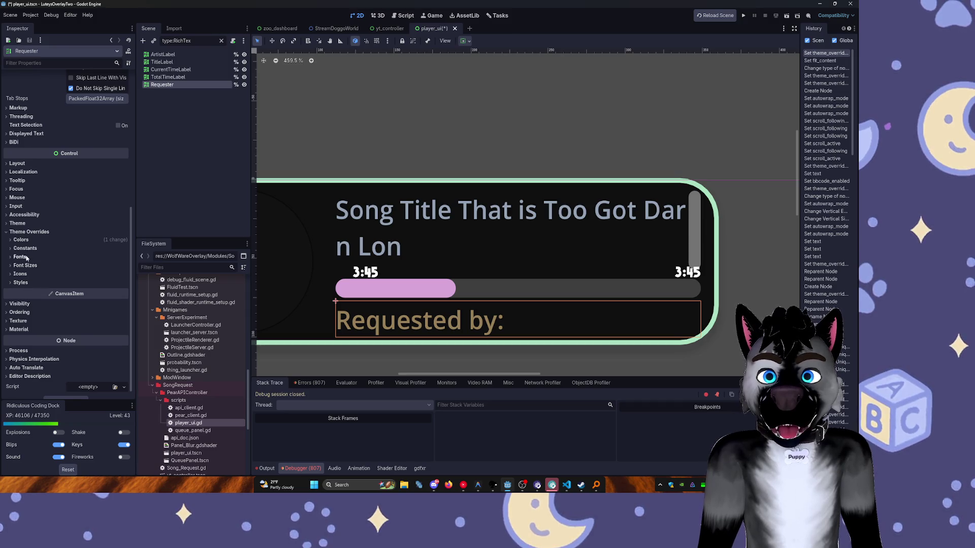
Set Requester's Normal Font override to AlphaKind.ttf.
click(25, 257)
click(122, 267)
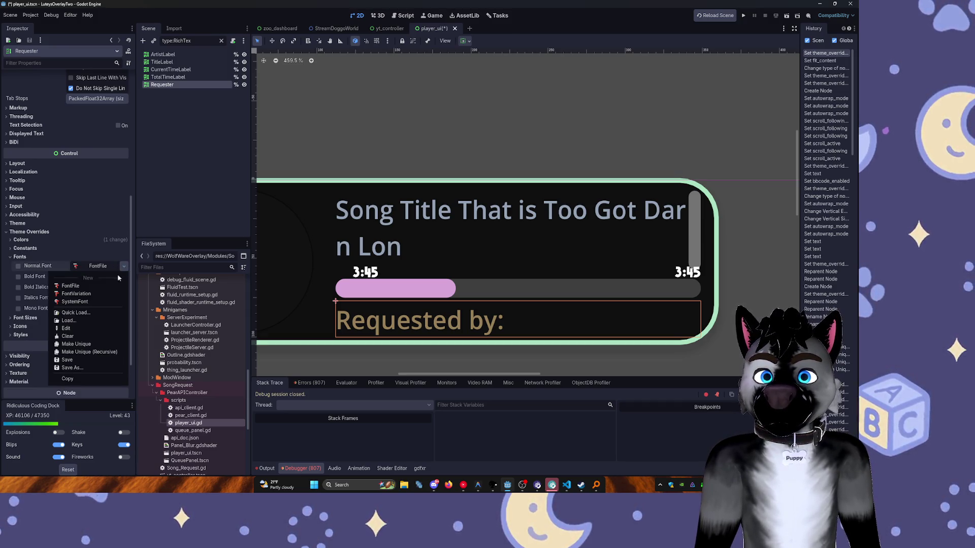
click(81, 315)
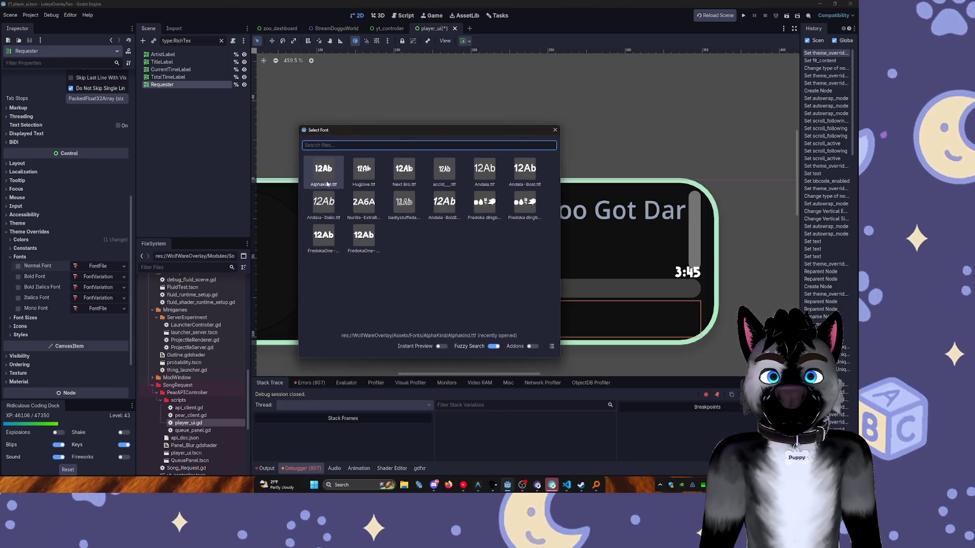
double_click(323, 173)
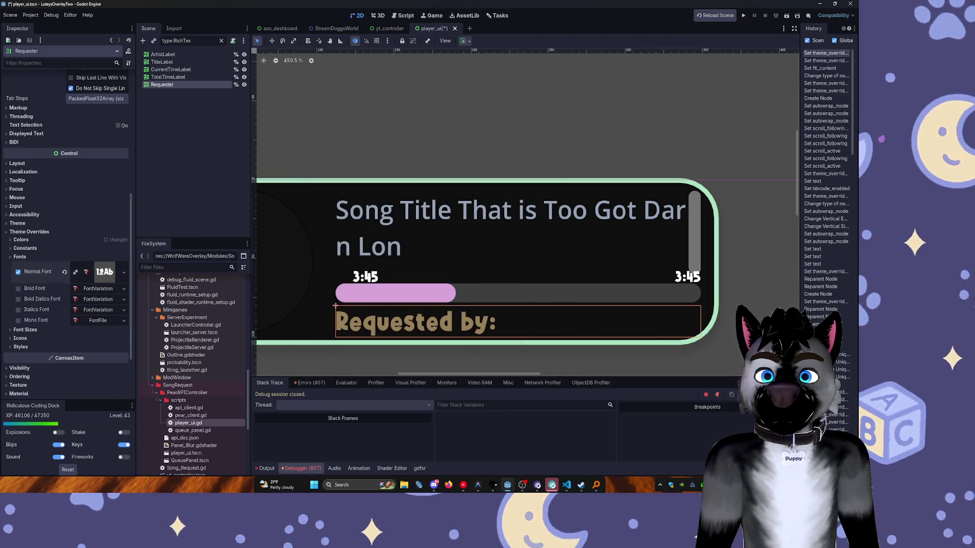
click(61, 258)
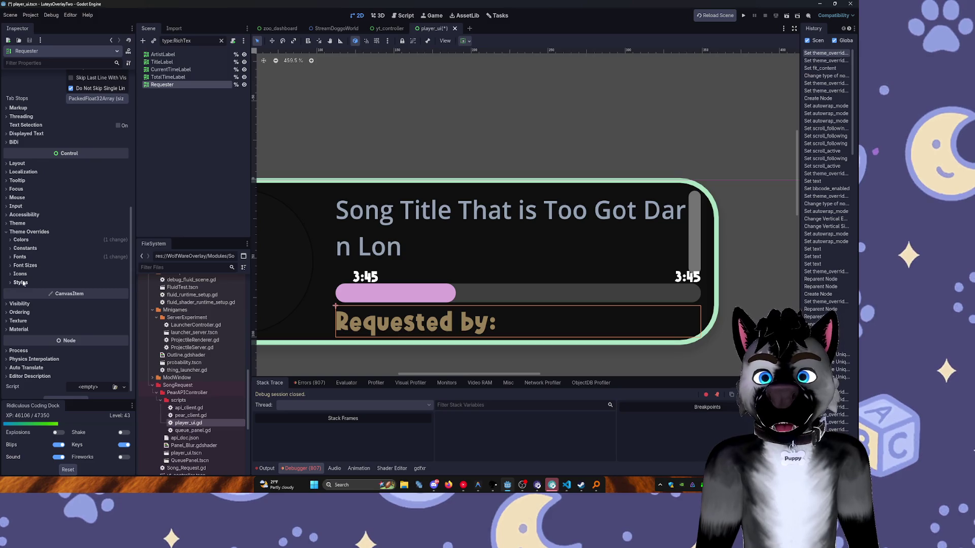
click(26, 257)
click(29, 258)
Set Requester's Normal Font Size override to 12 px and save player_ui.tscn.
click(25, 249)
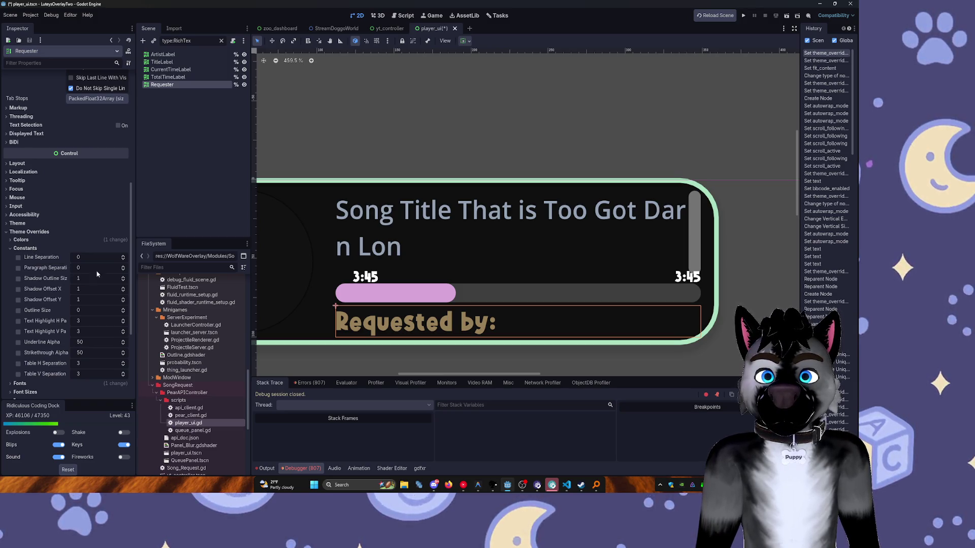
click(26, 249)
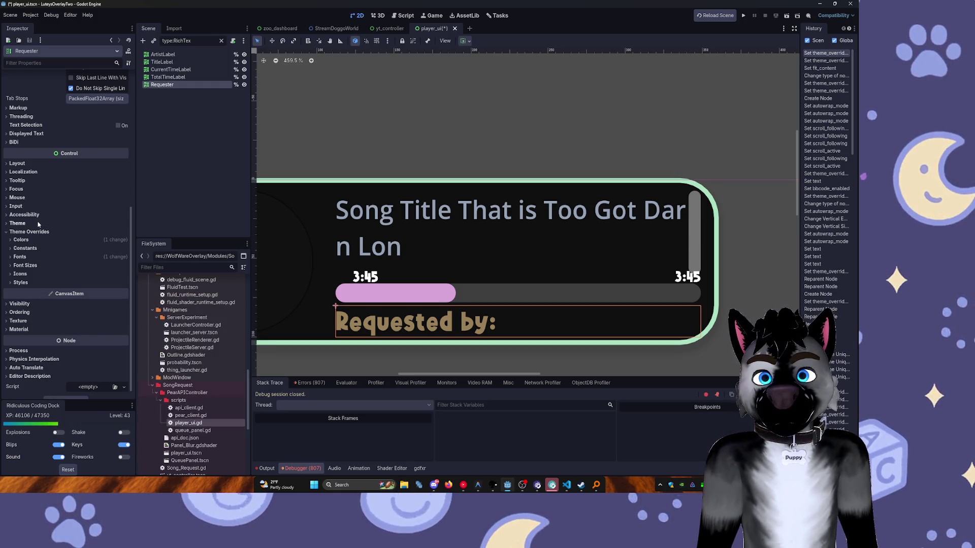
click(26, 266)
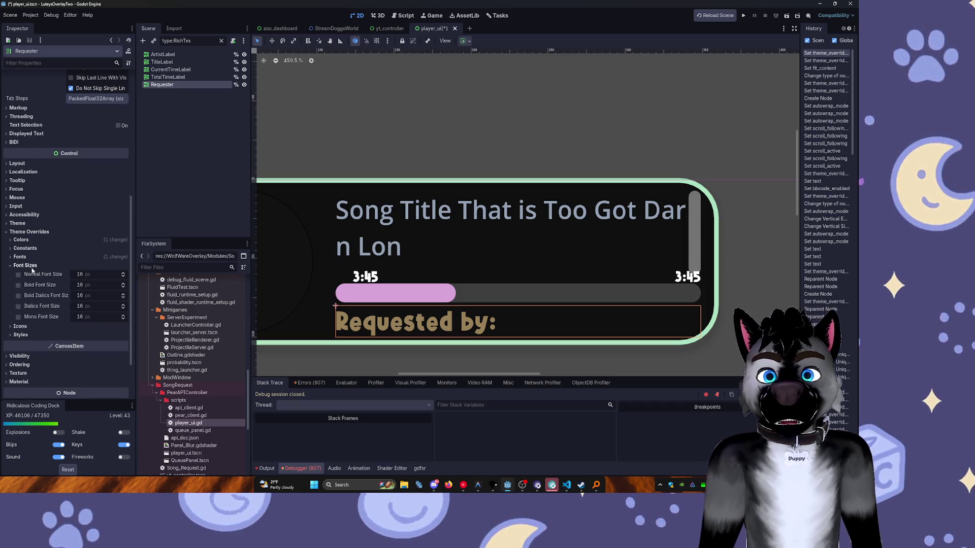
click(123, 273)
click(124, 277)
click(124, 278)
click(124, 278)
click(124, 279)
click(124, 281)
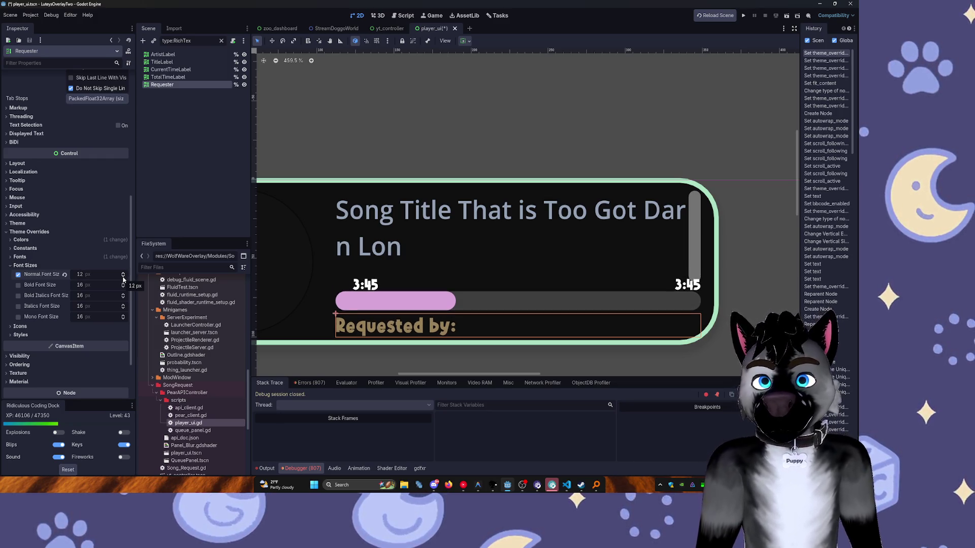
click(122, 276)
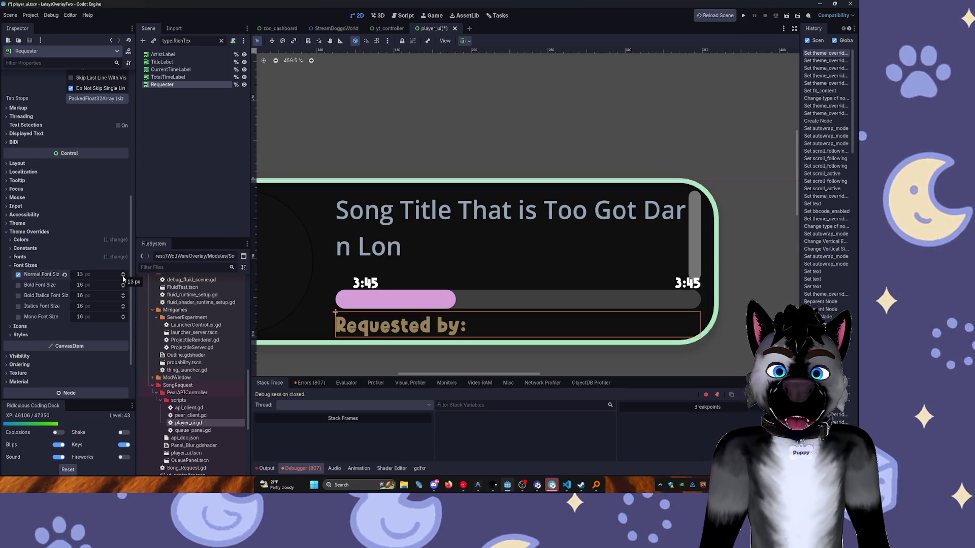
click(123, 277)
click(123, 277)
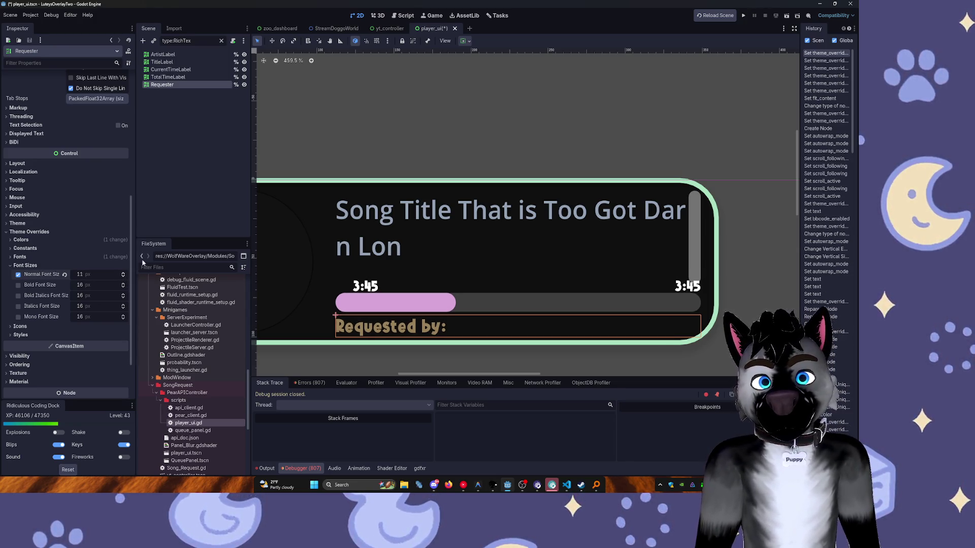
click(124, 273)
key(ctrl+s)
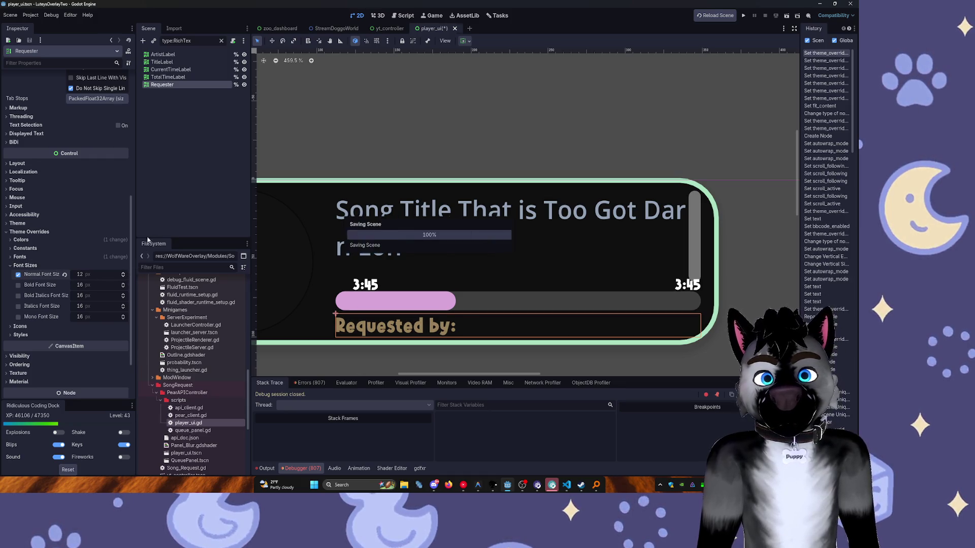
click(172, 78)
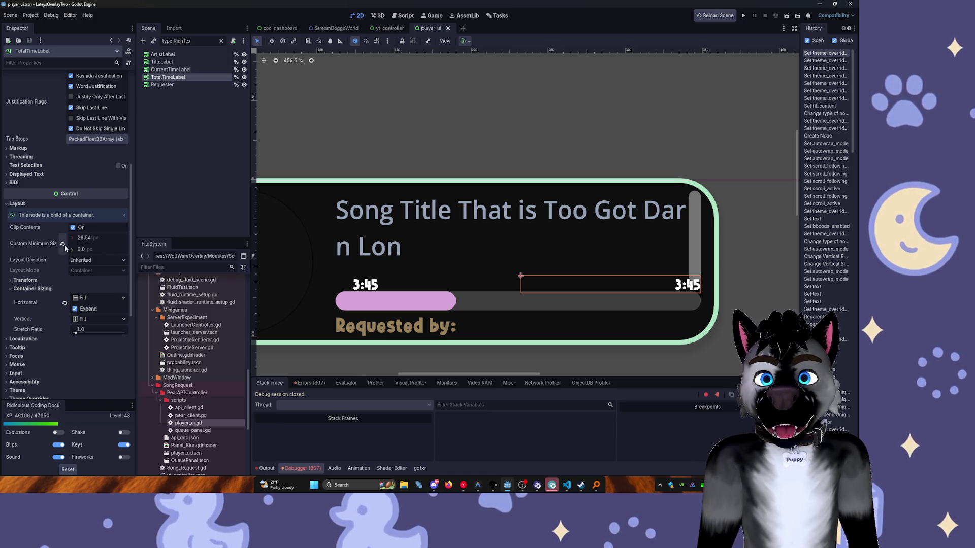
Inspect CurrentTimeLabel's theme settings.
scroll(52, 316, down, 3)
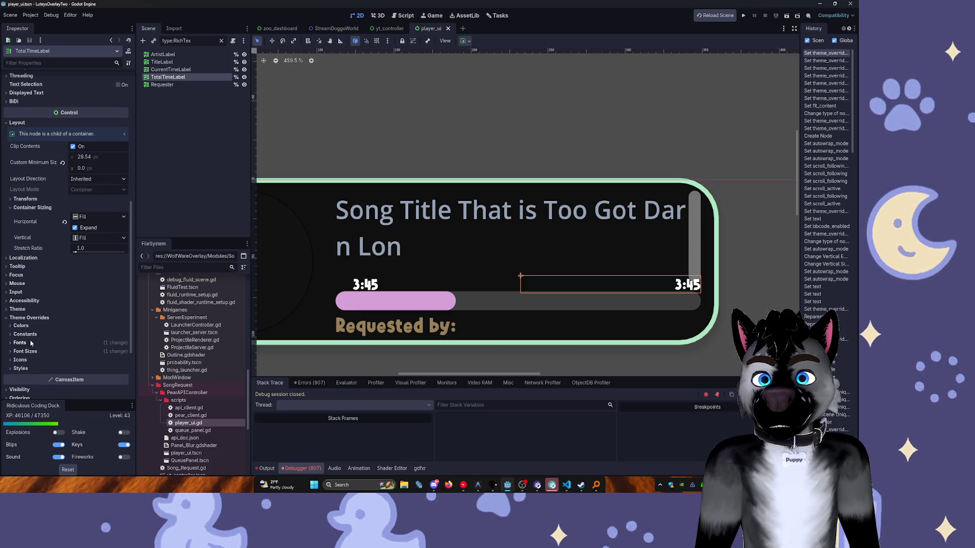
click(171, 72)
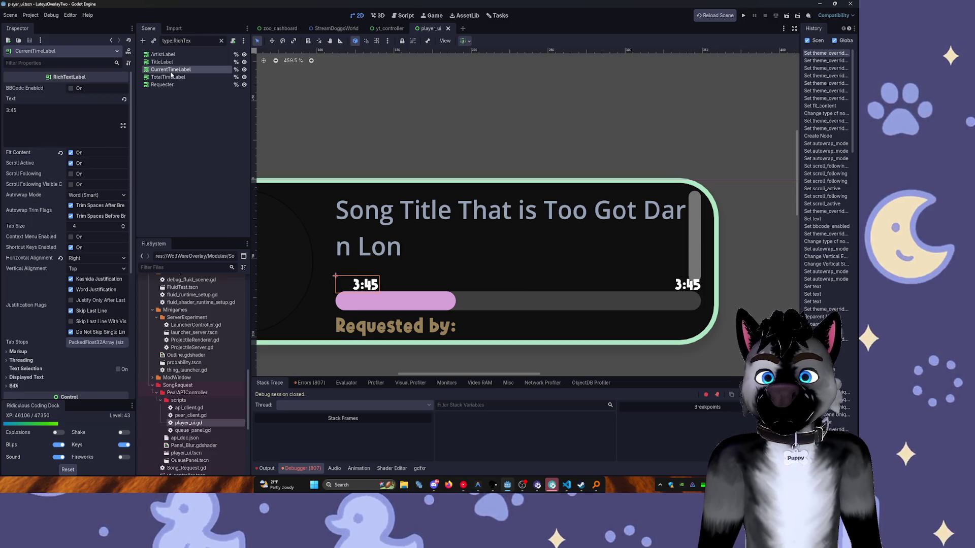
scroll(63, 272, down, 5)
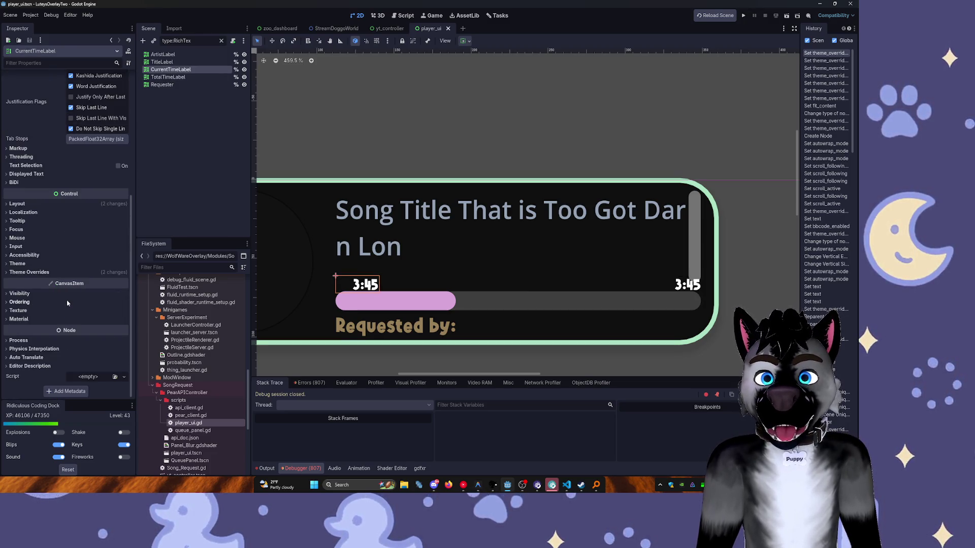
click(61, 265)
Enable Fit Content on TitleLabel and expand its Theme Overrides.
click(161, 62)
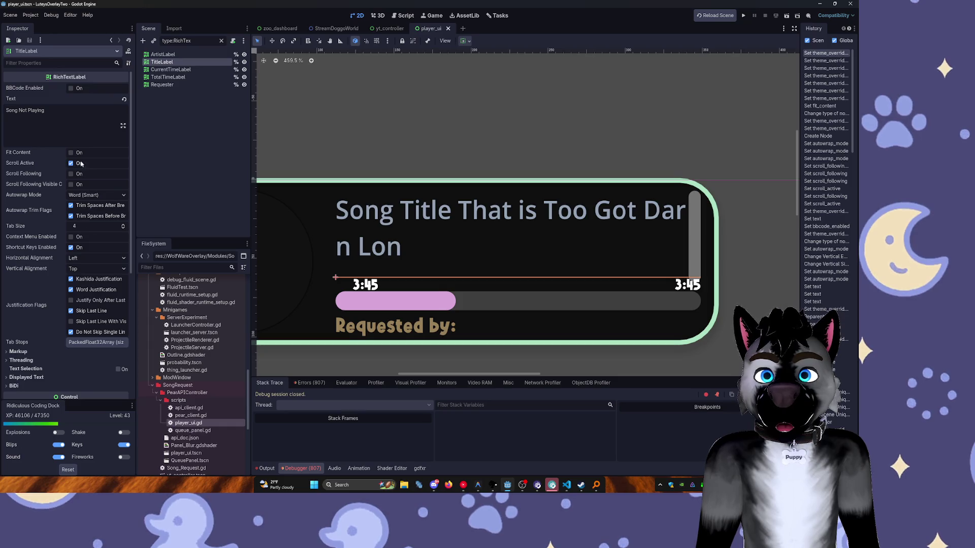
click(72, 153)
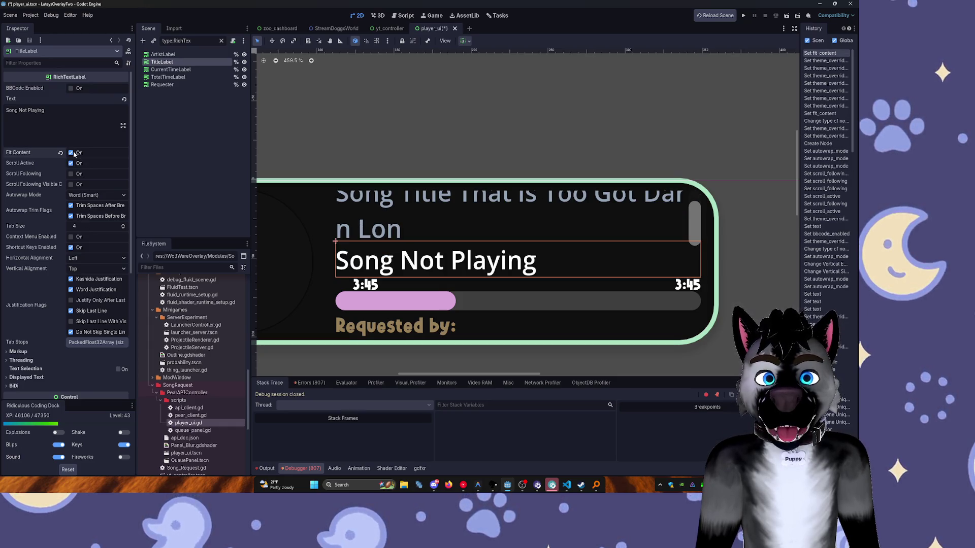
scroll(83, 260, down, 3)
scroll(83, 261, down, 5)
click(37, 266)
click(36, 266)
click(37, 266)
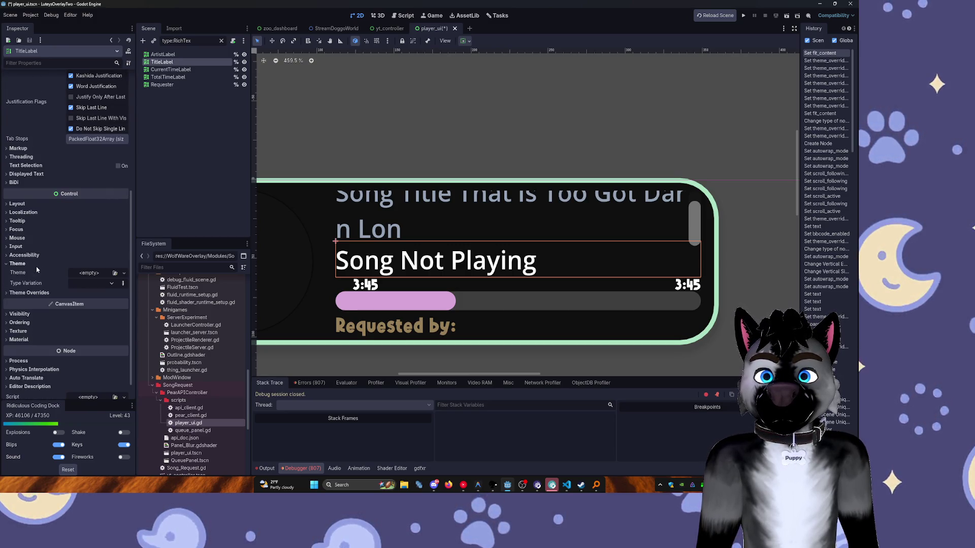
click(29, 293)
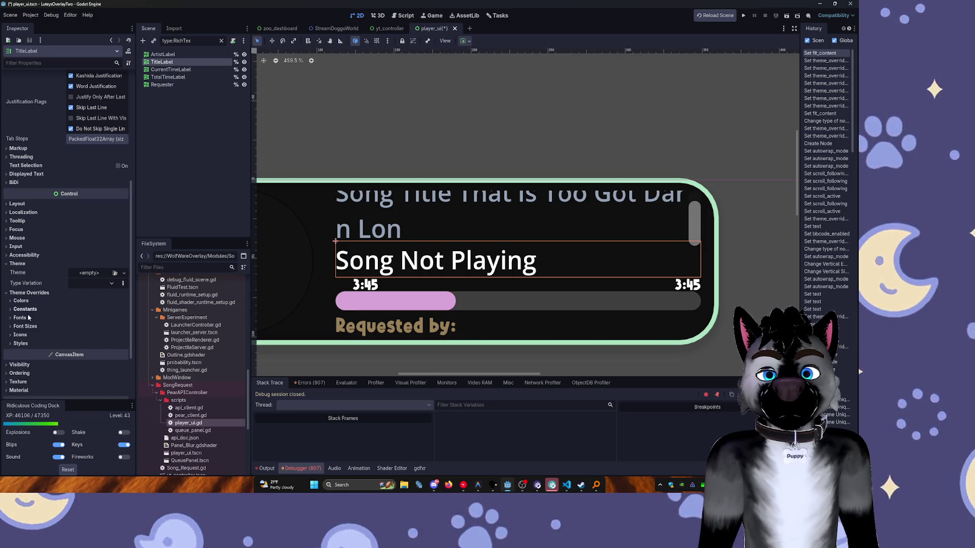
Quick Load the Alphakind font into TitleLabel's Normal Font override.
click(20, 317)
click(98, 327)
click(124, 327)
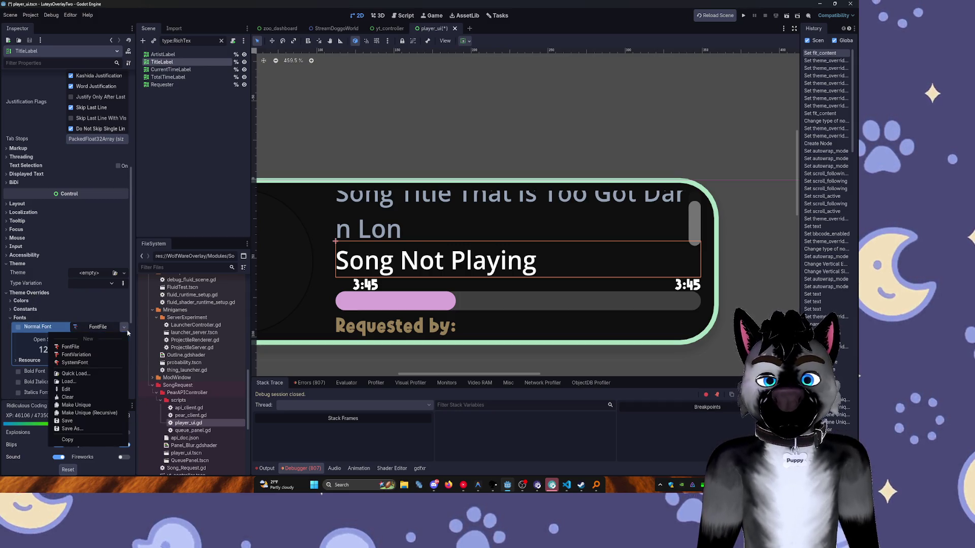
click(76, 374)
double_click(323, 205)
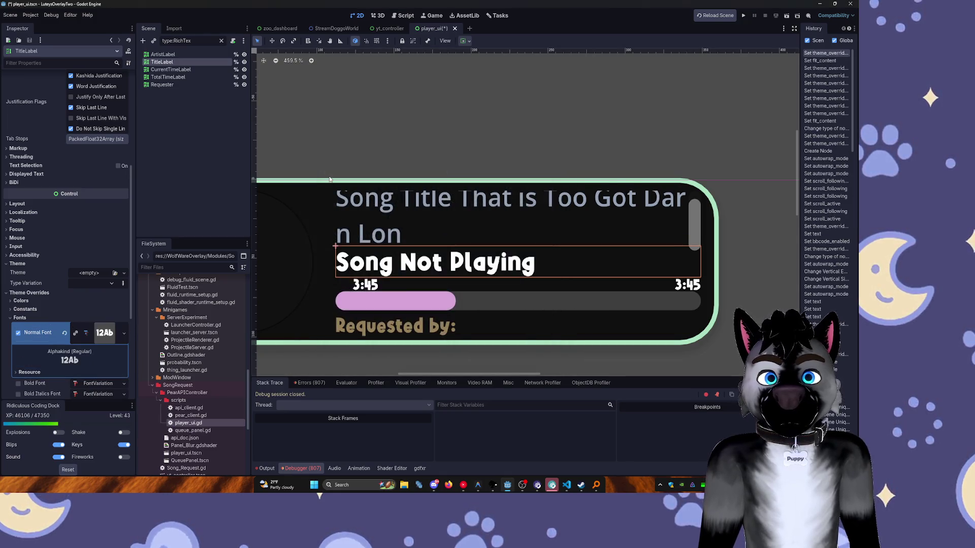
click(104, 332)
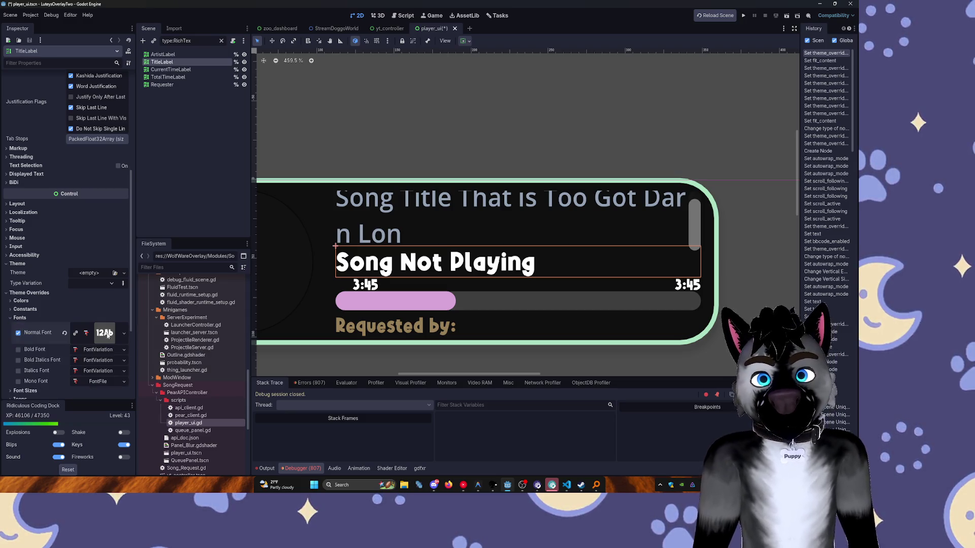
Set TitleLabel's Normal Font Size override to 14.
scroll(113, 322, down, 1)
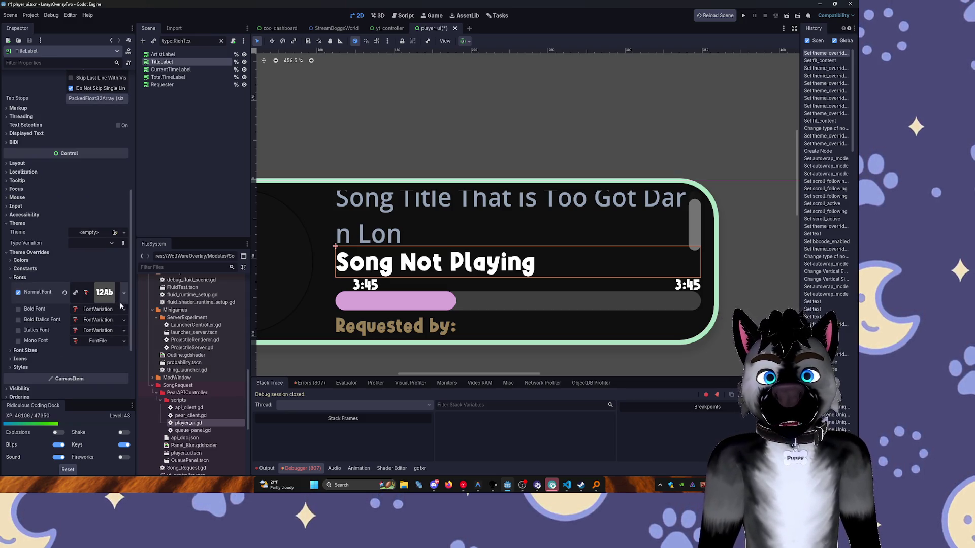
scroll(95, 321, down, 2)
click(29, 270)
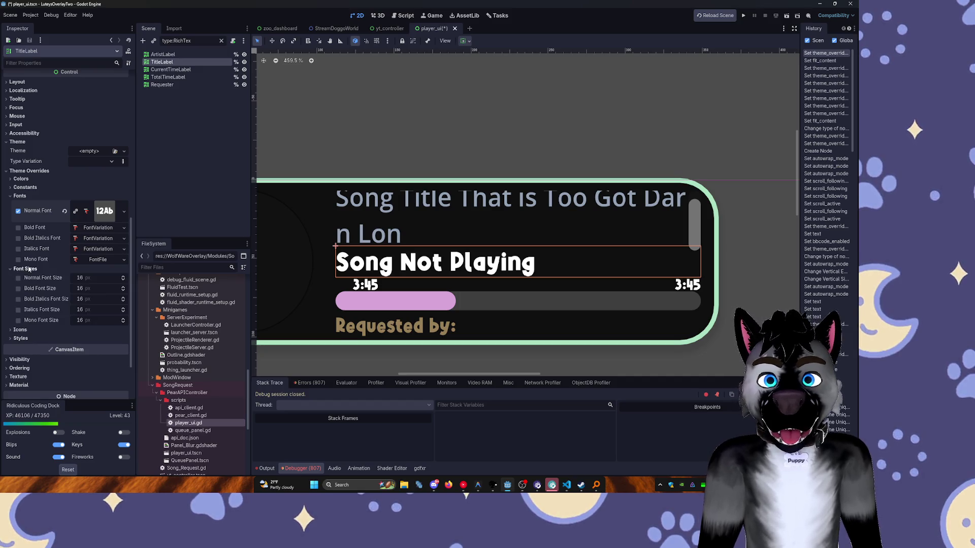
click(123, 281)
click(124, 280)
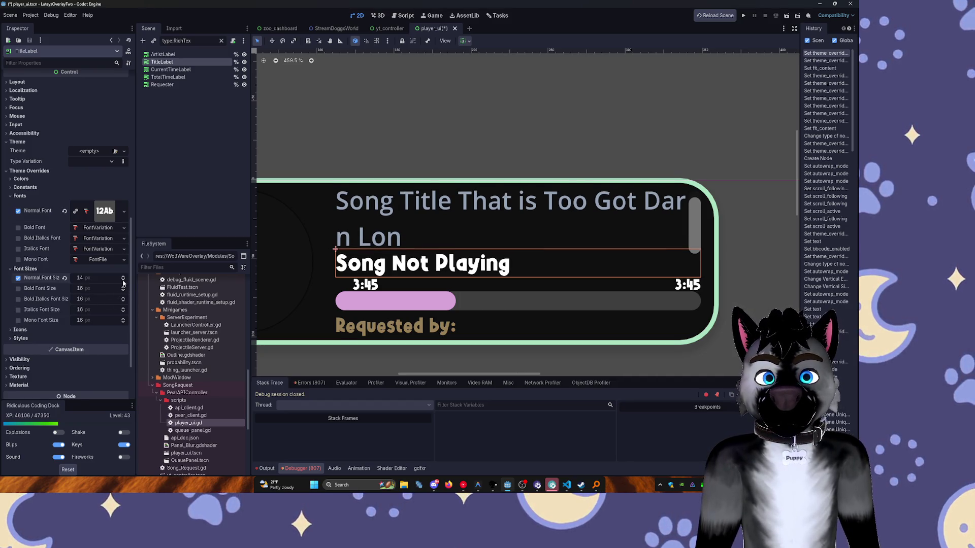
click(168, 77)
Set TotalTimeLabel's Normal Font Size override to 6 px.
scroll(108, 325, down, 5)
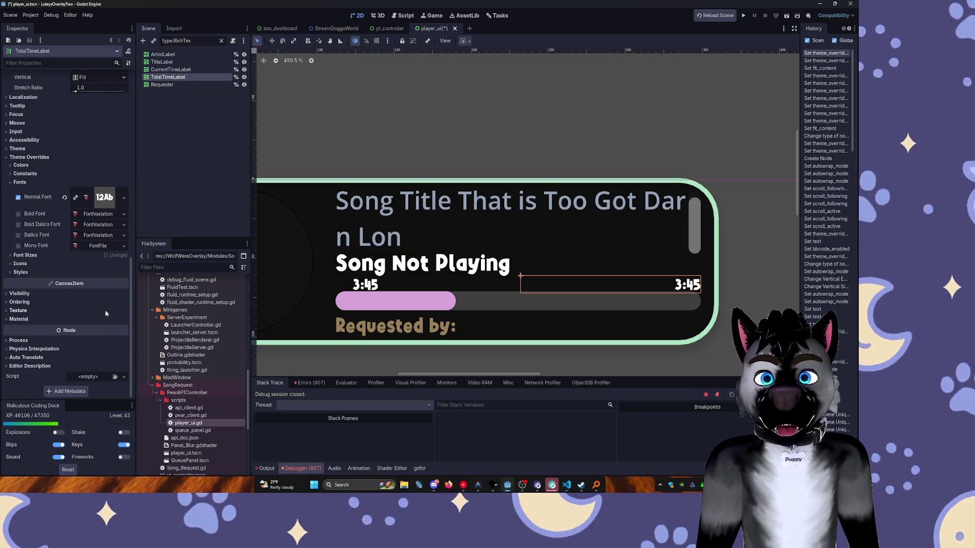
click(21, 294)
click(61, 294)
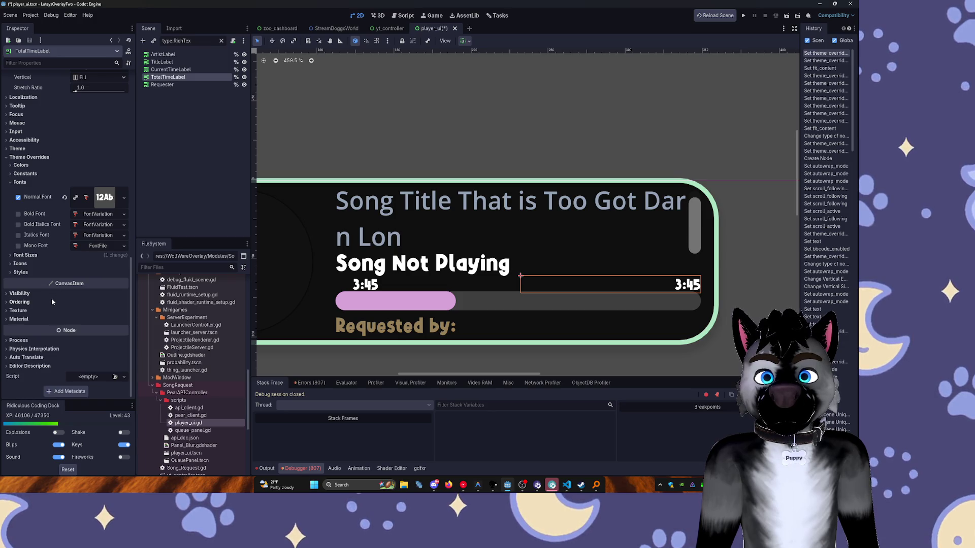
click(67, 258)
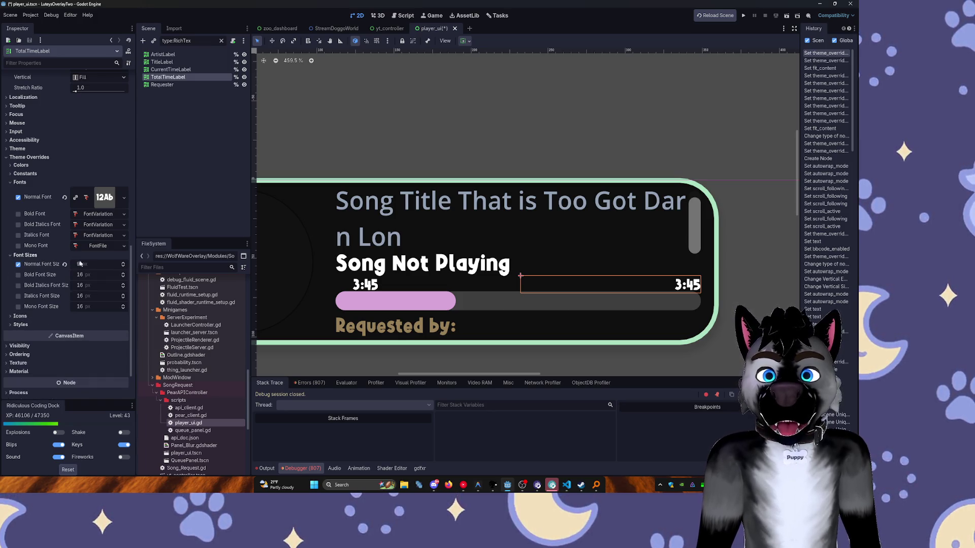
click(123, 268)
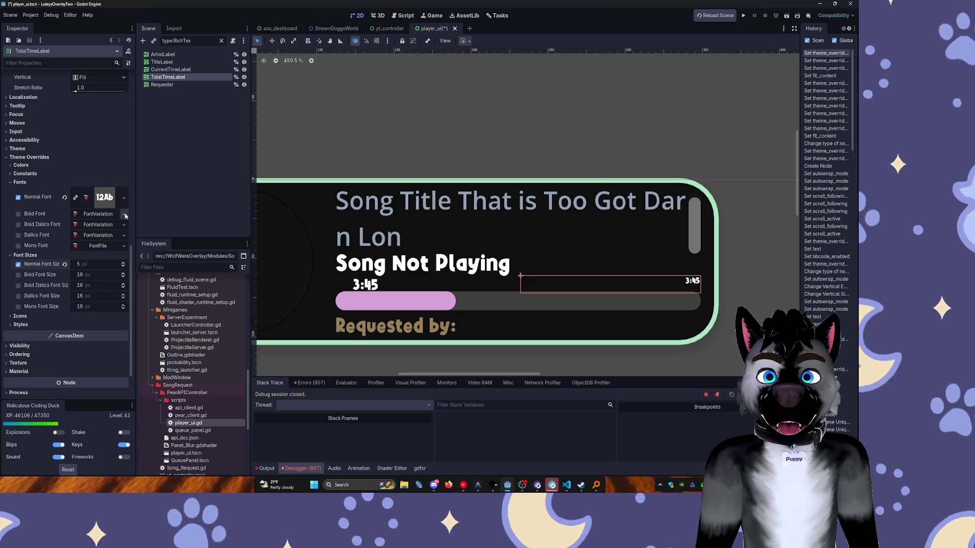
click(123, 262)
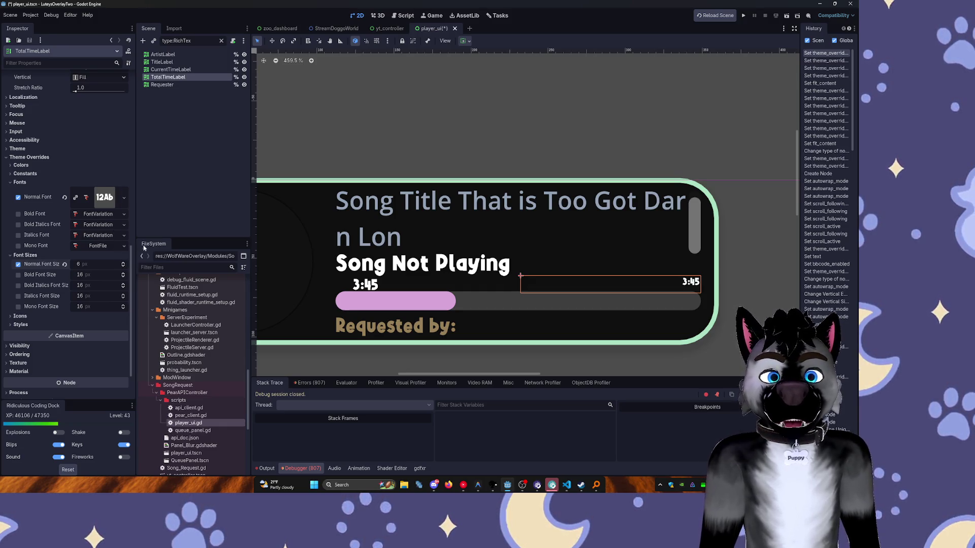
scroll(102, 228, up, 15)
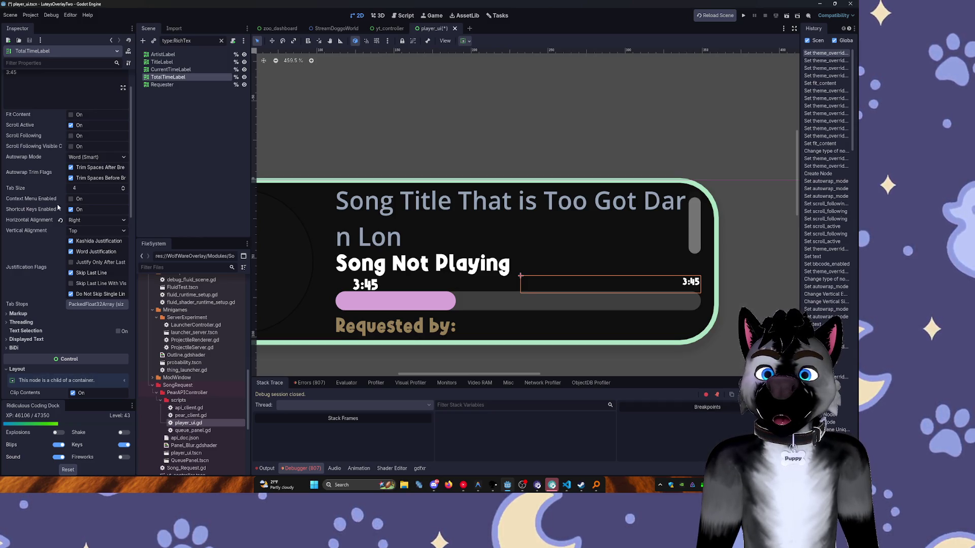
Set TotalTimeLabel's Vertical Alignment to Bottom.
click(75, 222)
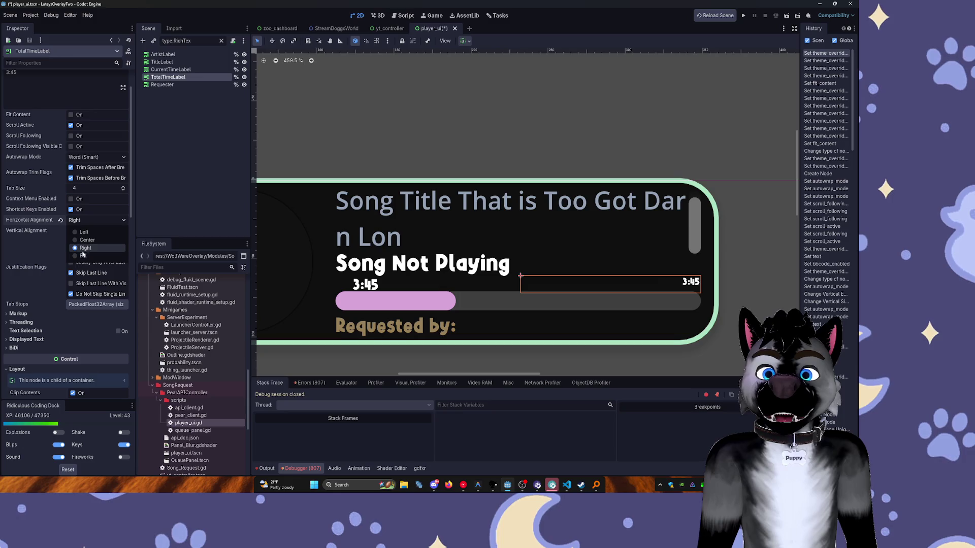
click(74, 230)
click(75, 230)
click(87, 259)
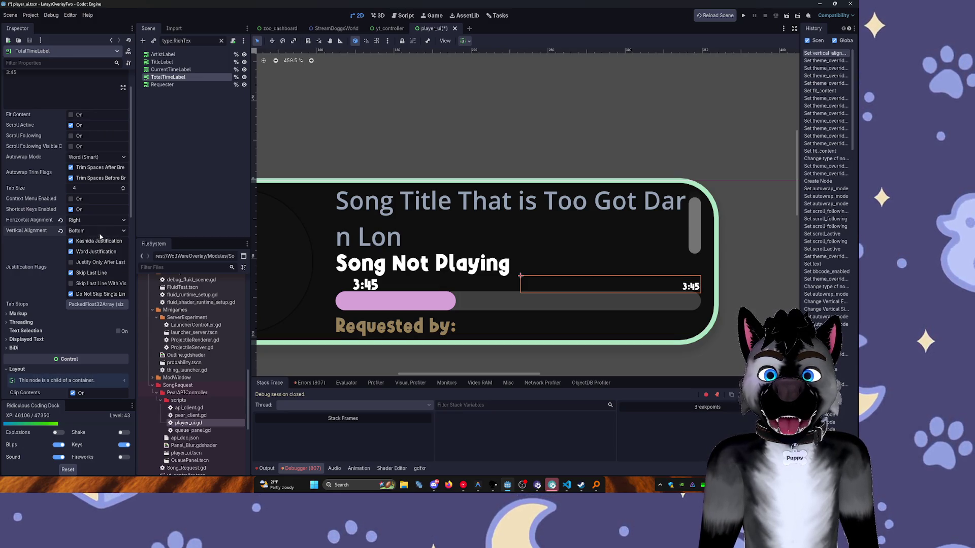
click(77, 231)
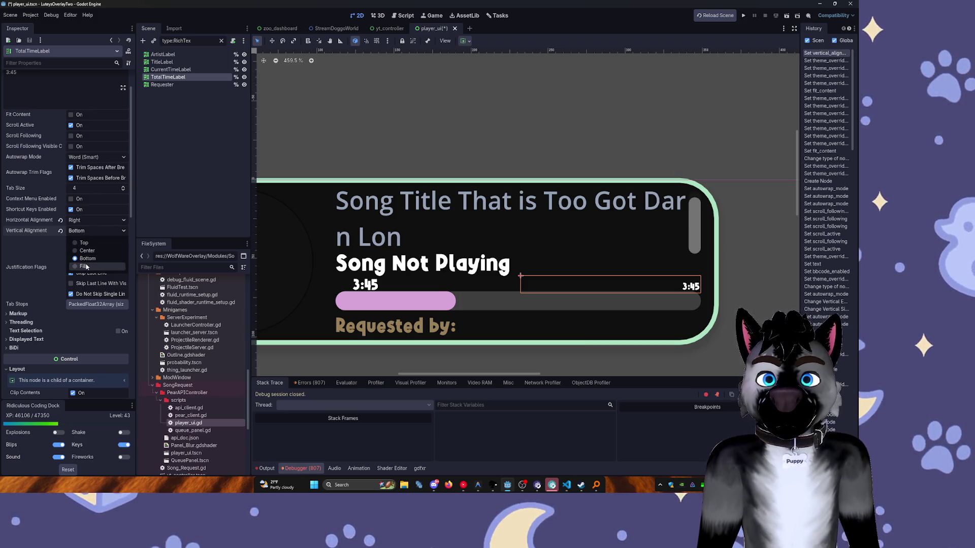
click(82, 266)
click(76, 231)
click(85, 259)
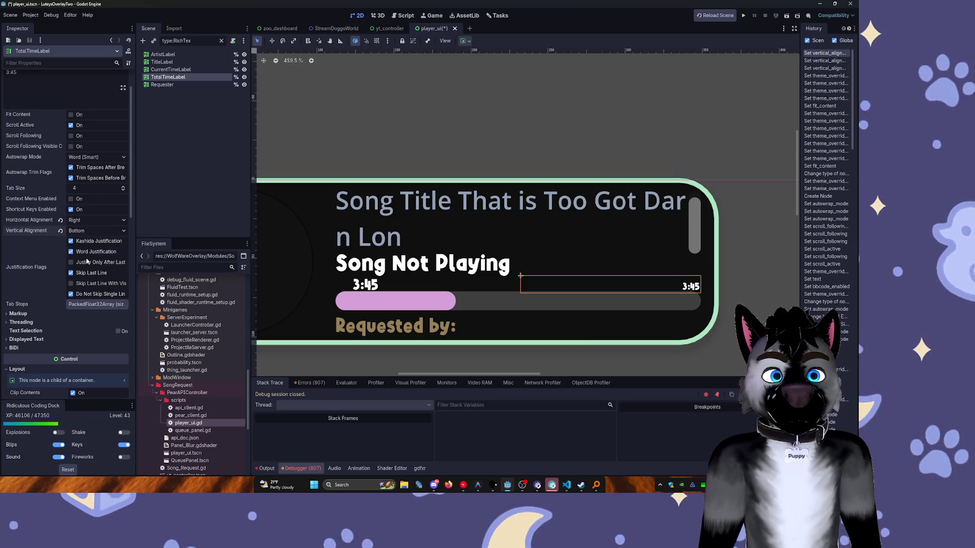
click(173, 69)
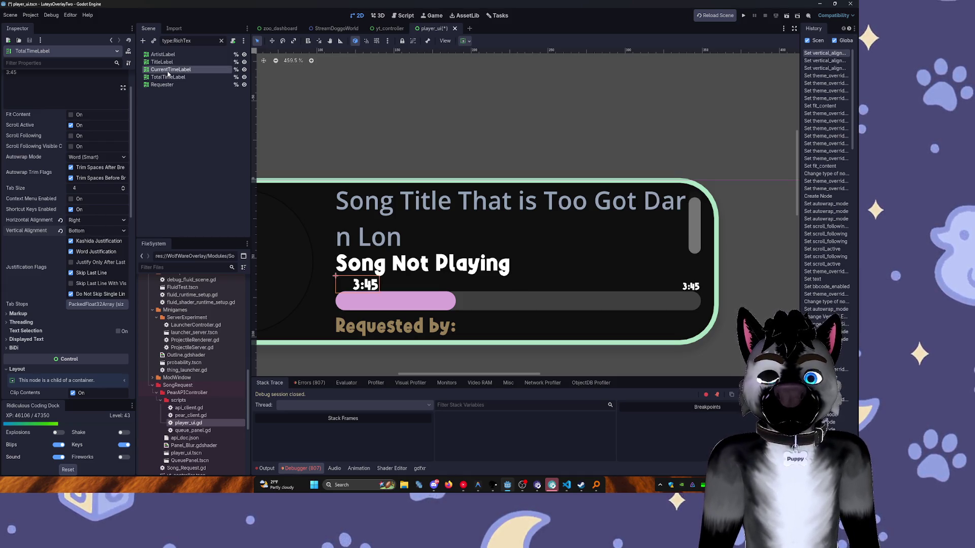
Give CurrentTimeLabel a Normal Font Size override of 6 px.
scroll(119, 154, down, 4)
scroll(119, 155, down, 1)
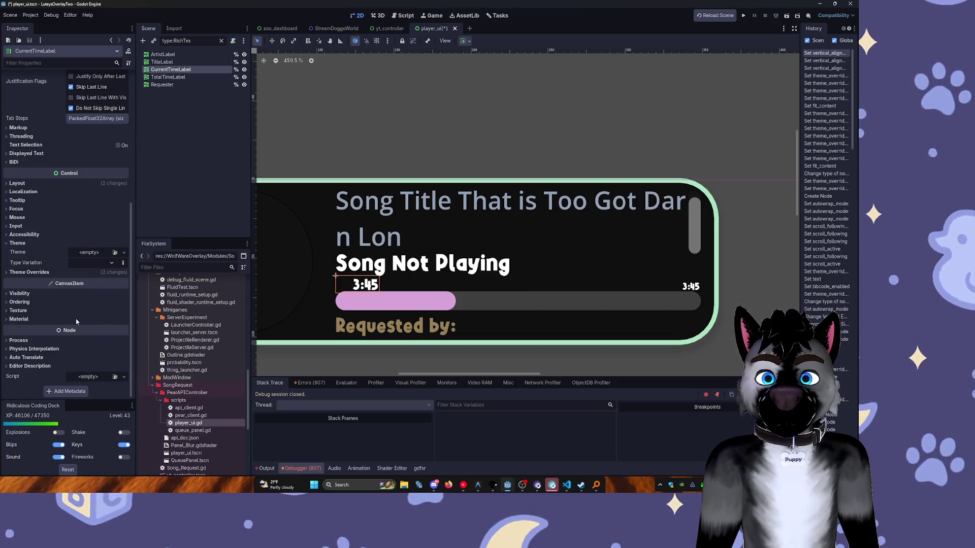
click(166, 78)
scroll(101, 245, down, 5)
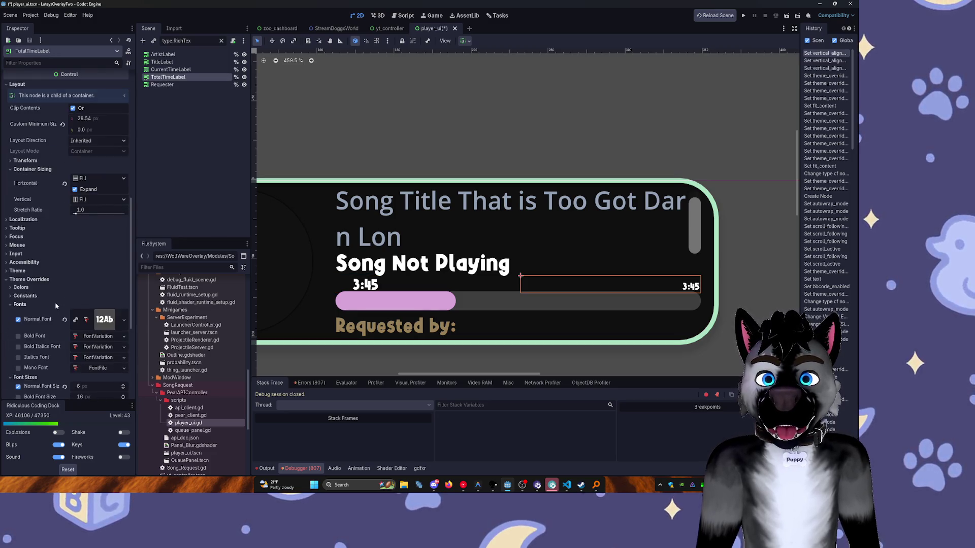
click(171, 69)
click(36, 272)
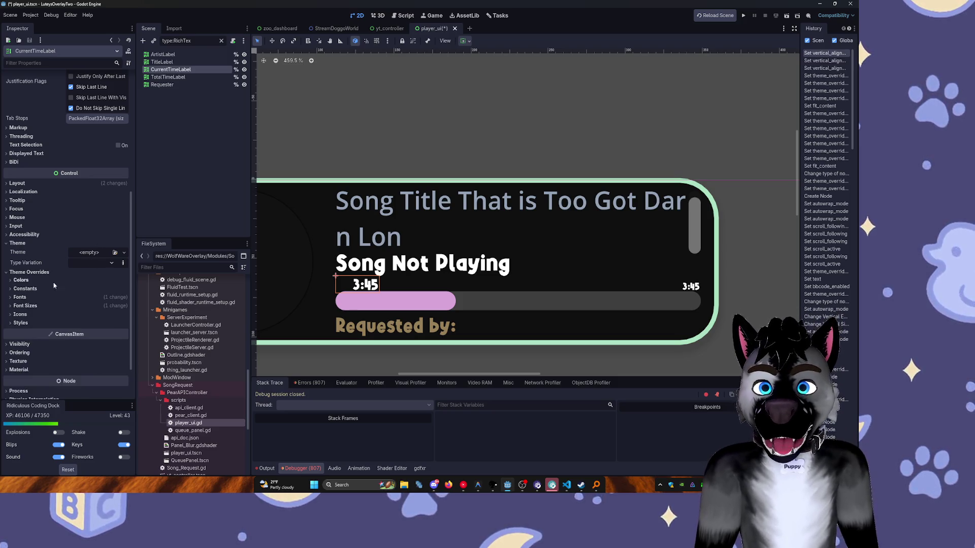
click(25, 306)
click(124, 317)
click(123, 318)
click(123, 318)
click(123, 318)
click(123, 313)
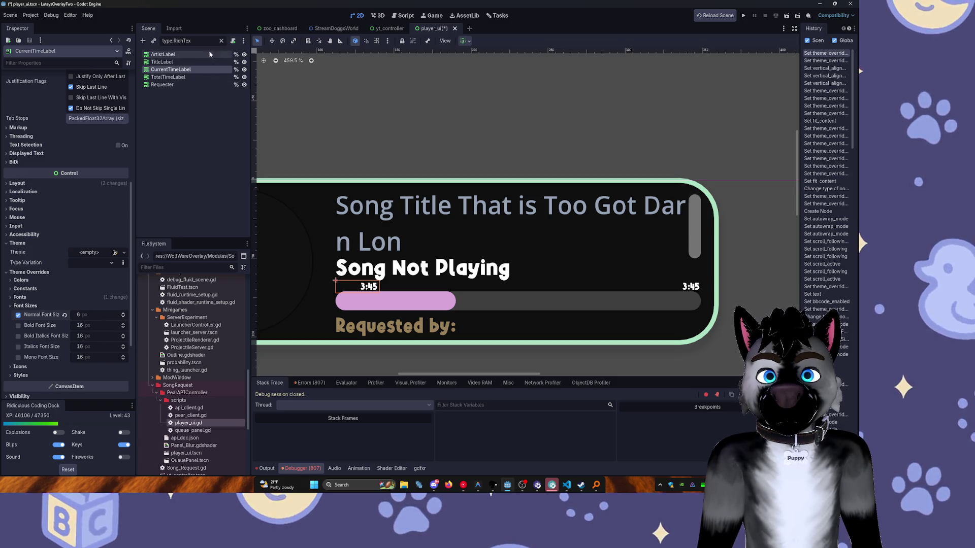
Turn off CurrentTimeLabel's horizontal Expand, set it to Begin, and clear the Scene filter.
scroll(116, 78, up, 5)
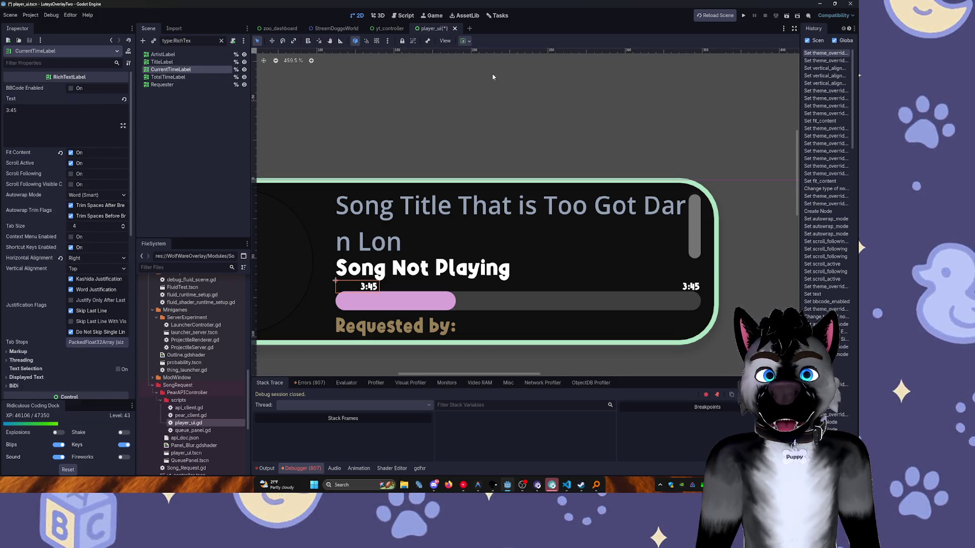
click(465, 41)
click(469, 67)
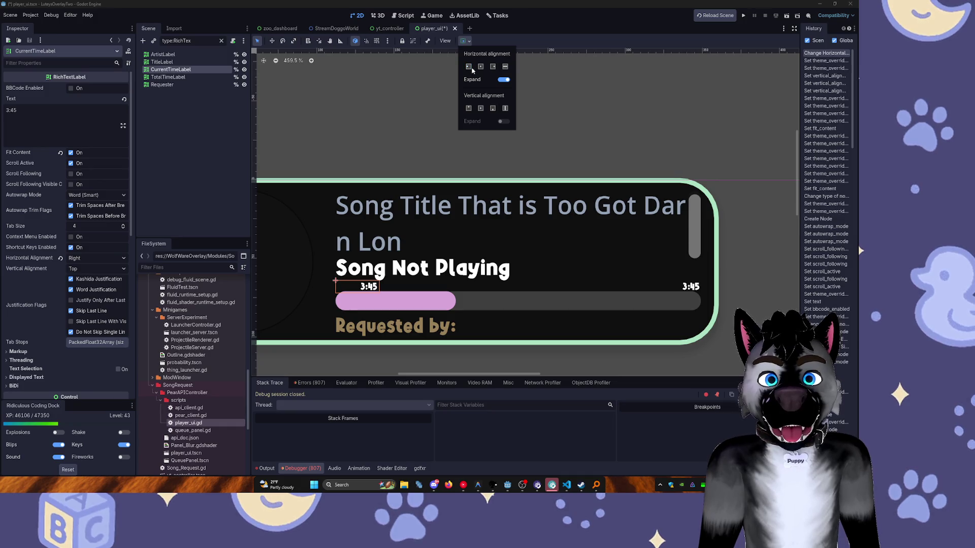
click(504, 80)
click(468, 69)
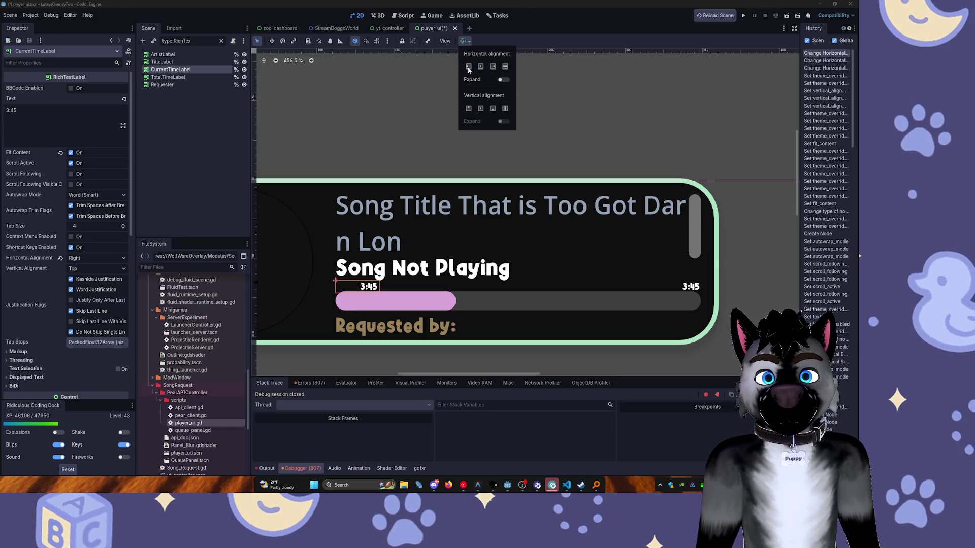
click(482, 67)
click(470, 67)
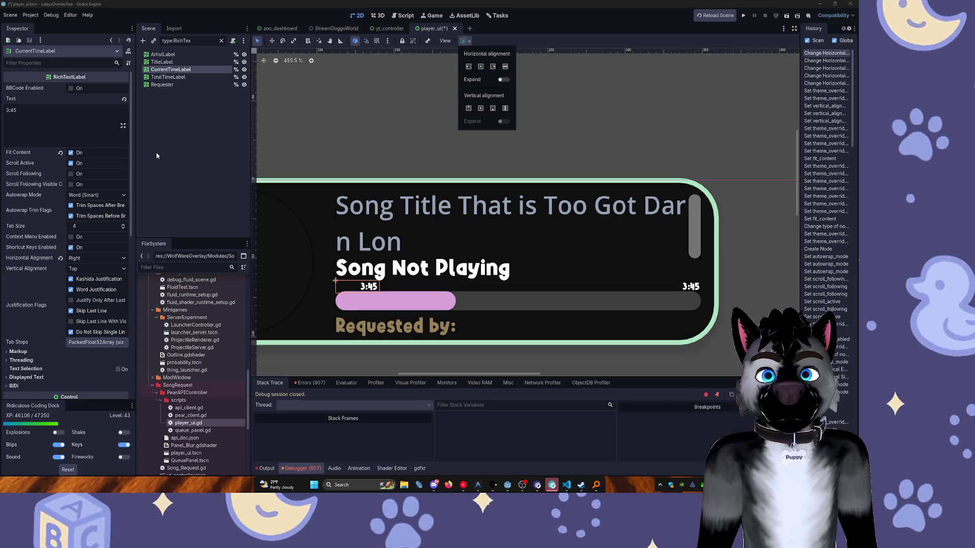
click(180, 118)
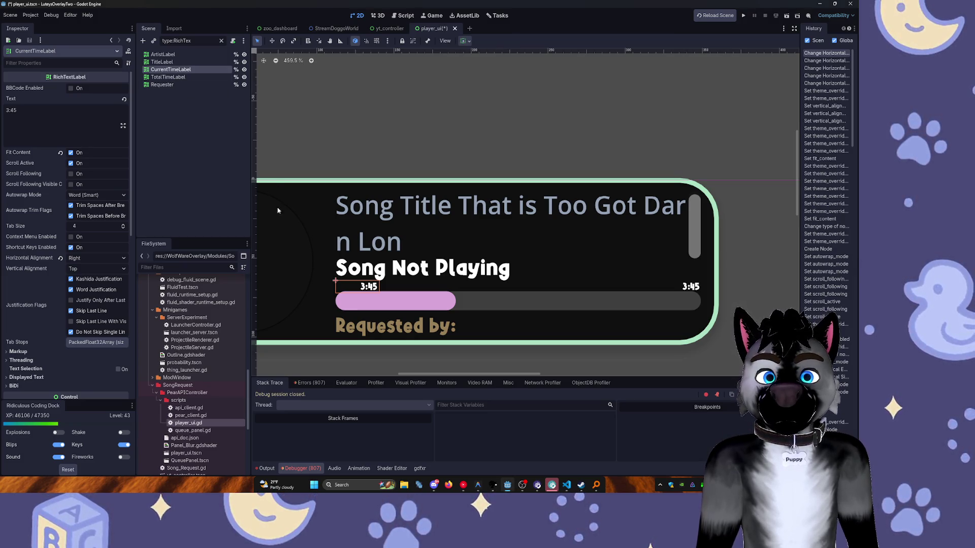
click(221, 41)
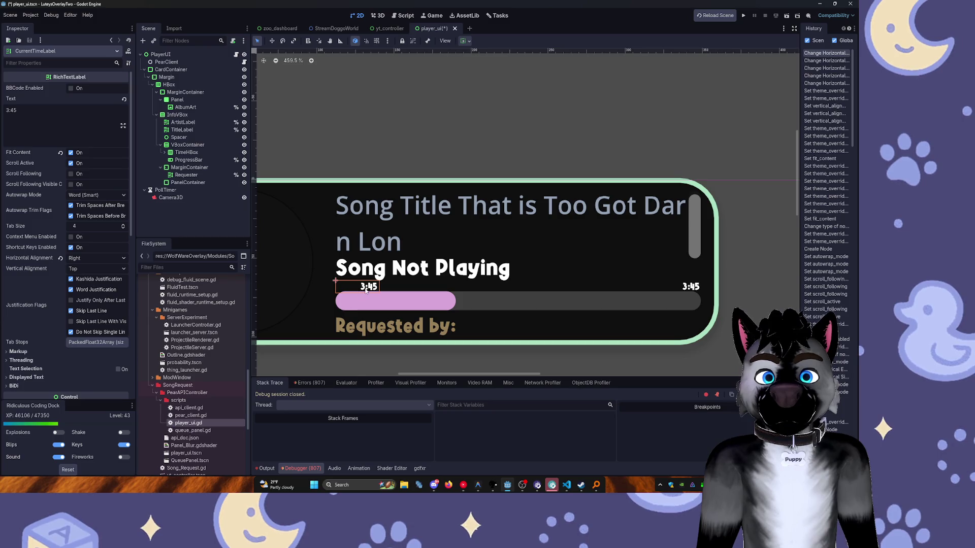
Reduce TimeHBox's Separation constant override to tighten the gap between the time labels.
click(372, 273)
click(369, 287)
click(207, 168)
click(195, 160)
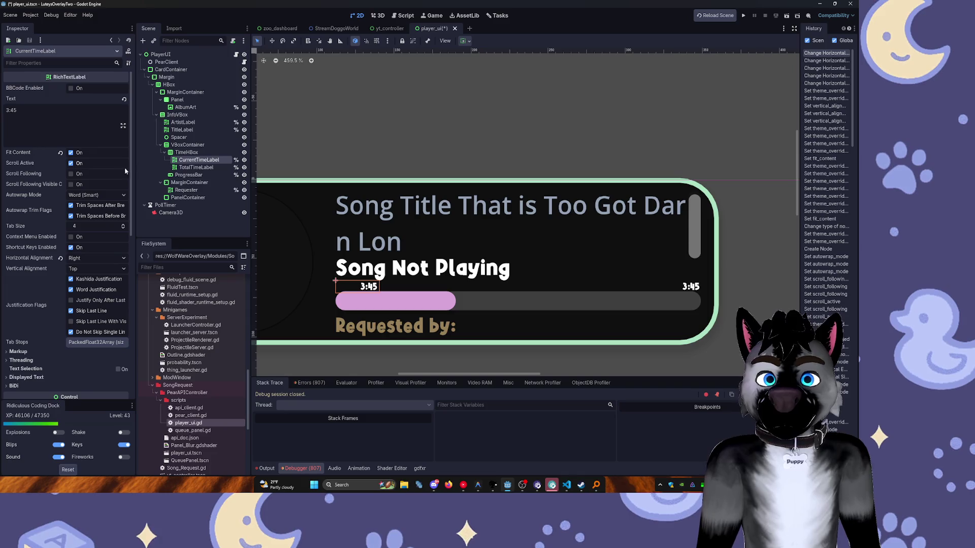
click(183, 153)
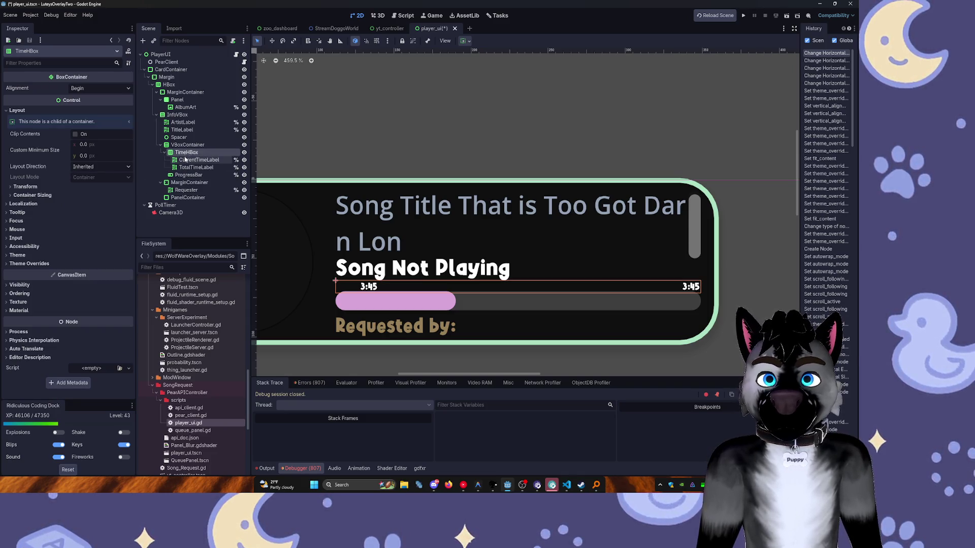
click(50, 264)
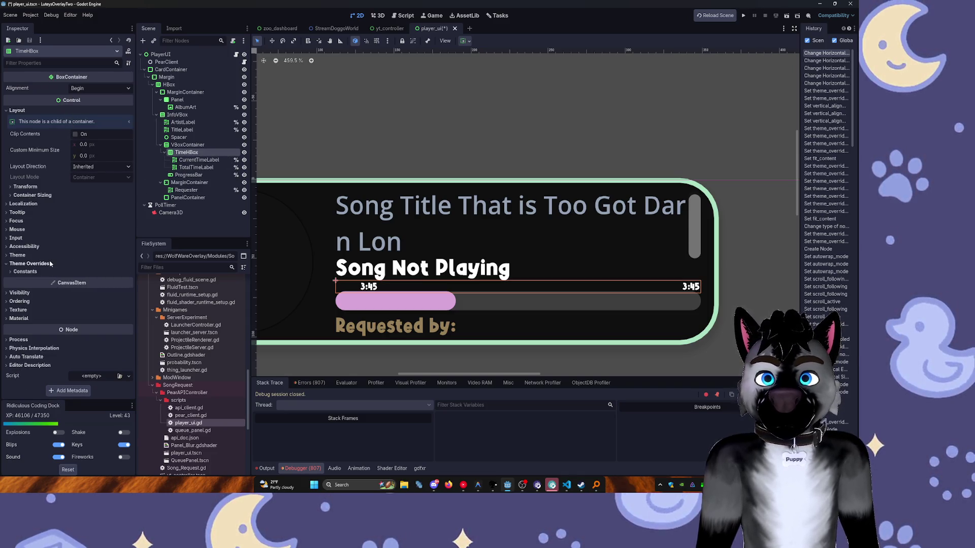
click(48, 271)
click(124, 282)
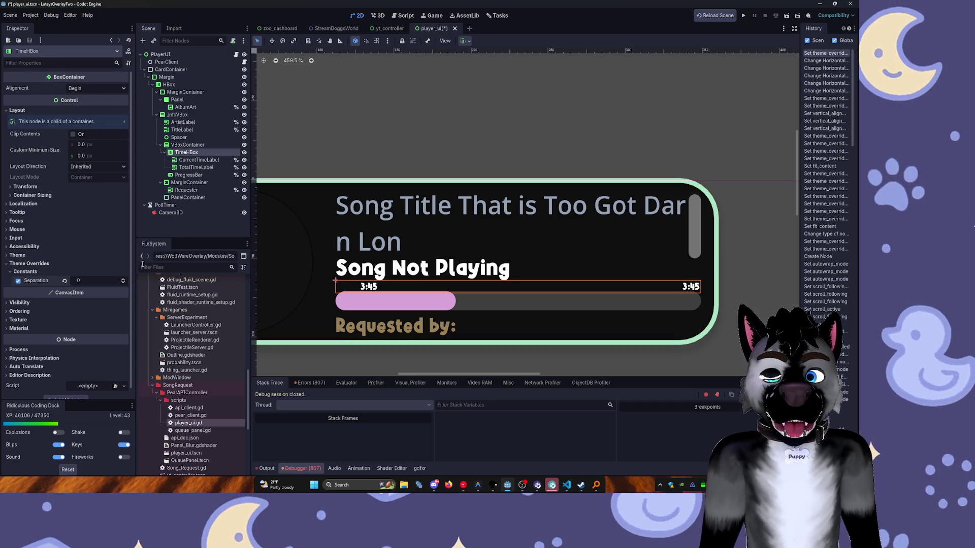
Set CurrentTimeLabel's Horizontal Alignment to Left.
click(186, 160)
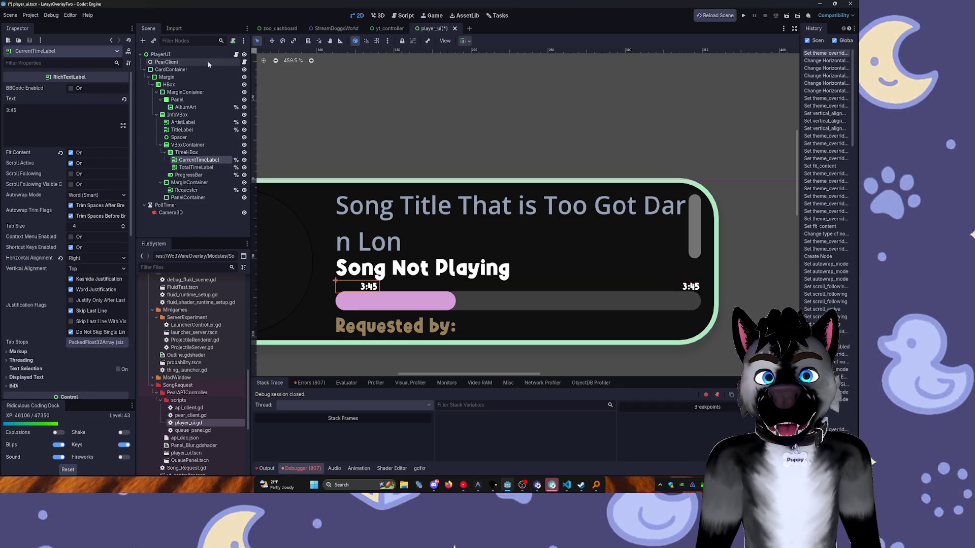
click(87, 259)
click(88, 269)
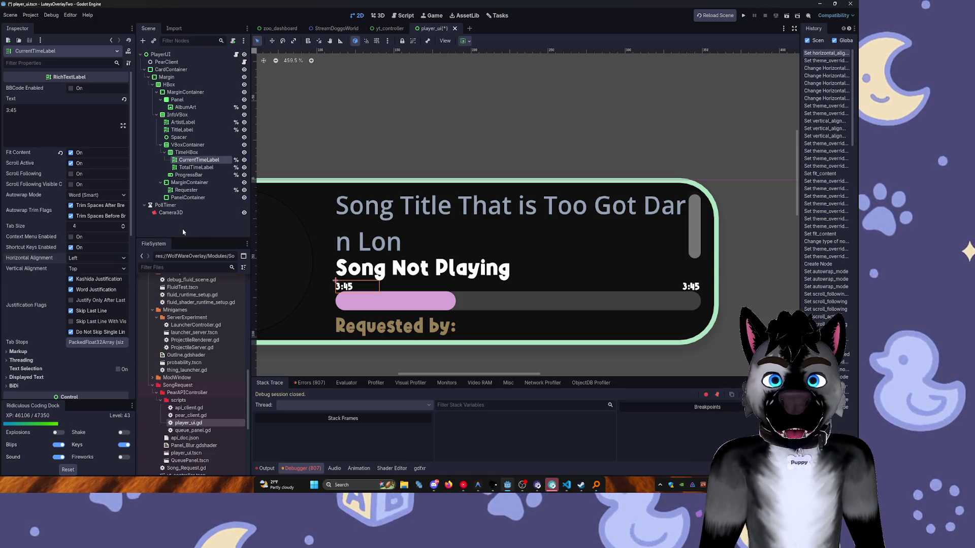
click(183, 232)
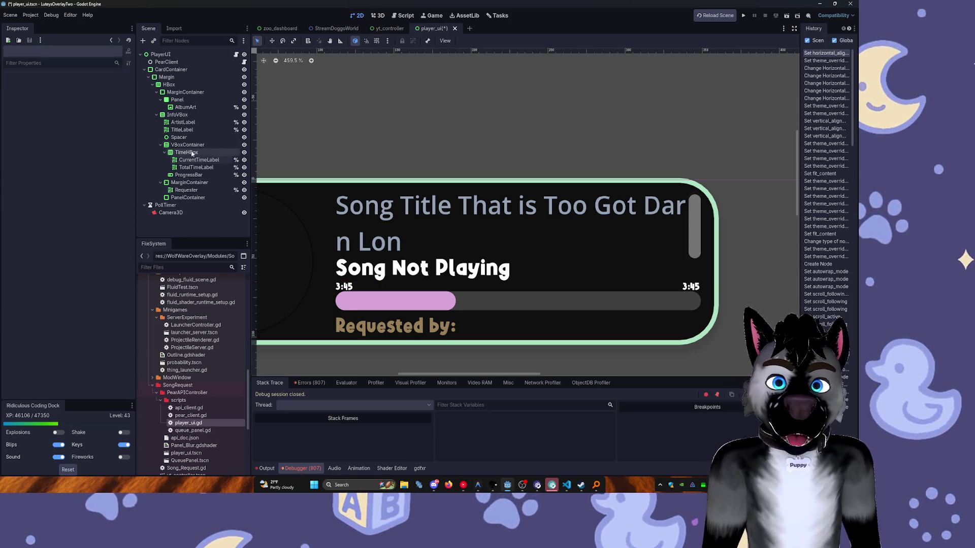
click(192, 168)
shift+click(195, 160)
Enable the Default Color override on CurrentTimeLabel and TotalTimeLabel and set it to 3f3f3f.
scroll(85, 280, down, 5)
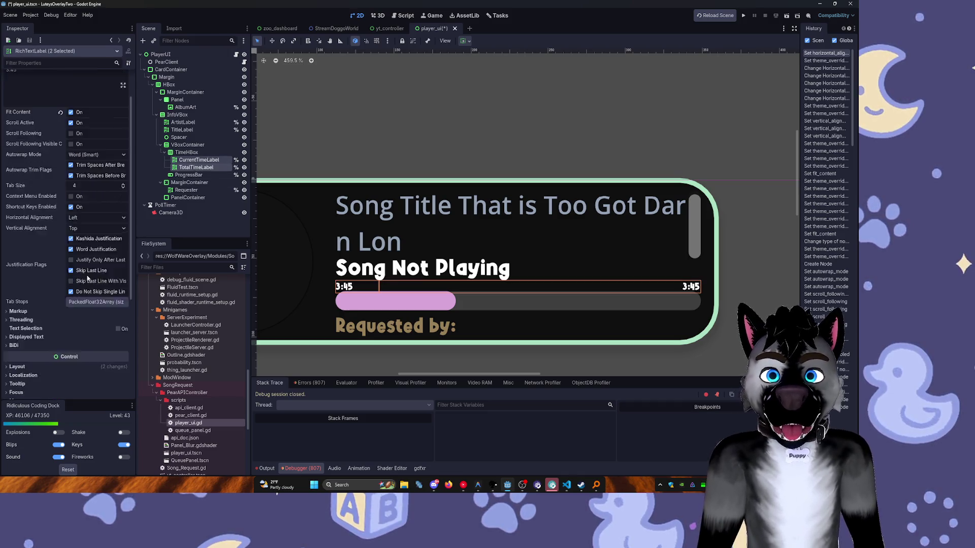
scroll(85, 279, down, 3)
click(28, 276)
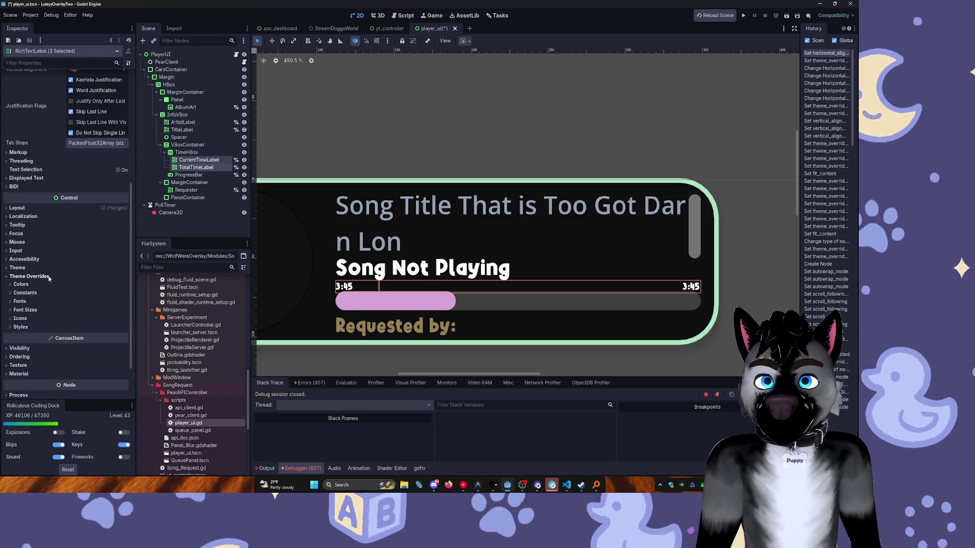
click(22, 284)
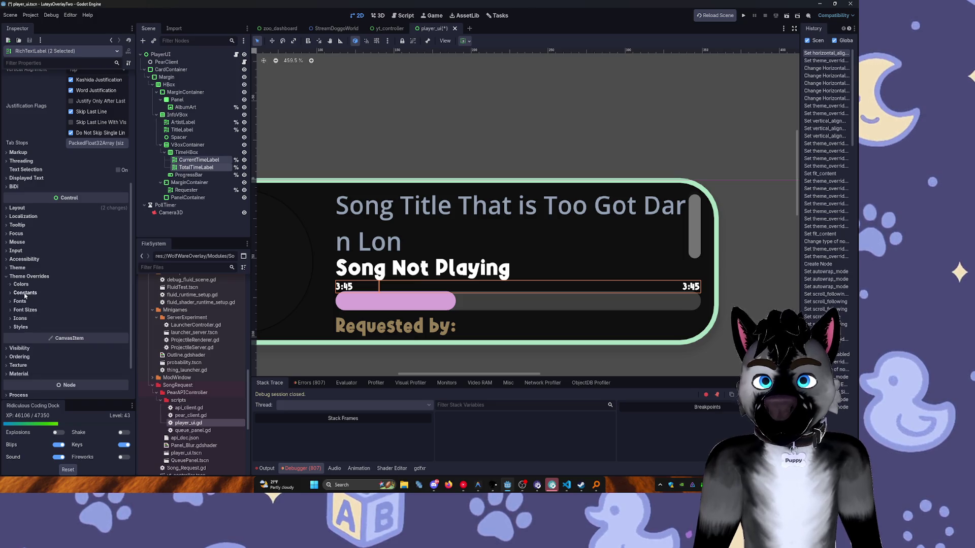
click(18, 293)
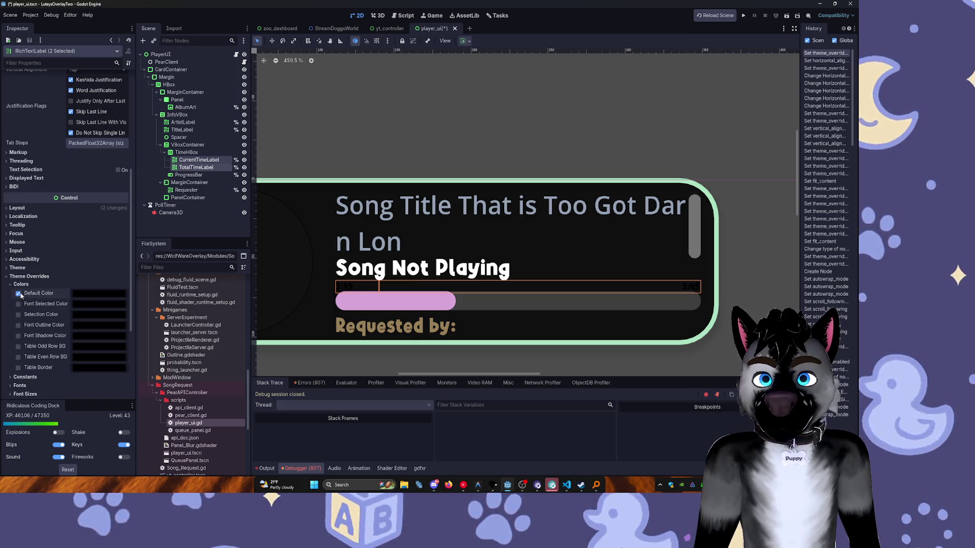
click(99, 294)
click(55, 172)
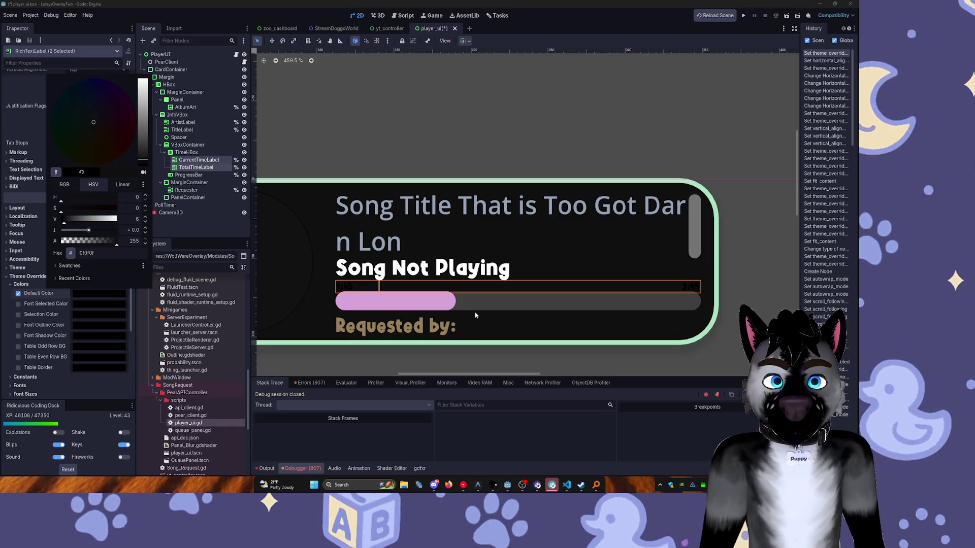
click(452, 303)
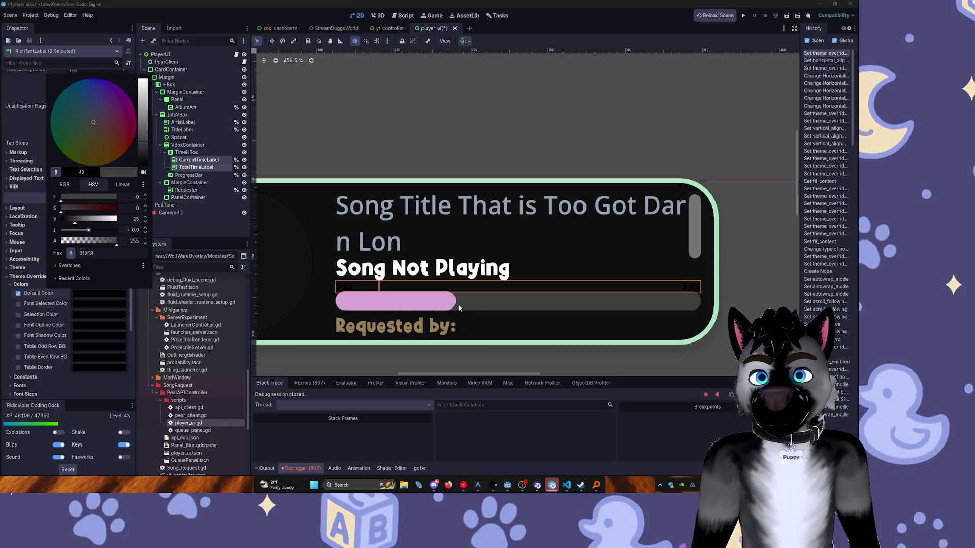
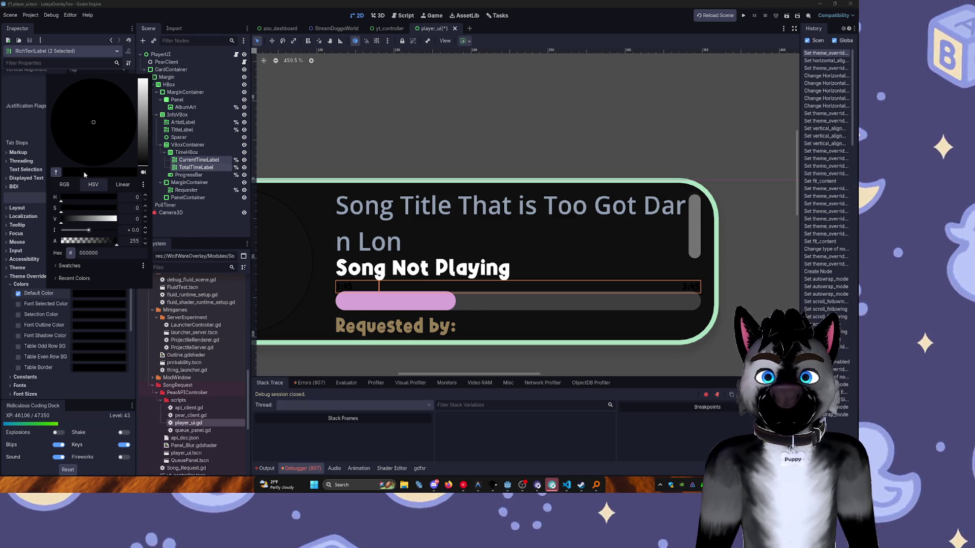
Eyedrop the progress bar's pink as the time labels' Default Color override.
click(481, 311)
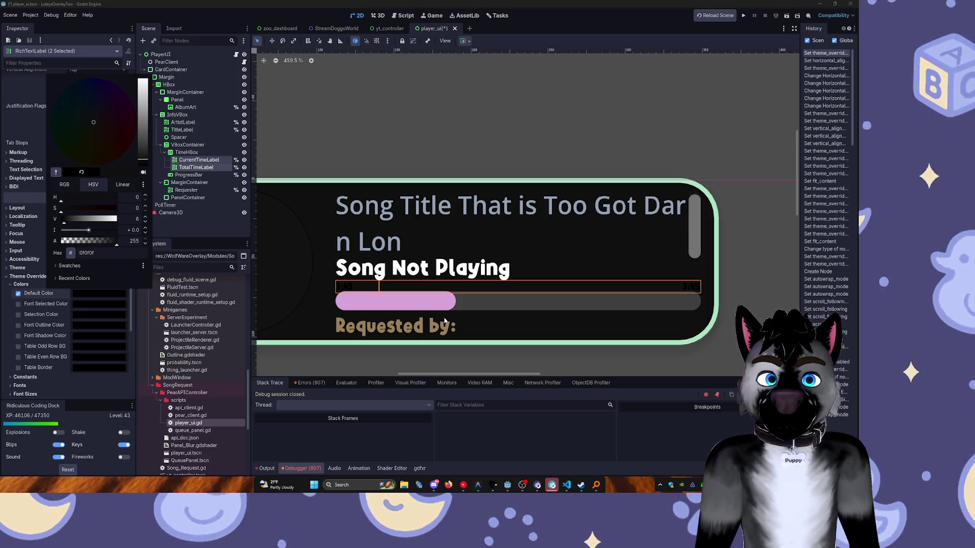
click(453, 305)
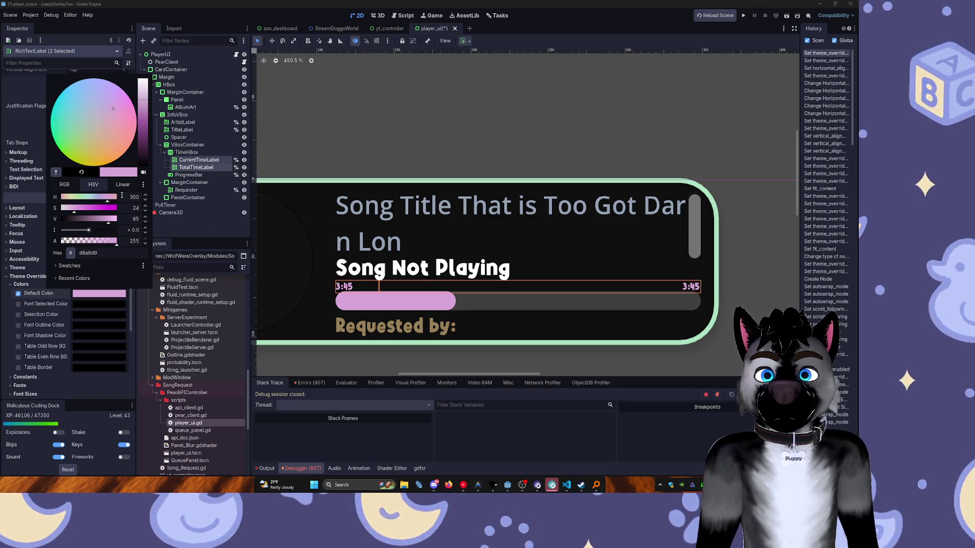
click(57, 173)
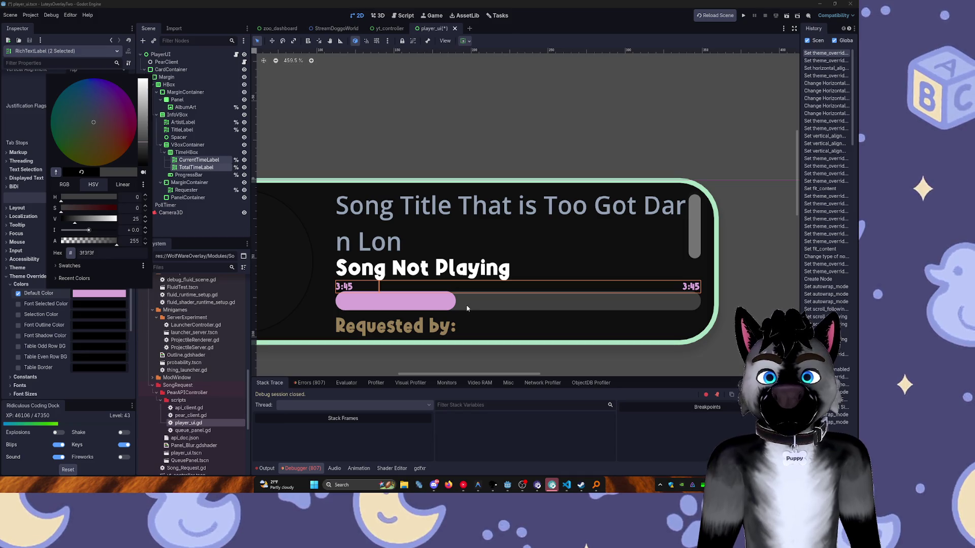
click(449, 303)
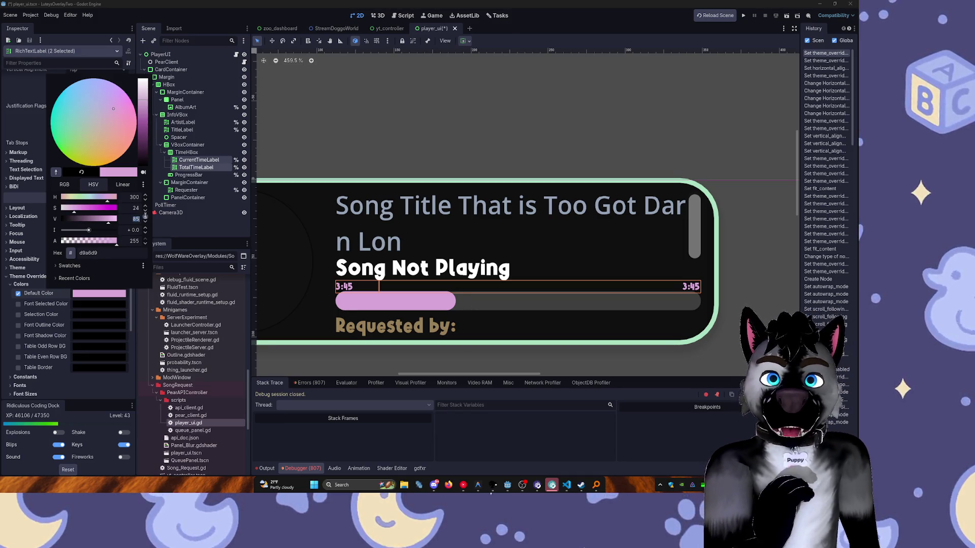
click(151, 216)
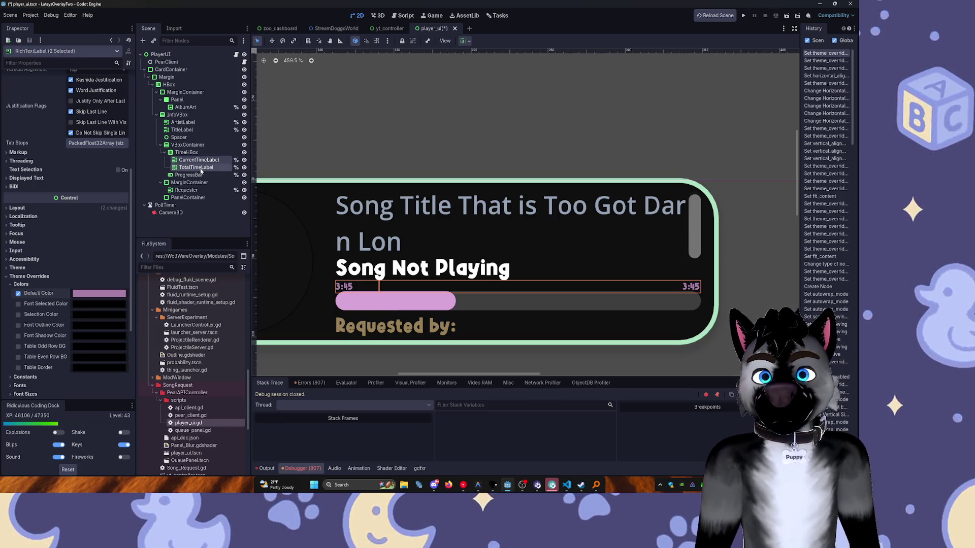
click(120, 295)
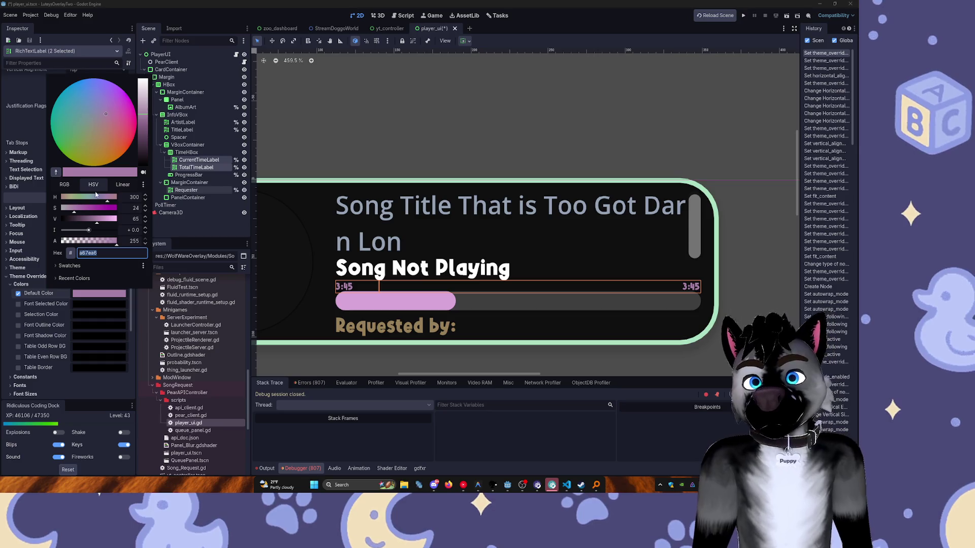
click(56, 172)
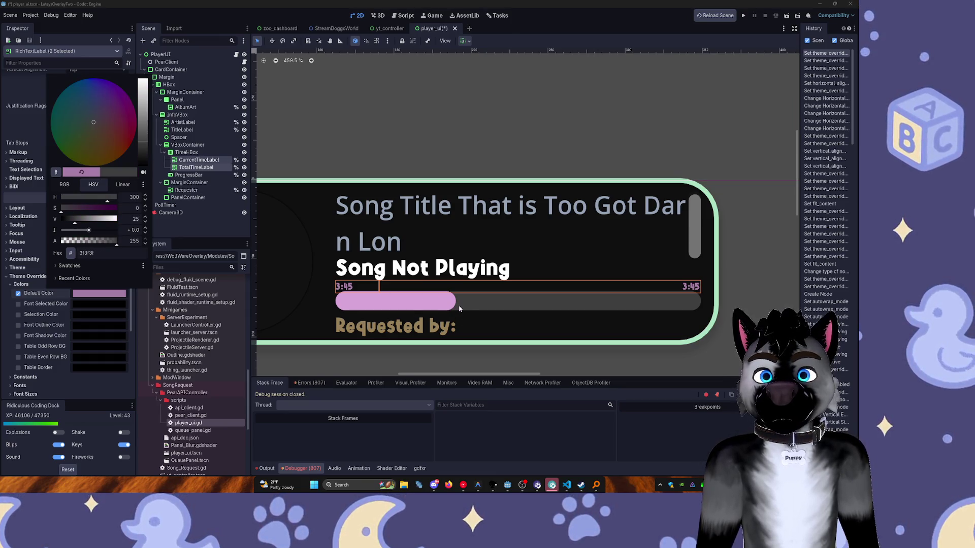
click(455, 305)
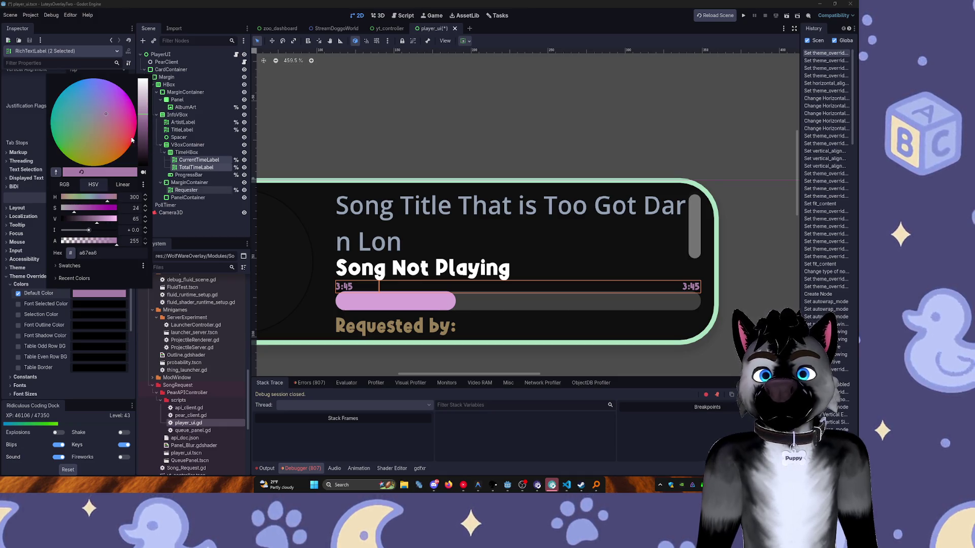
click(57, 172)
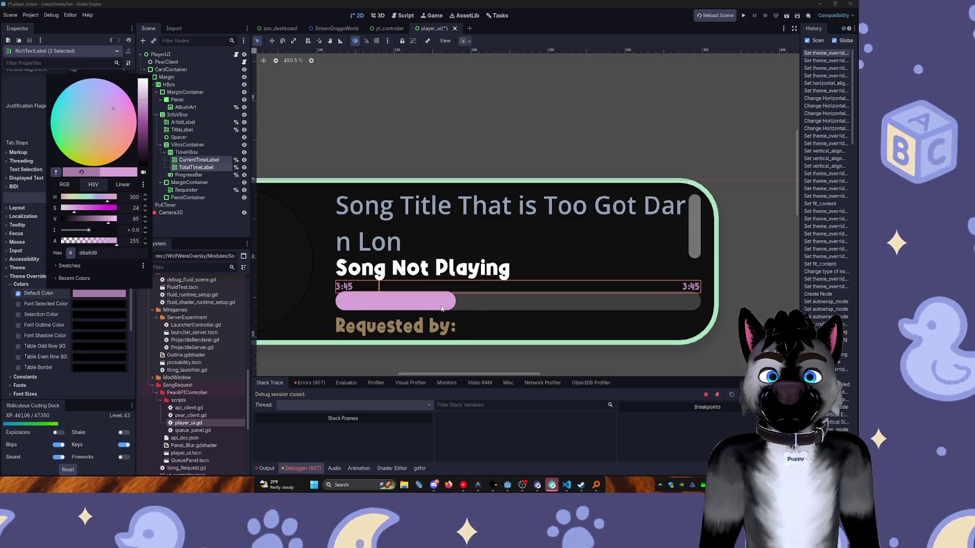
key(Escape)
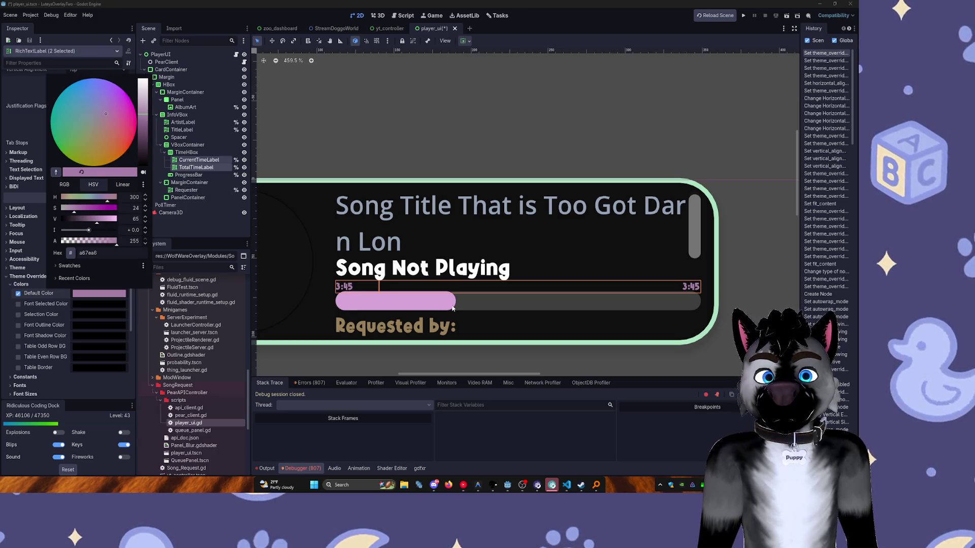
Shift the time labels' colour on the wheel to muted mauve 9c859c.
click(101, 121)
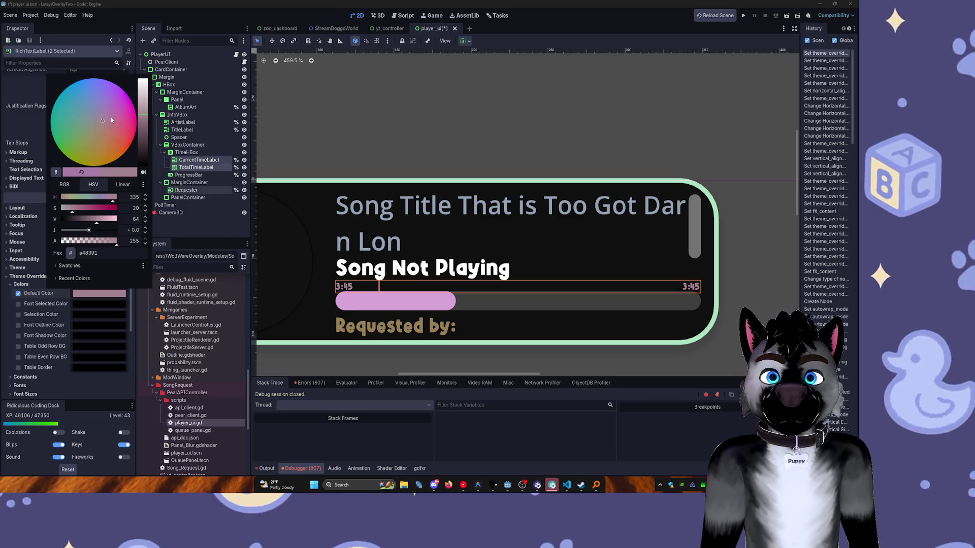
drag(104, 121, 101, 118)
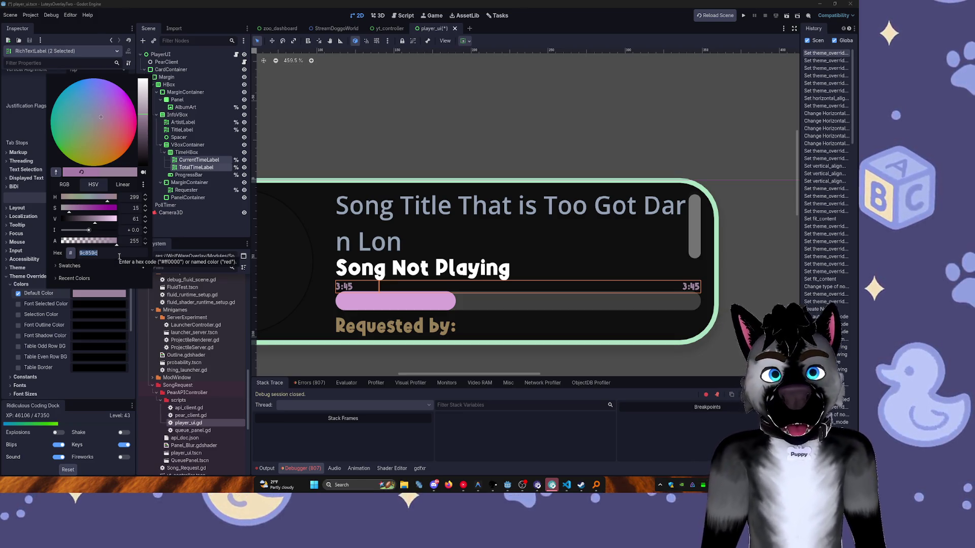
click(195, 167)
click(195, 168)
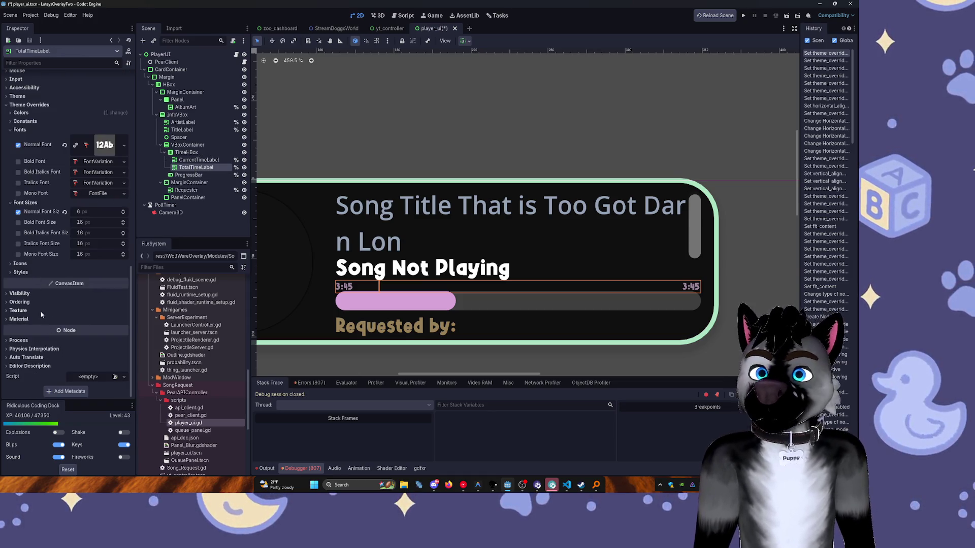
Confirm TotalTimeLabel's pink colour override, then deselect and save the player_ui scene.
click(23, 113)
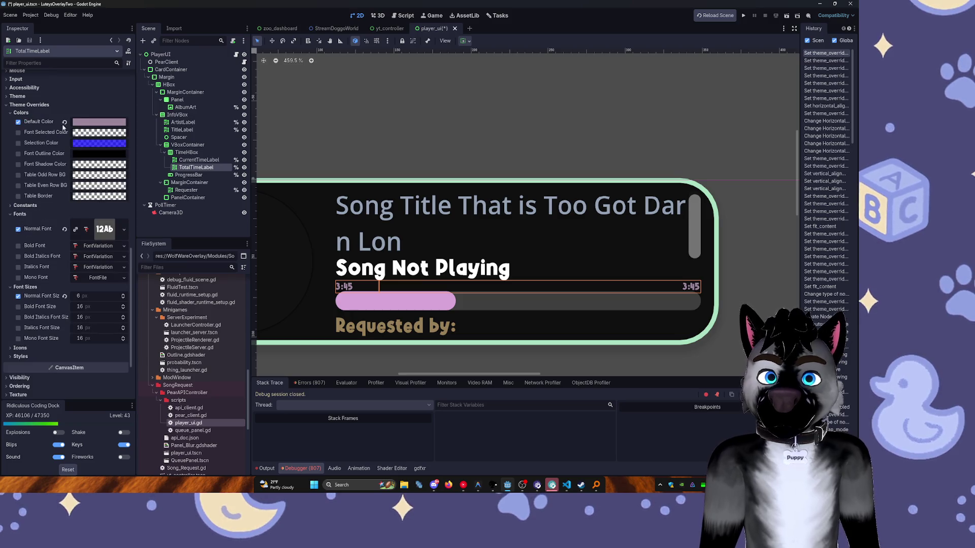
click(98, 121)
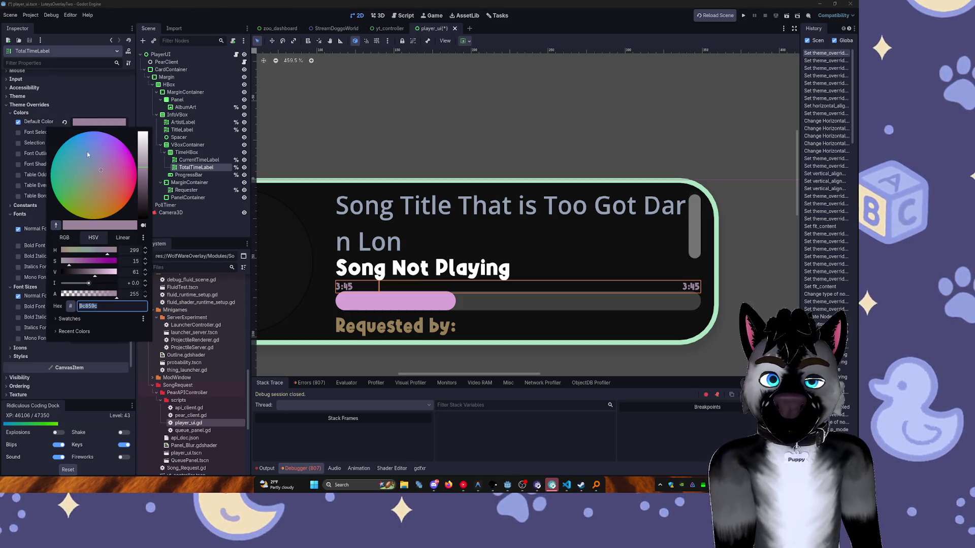
click(71, 332)
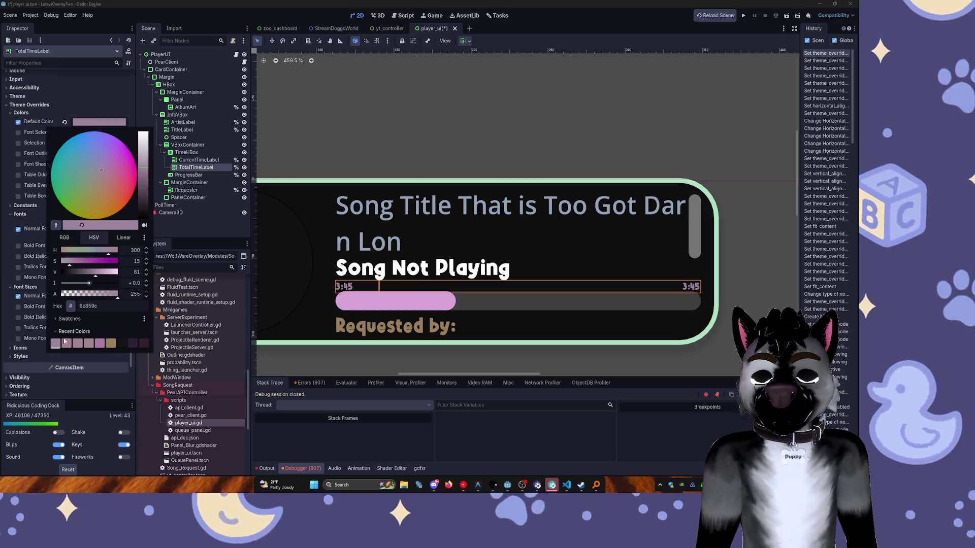
click(216, 225)
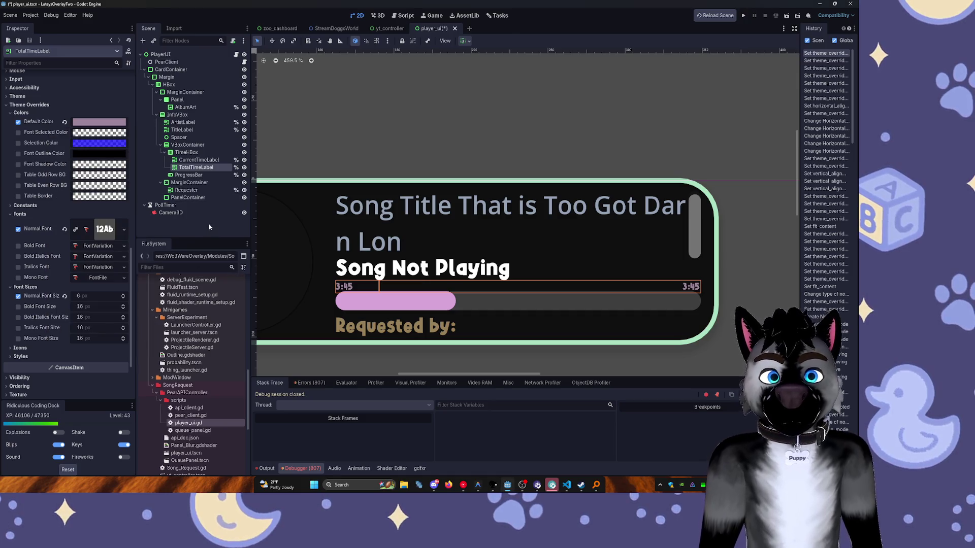
click(448, 168)
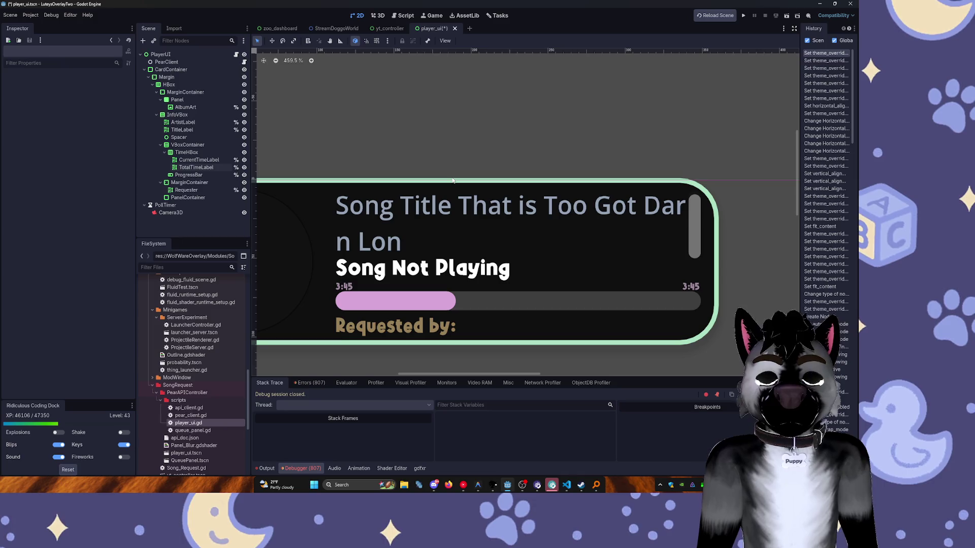
key(ctrl+s)
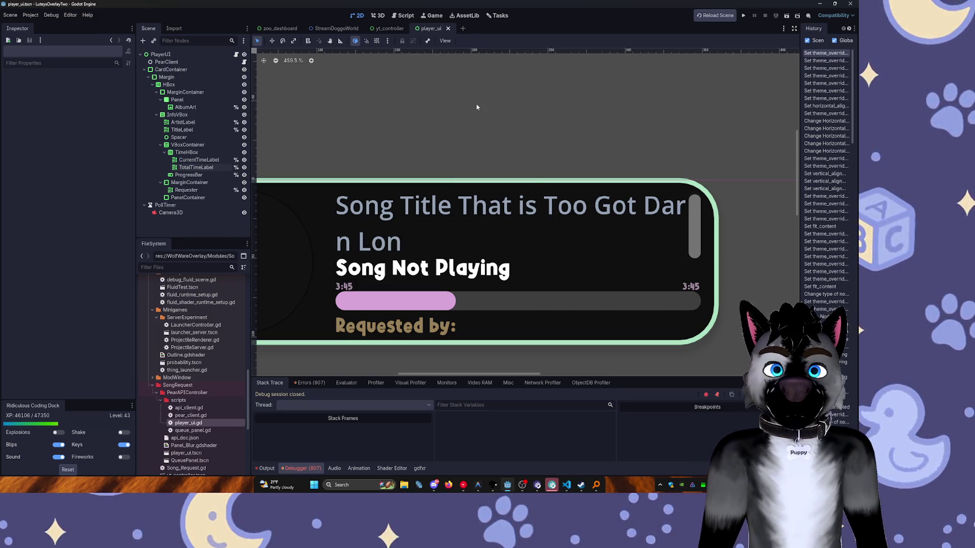
Collapse the TimeHBox, VBoxContainer and MarginContainer branches and select TitleLabel.
click(194, 160)
double_click(185, 152)
click(165, 153)
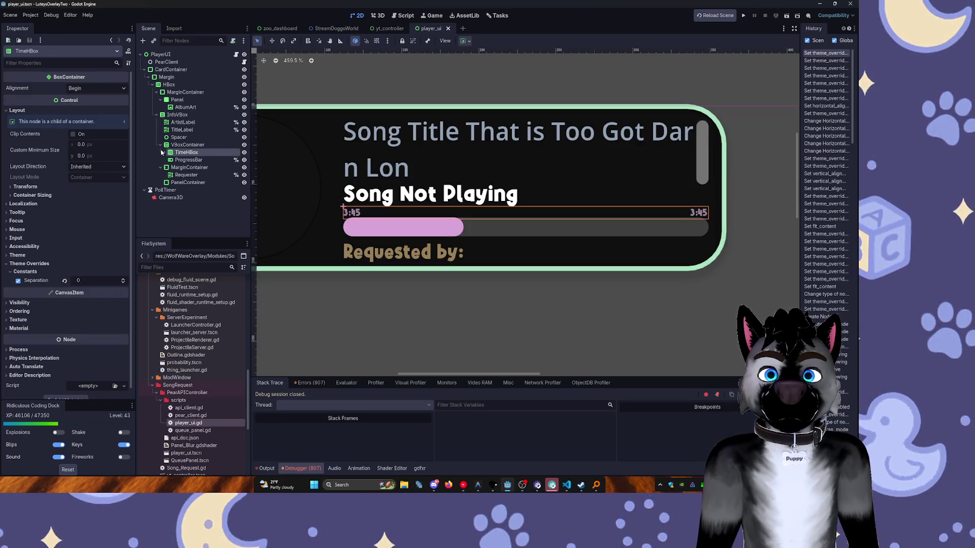
click(165, 147)
click(161, 145)
click(173, 152)
click(160, 152)
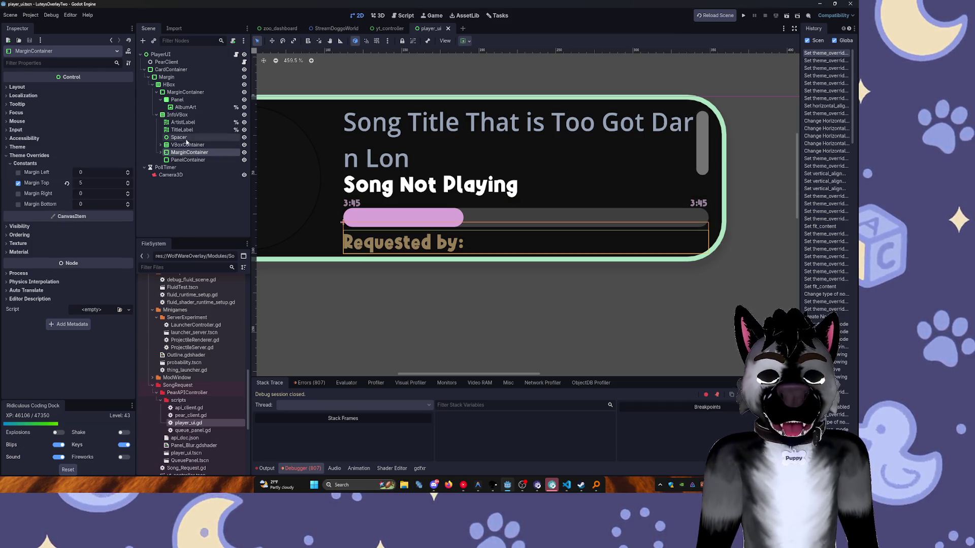
click(179, 123)
click(178, 130)
scroll(61, 254, down, 10)
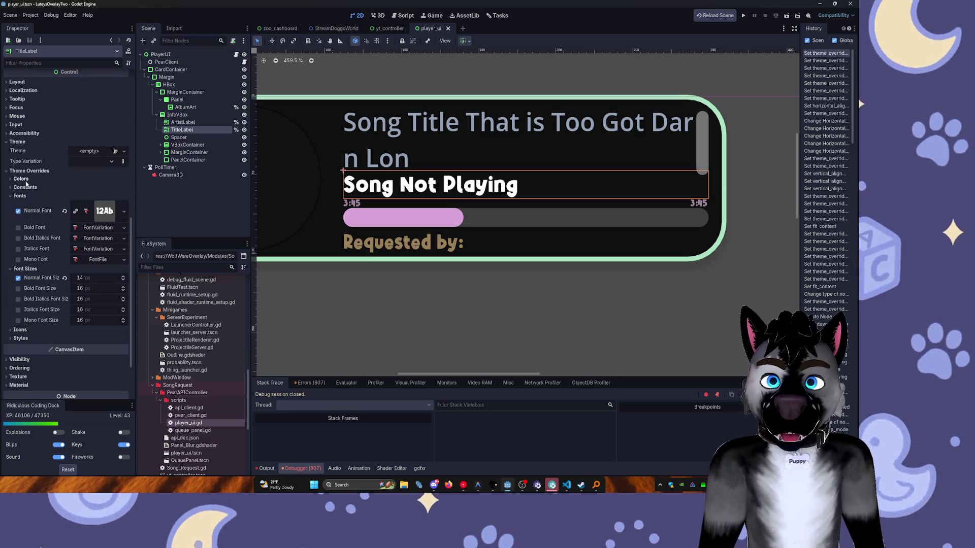
Enable TitleLabel's Default Color override and try the dark and dark red swatches.
click(21, 179)
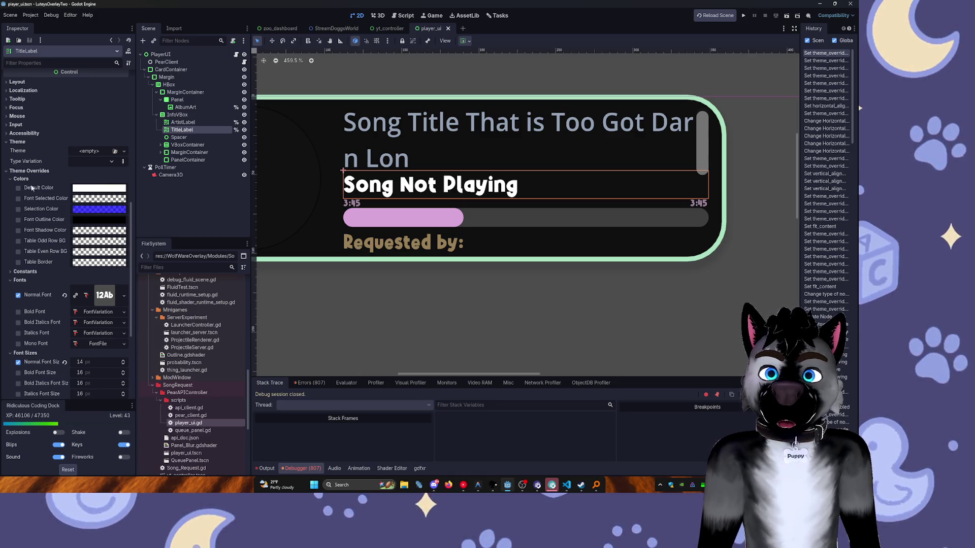
click(18, 188)
click(88, 190)
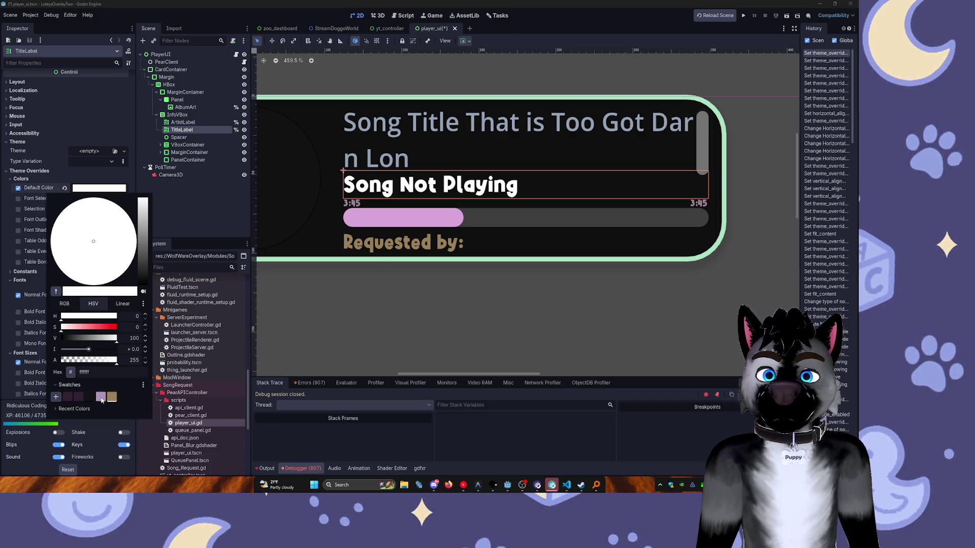
click(88, 397)
click(88, 398)
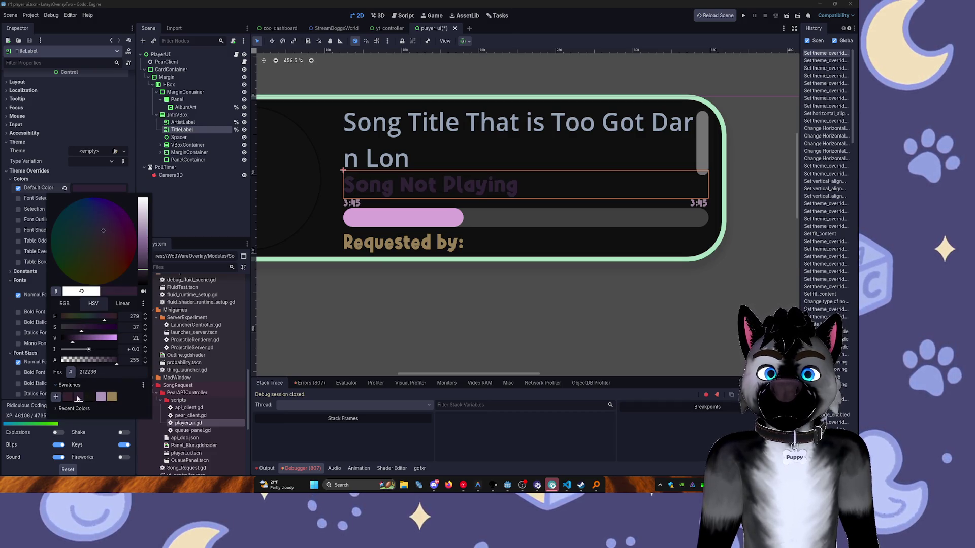
click(58, 398)
click(78, 397)
click(68, 397)
click(79, 397)
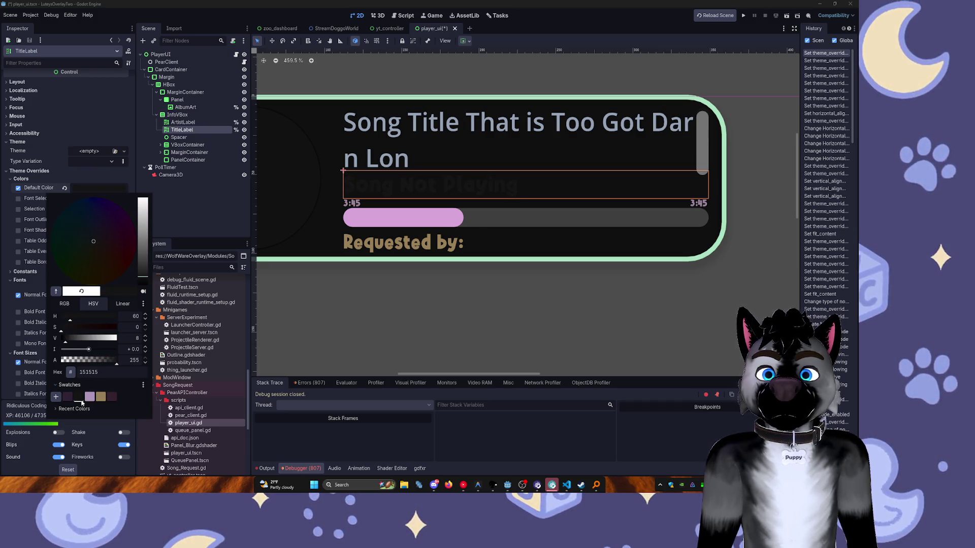
click(111, 397)
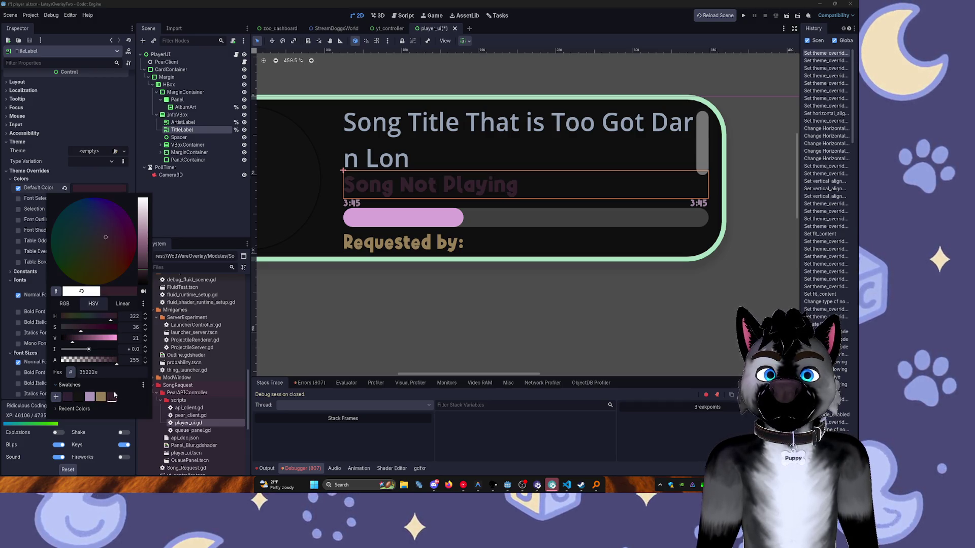
Brighten the TitleLabel text colour to a brownish red.
click(143, 265)
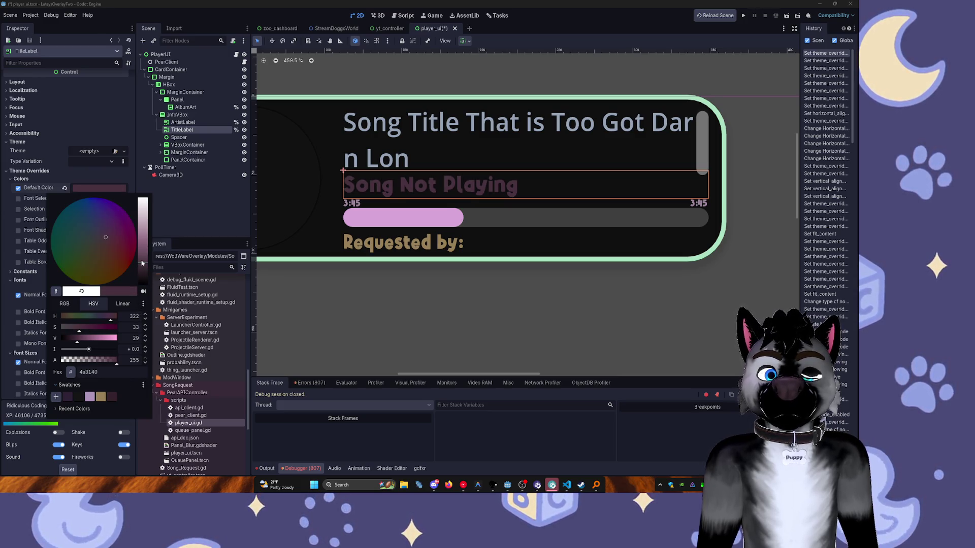
click(108, 257)
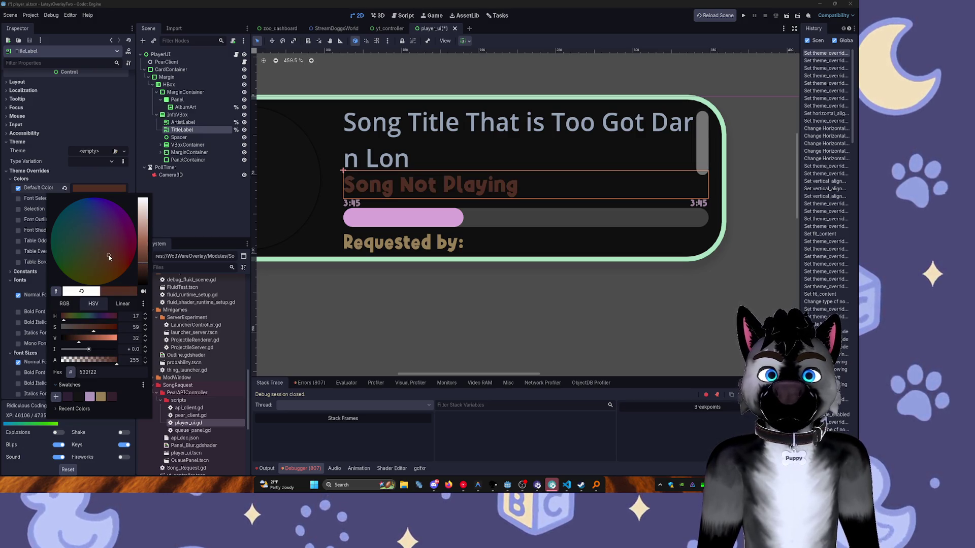
drag(109, 256, 108, 254)
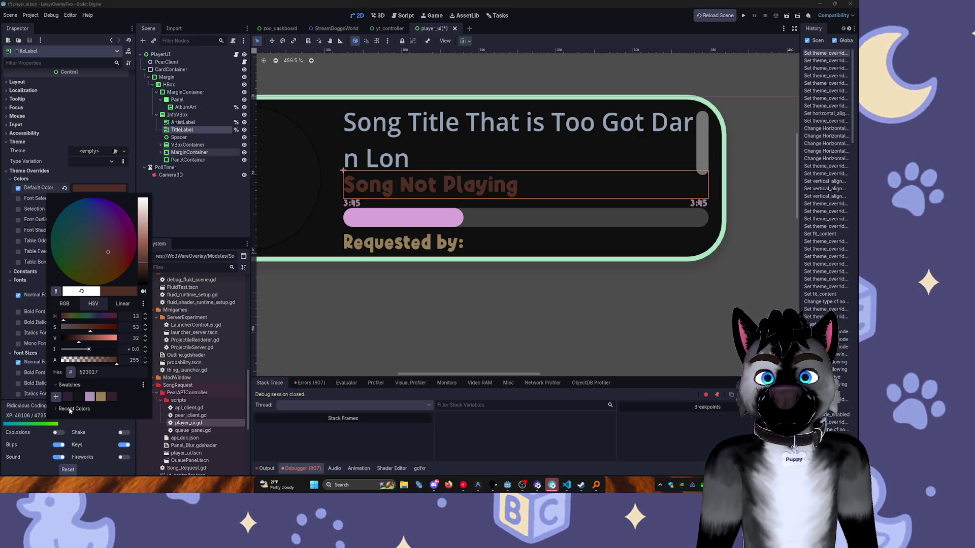
click(212, 196)
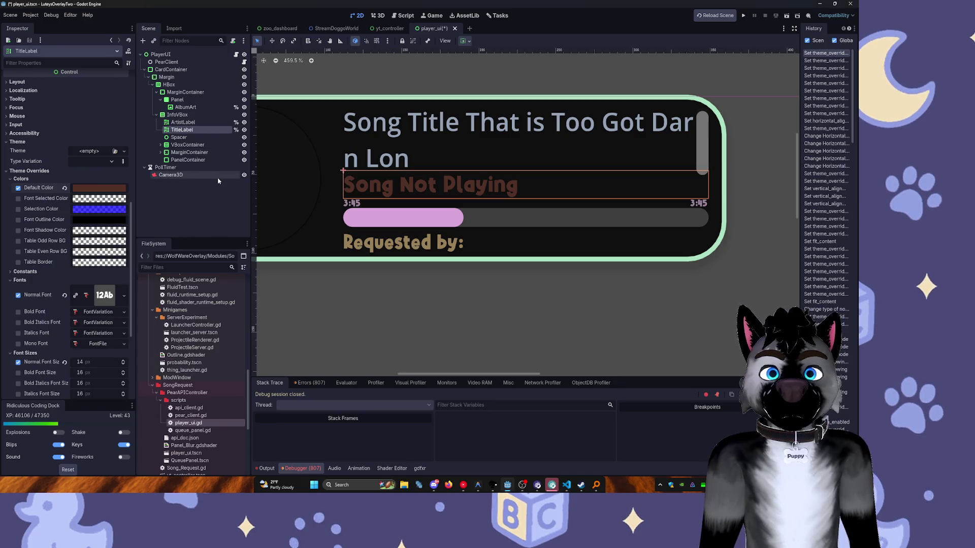
Try the progress-bar pink, then settle TitleLabel on a muted rose shade.
click(84, 189)
click(56, 291)
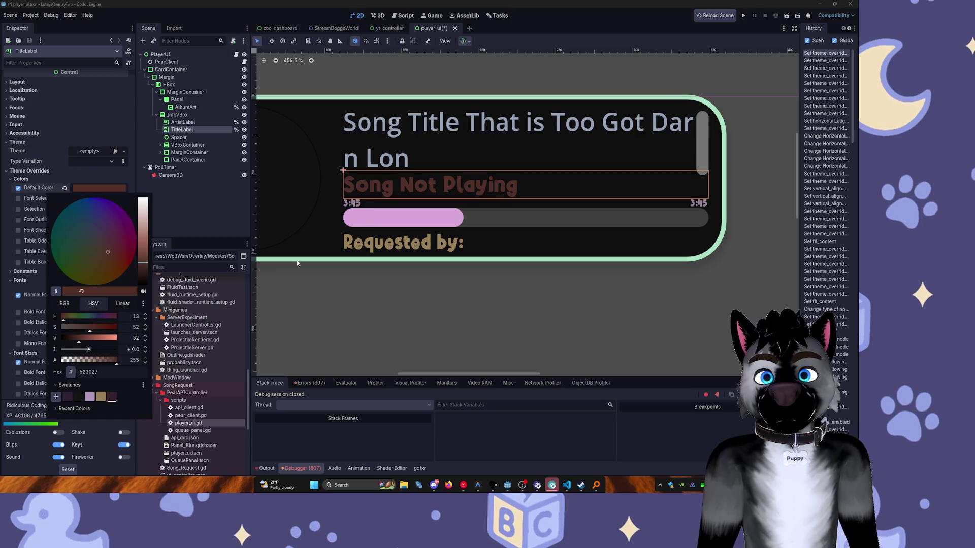
click(395, 218)
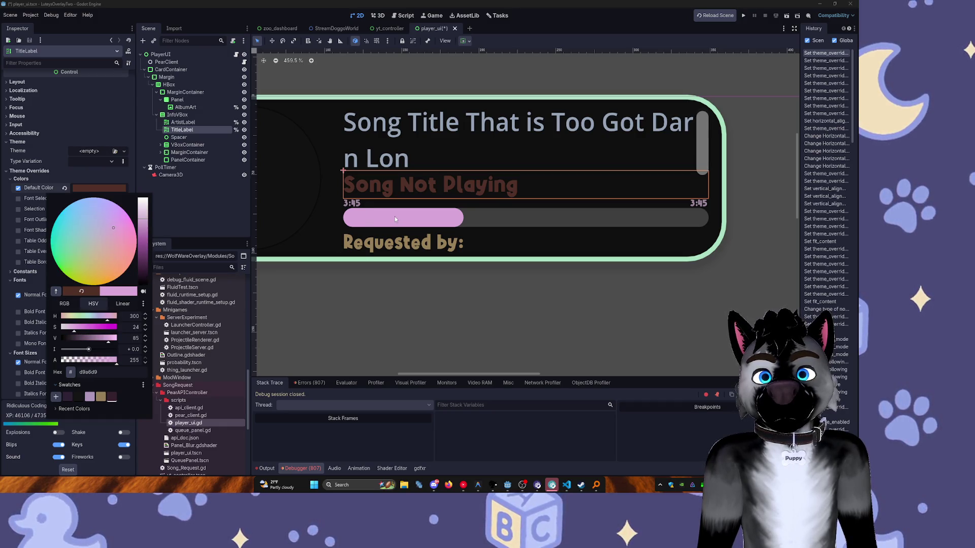
click(94, 292)
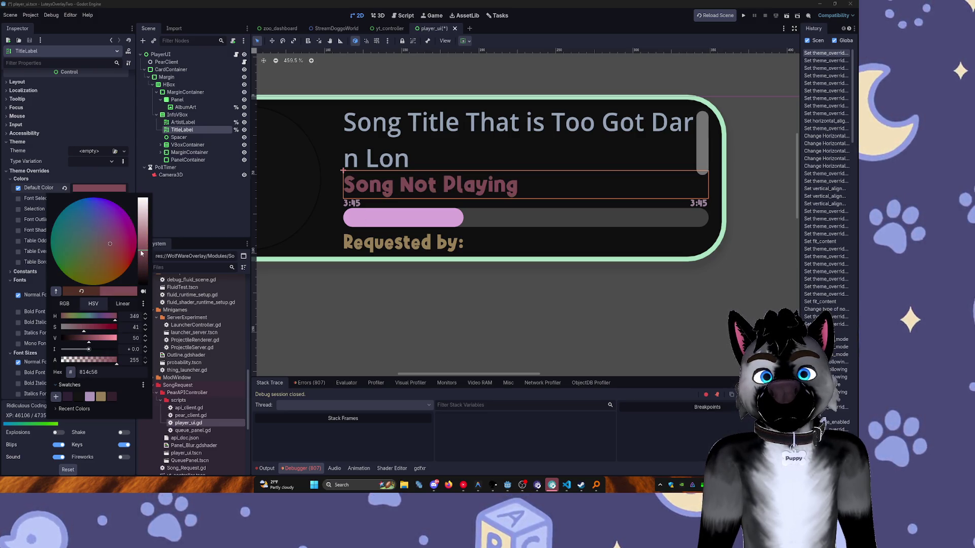
click(142, 247)
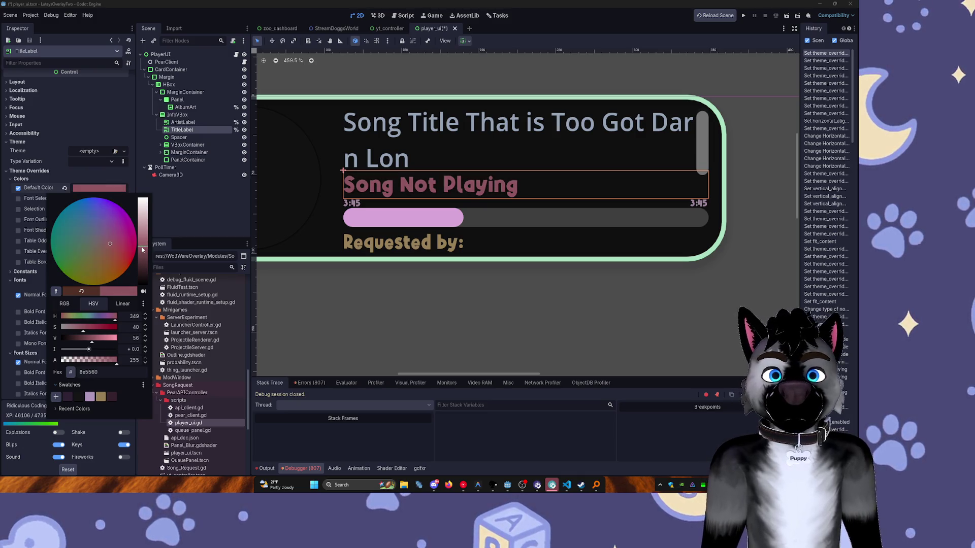
click(233, 192)
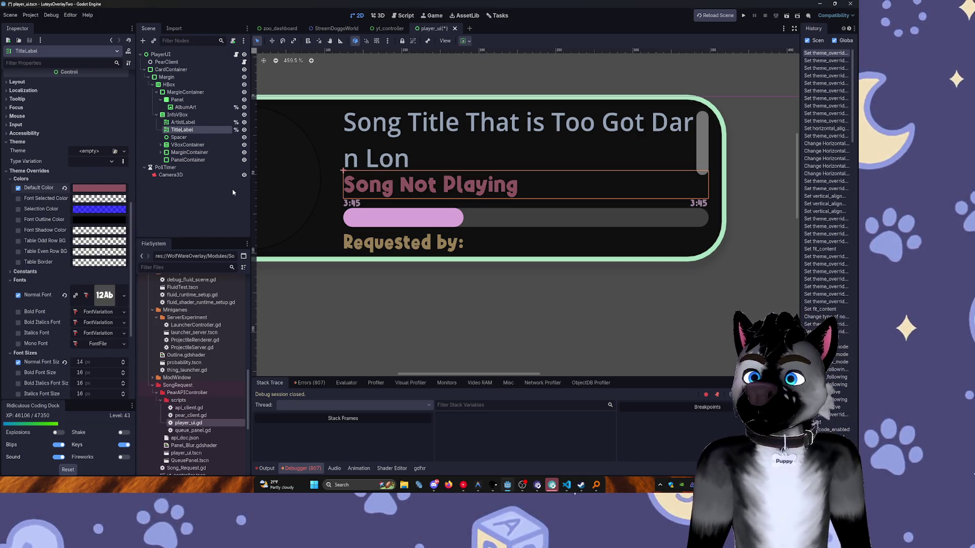
click(205, 122)
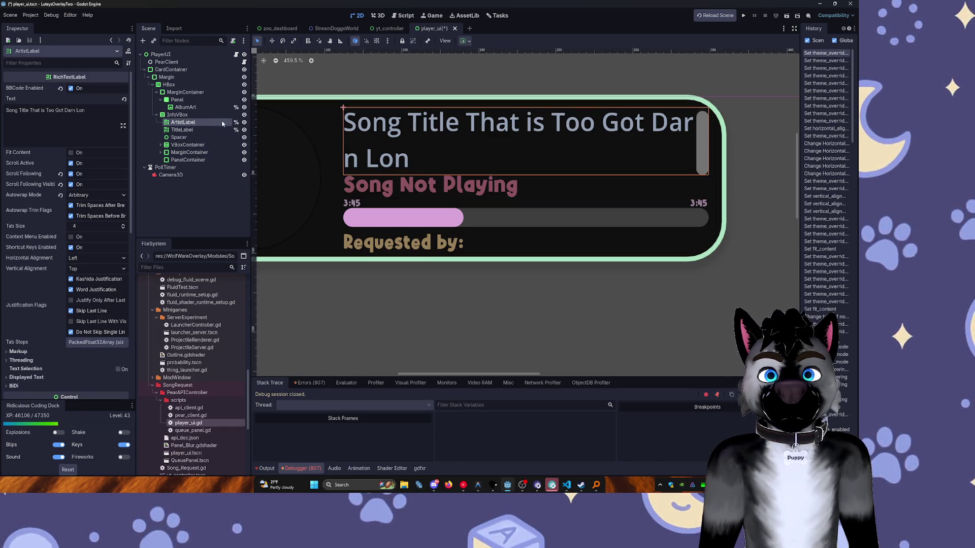
Eyedrop the progress-bar pink for the song title and shift its hue toward lavender.
scroll(56, 358, down, 5)
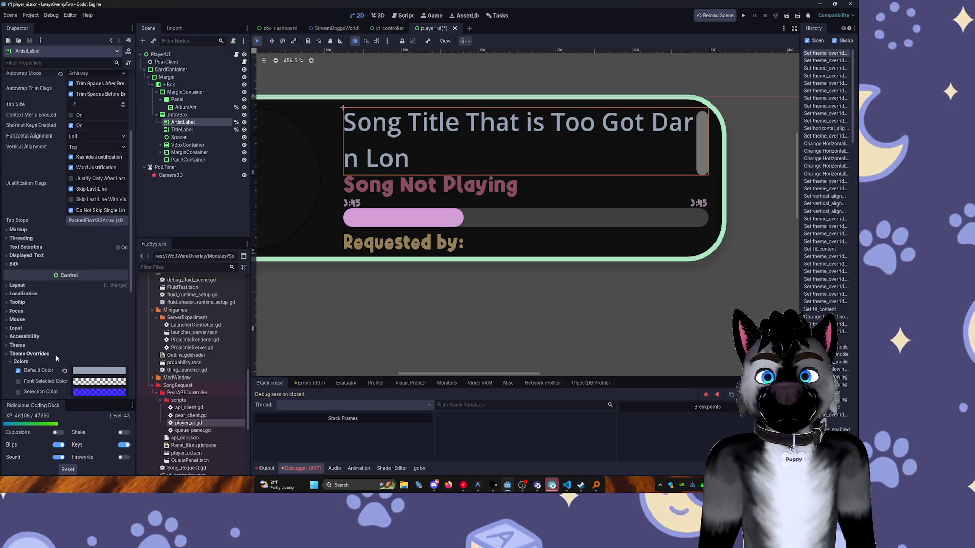
click(98, 372)
click(56, 249)
click(388, 214)
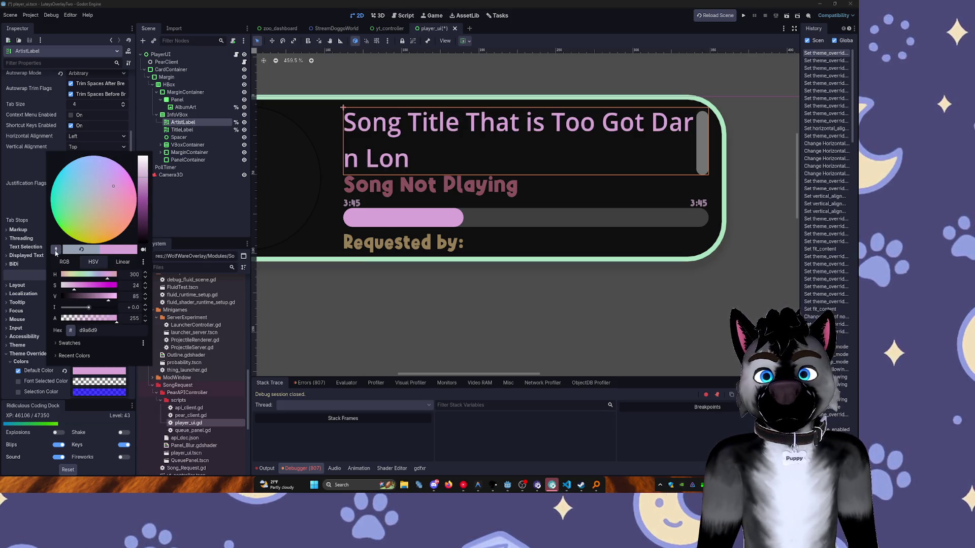
drag(89, 275, 98, 277)
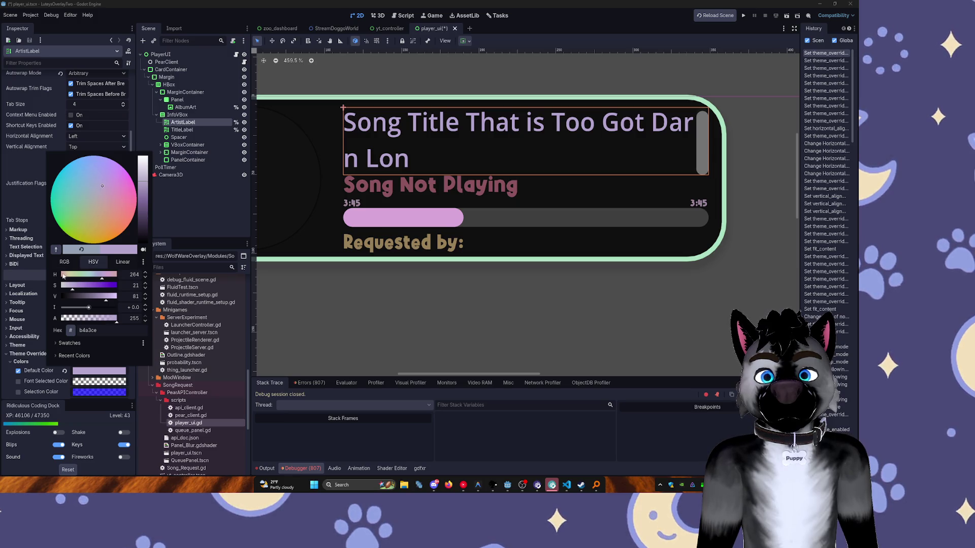
click(220, 218)
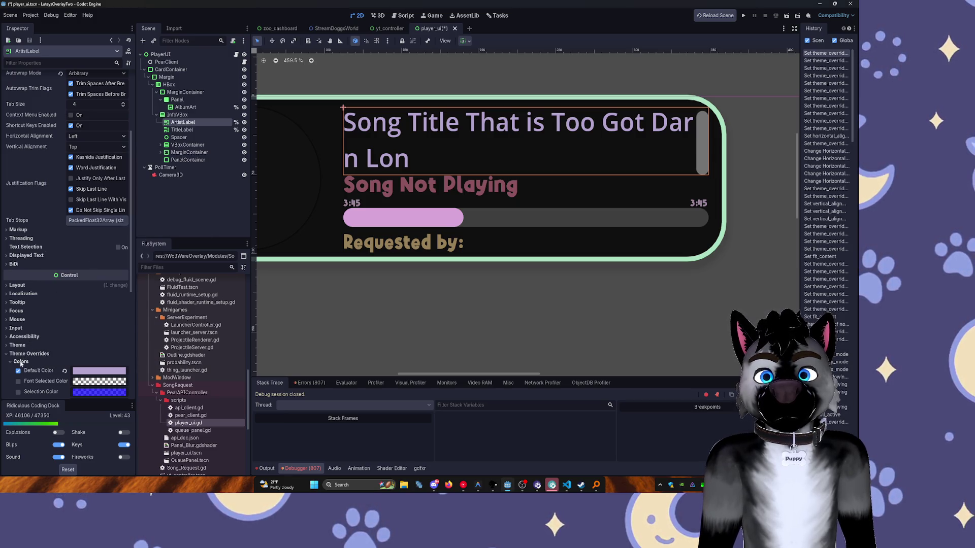
Set the song title's Normal Font override to Alphakind.ttf through Quick Load.
click(20, 362)
scroll(28, 354, down, 3)
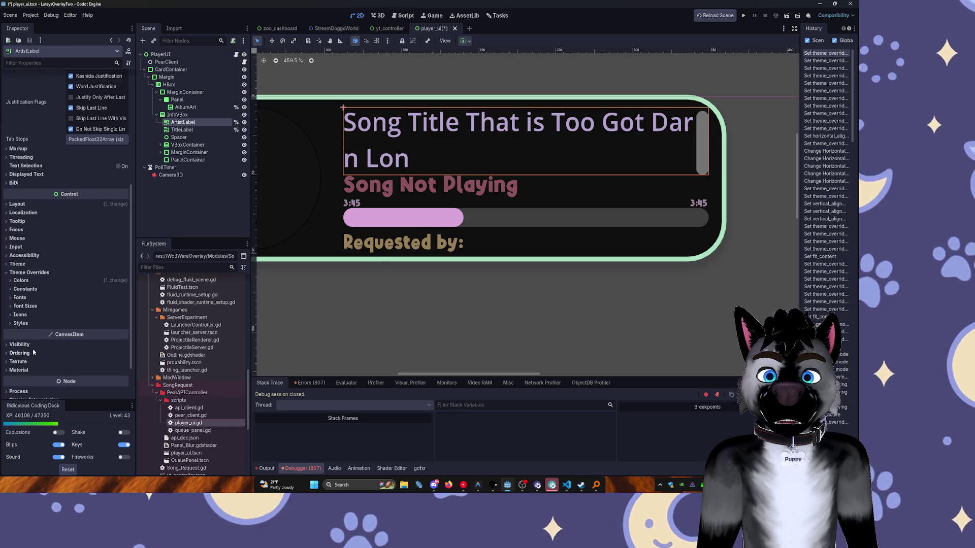
click(20, 298)
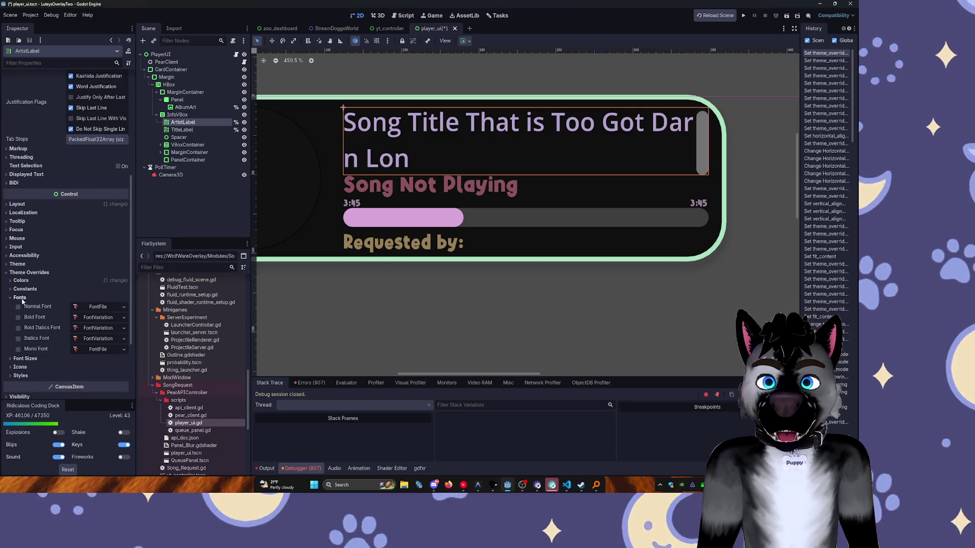
click(124, 307)
click(86, 344)
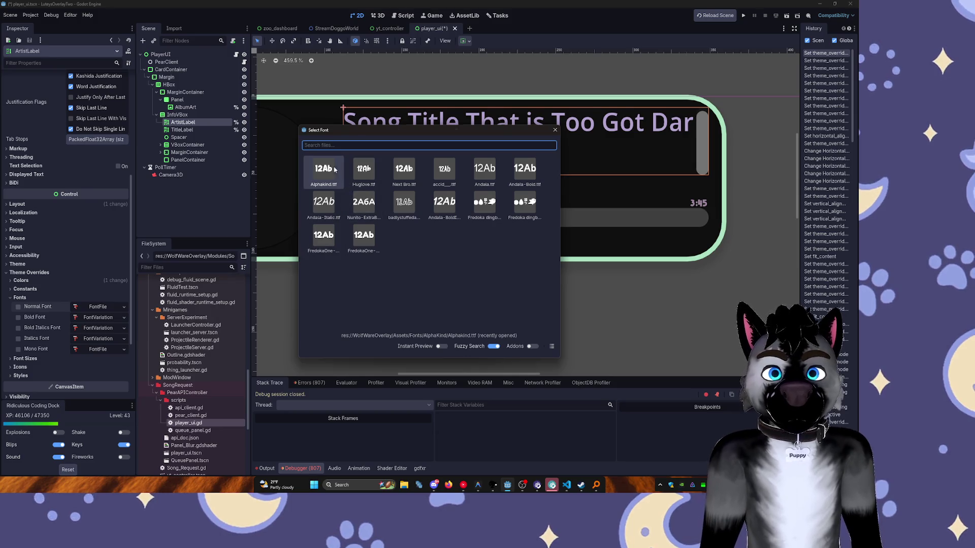
click(389, 199)
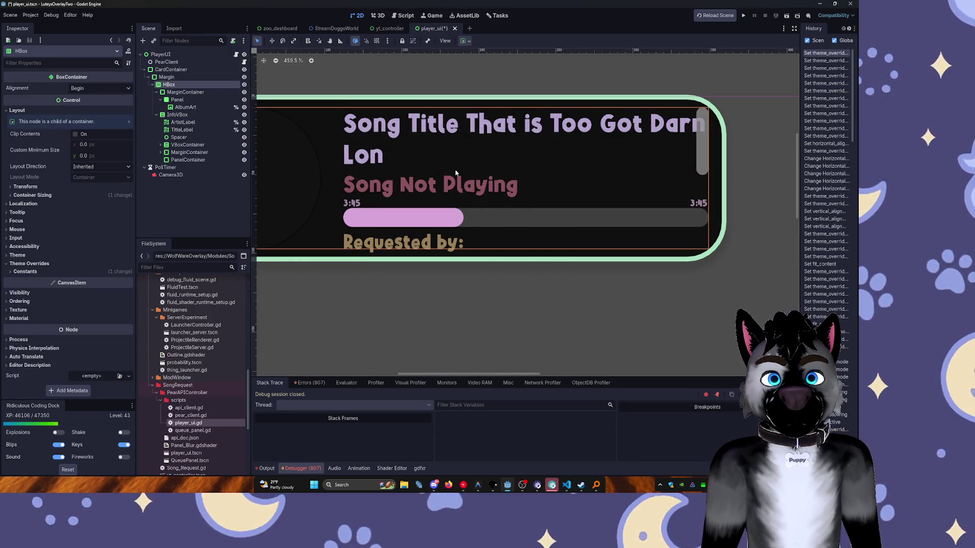
Collapse the HBox branch in the Scene dock and save the scene.
click(182, 92)
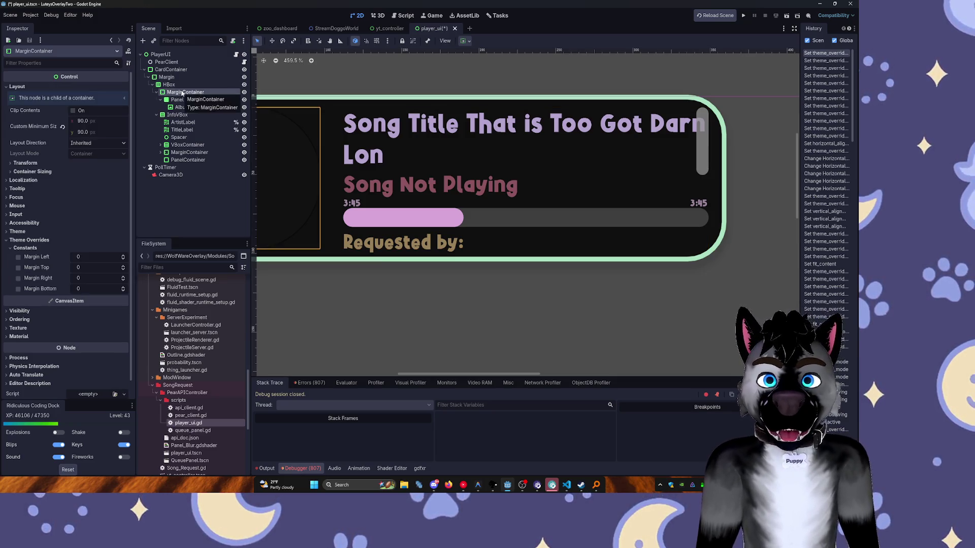
click(173, 85)
click(156, 85)
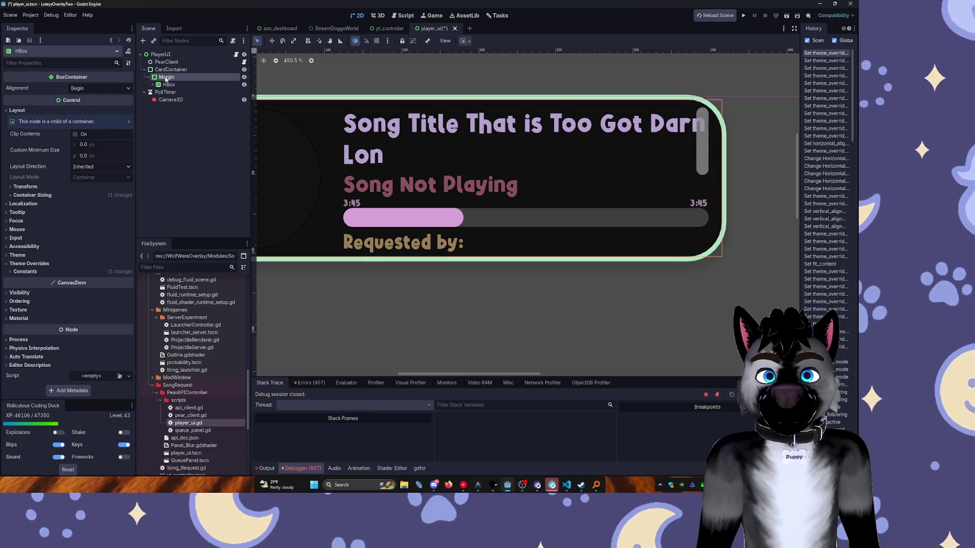
click(170, 55)
click(166, 62)
key(ctrl+s)
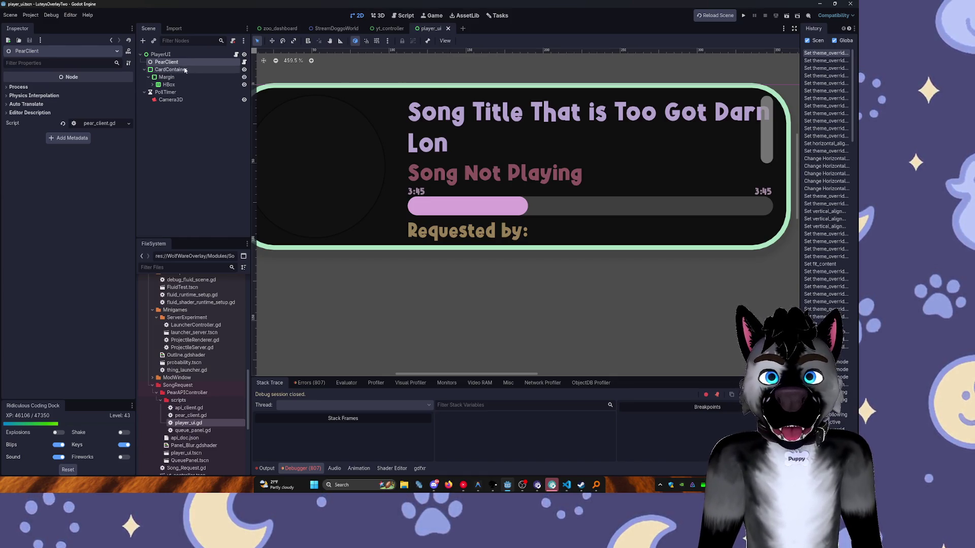
Select the HBox under CardContainer > Margin and show its Theme Override constants.
click(160, 71)
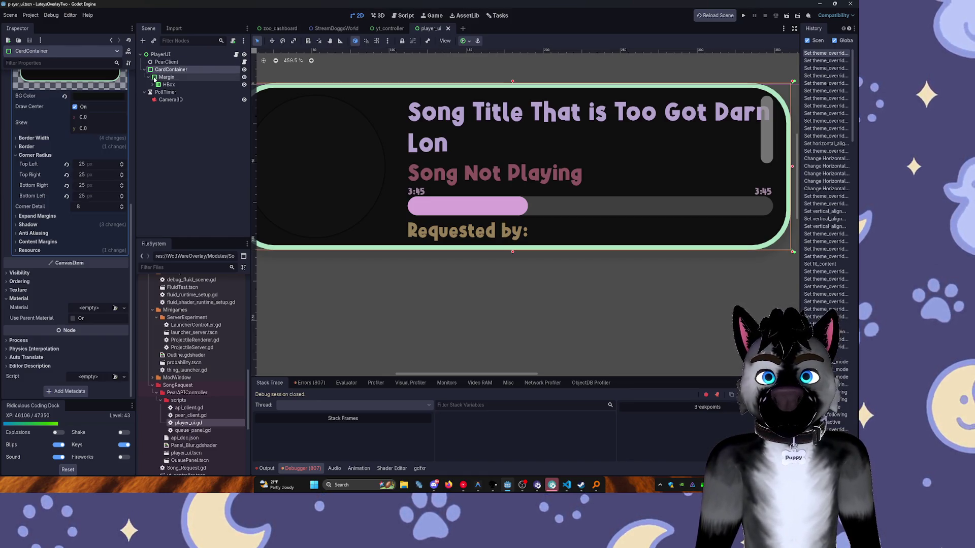
click(155, 78)
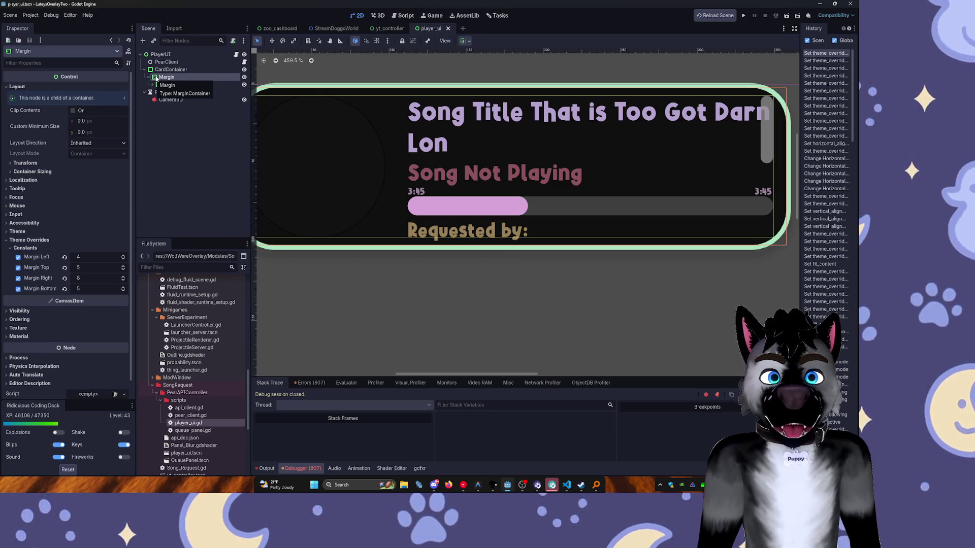
click(153, 85)
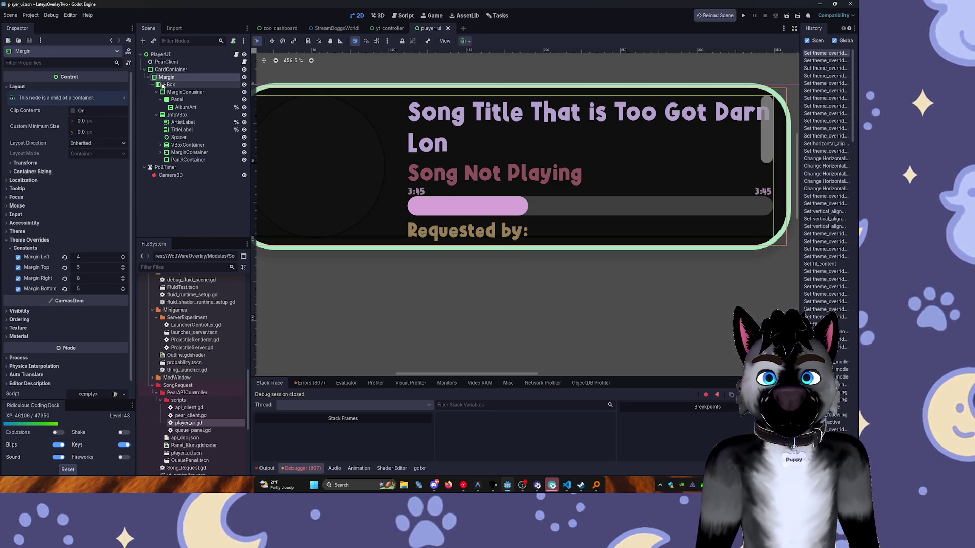
click(168, 85)
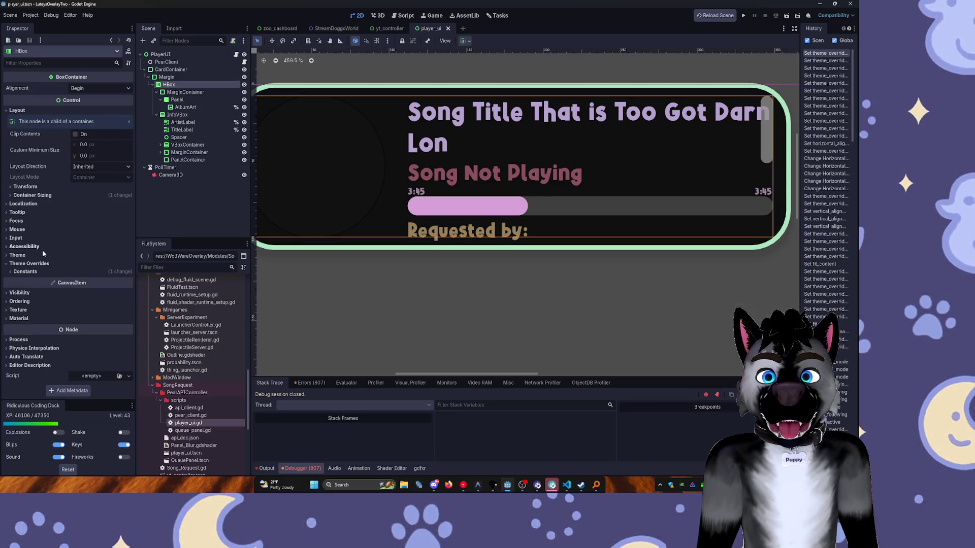
click(25, 271)
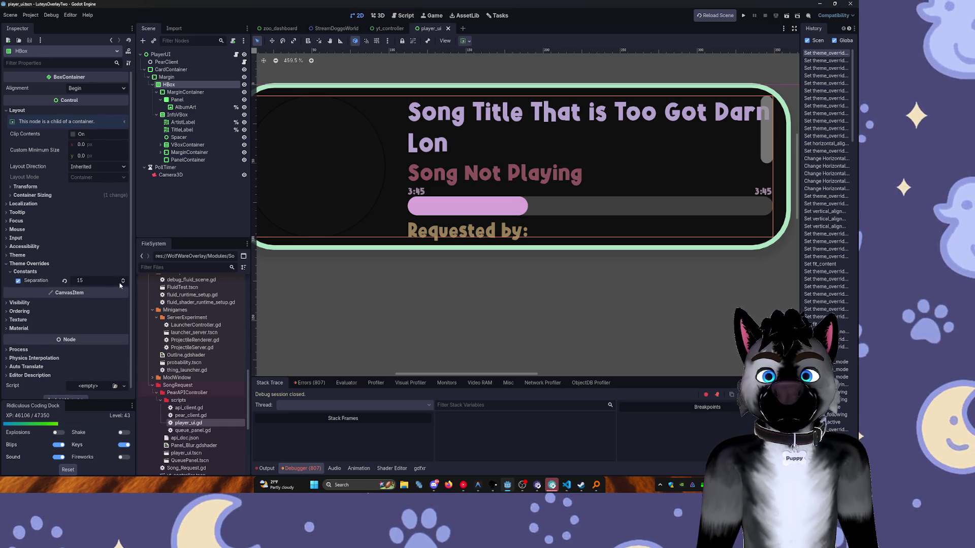
Step the HBox Separation override down from 15 to 4.
click(124, 280)
click(124, 280)
click(124, 282)
click(124, 283)
click(124, 282)
click(124, 283)
click(125, 283)
click(124, 283)
click(124, 283)
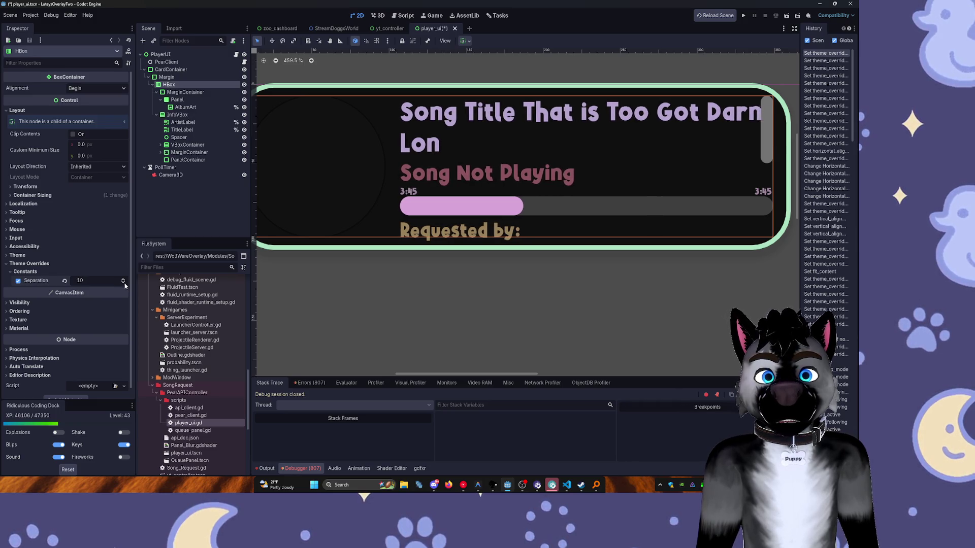
click(124, 283)
click(124, 283)
click(125, 283)
click(124, 283)
click(125, 283)
click(124, 284)
click(125, 284)
click(124, 284)
click(124, 284)
click(123, 279)
click(123, 280)
click(124, 280)
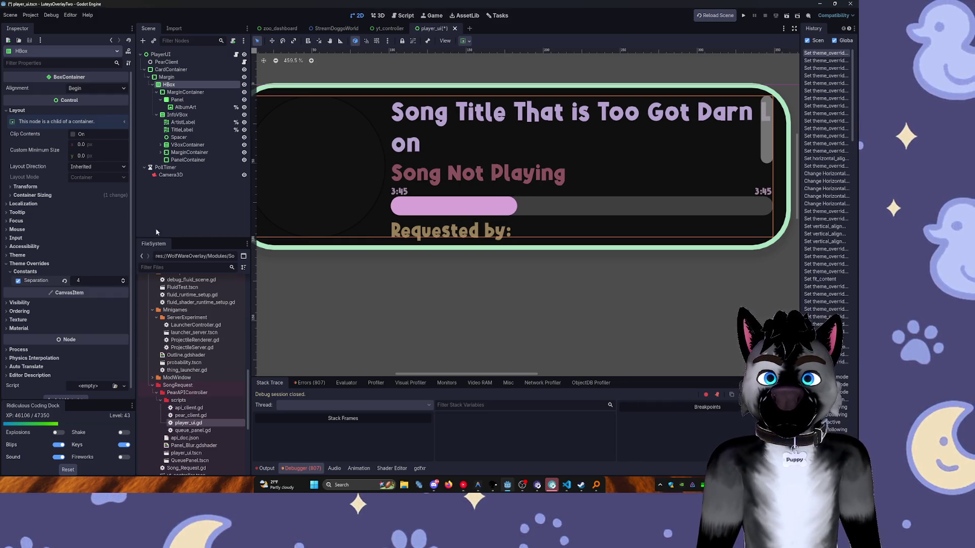
click(50, 272)
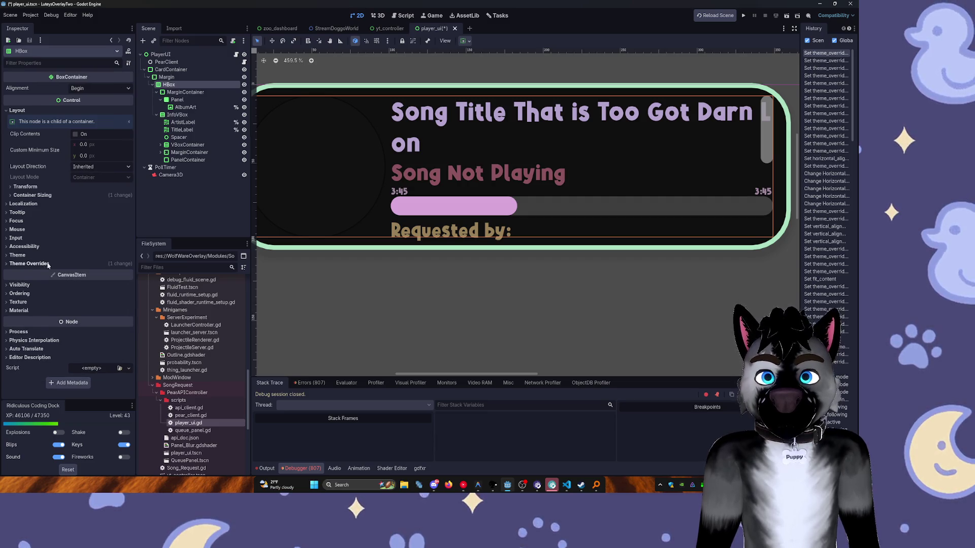
click(194, 94)
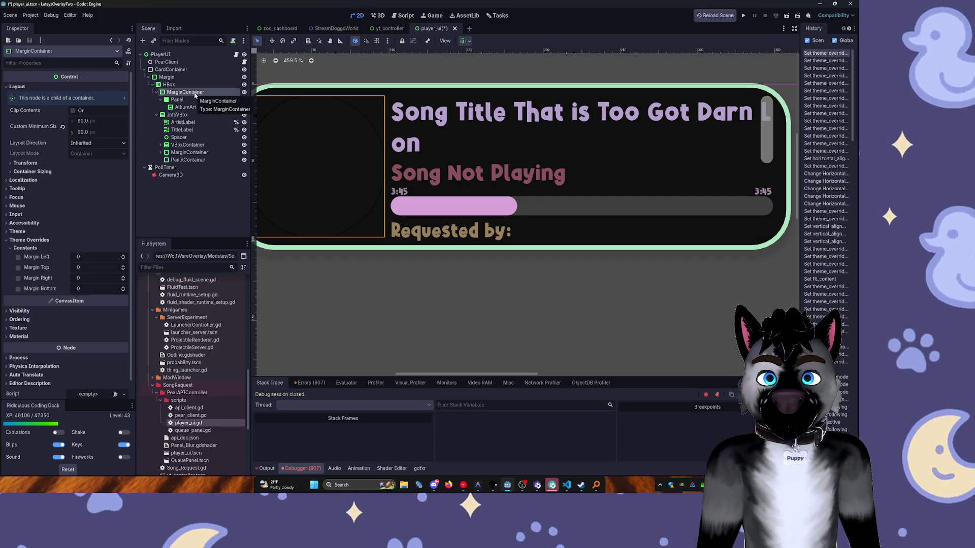
key(f)
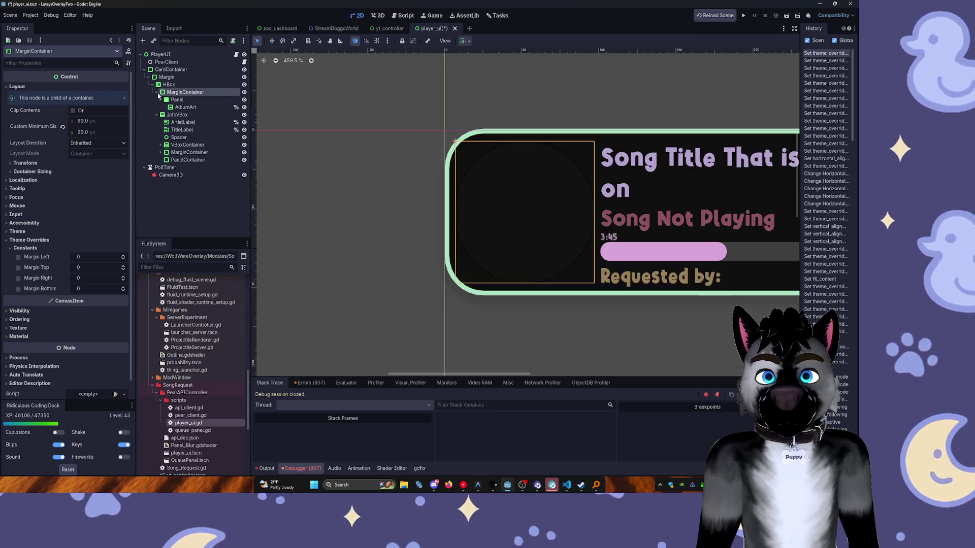
click(157, 92)
click(178, 100)
mouse_move(525, 203)
mouse_down()
mouse_move(365, 187)
mouse_move(738, 182)
mouse_up()
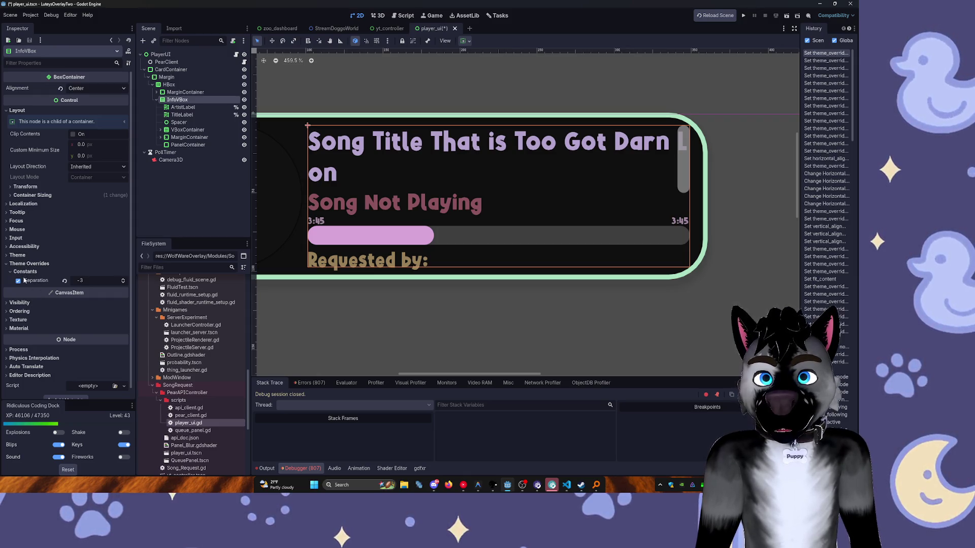
click(21, 256)
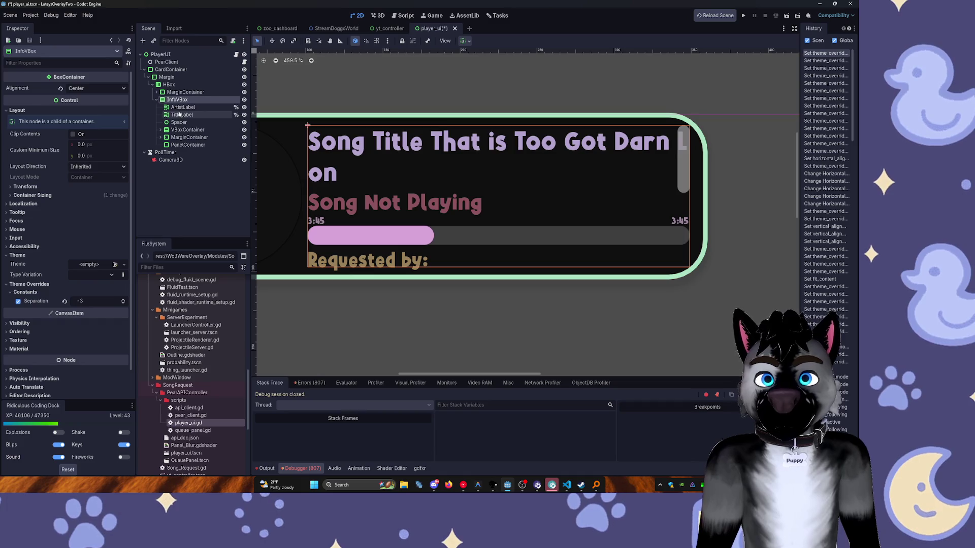
click(161, 55)
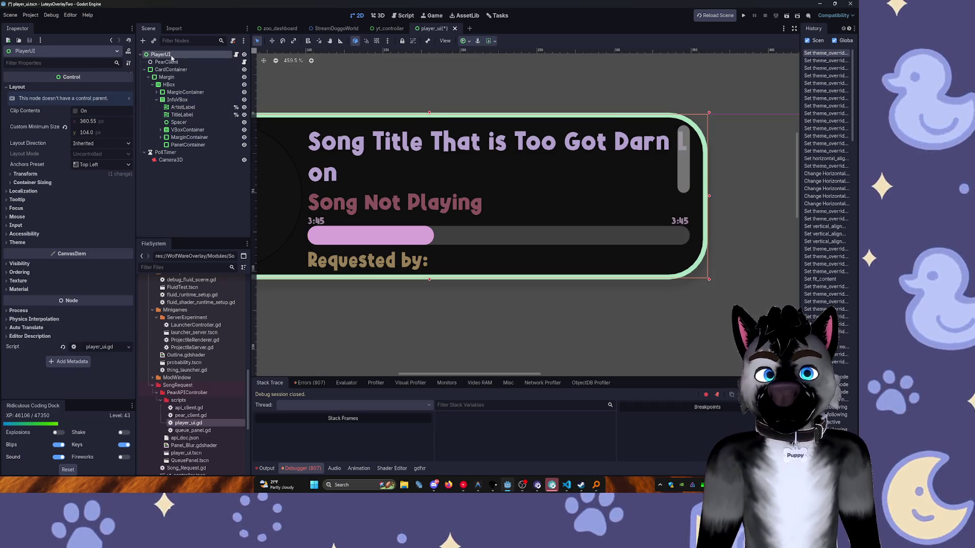
click(370, 142)
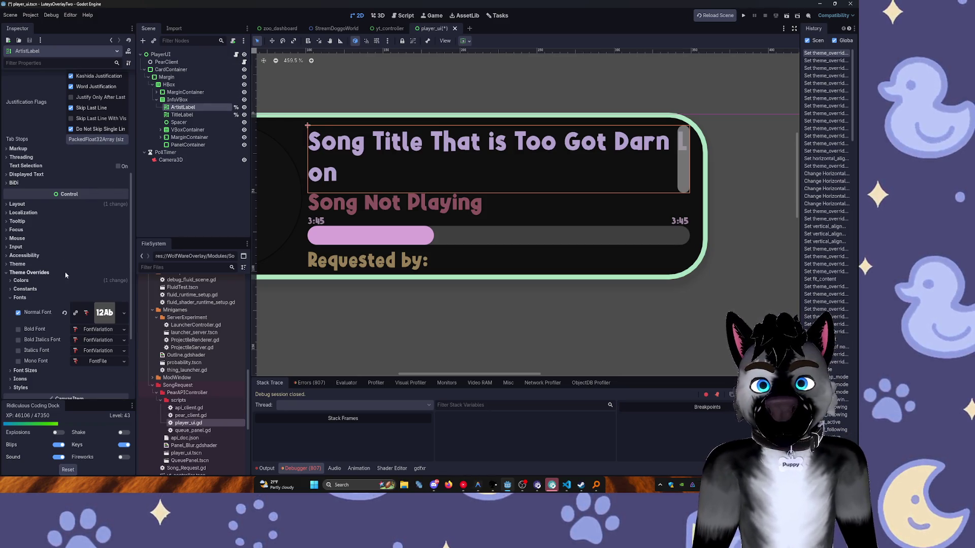
Uncheck Skip Last Line With Visible, Scroll Active and Scroll Following; enable Fit Content.
scroll(43, 304, up, 4)
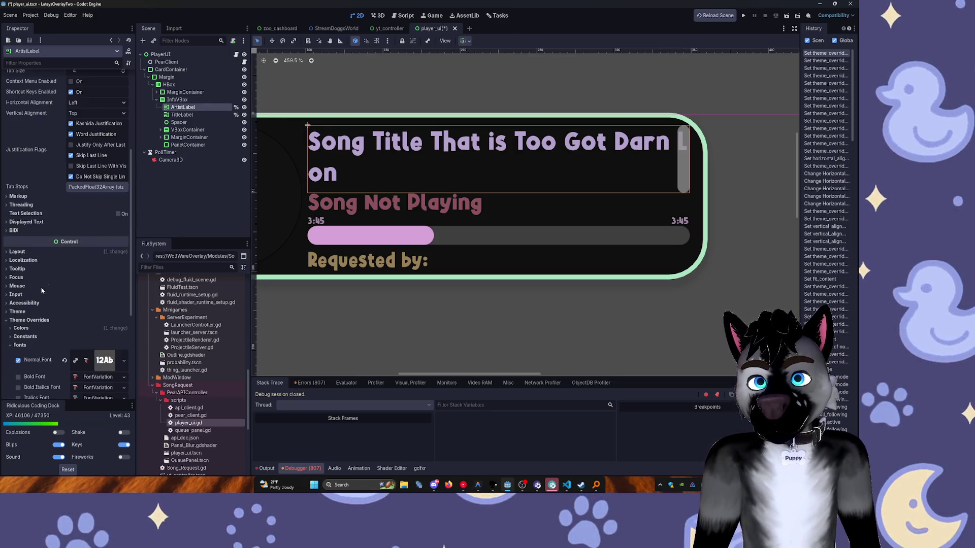
scroll(56, 266, up, 2)
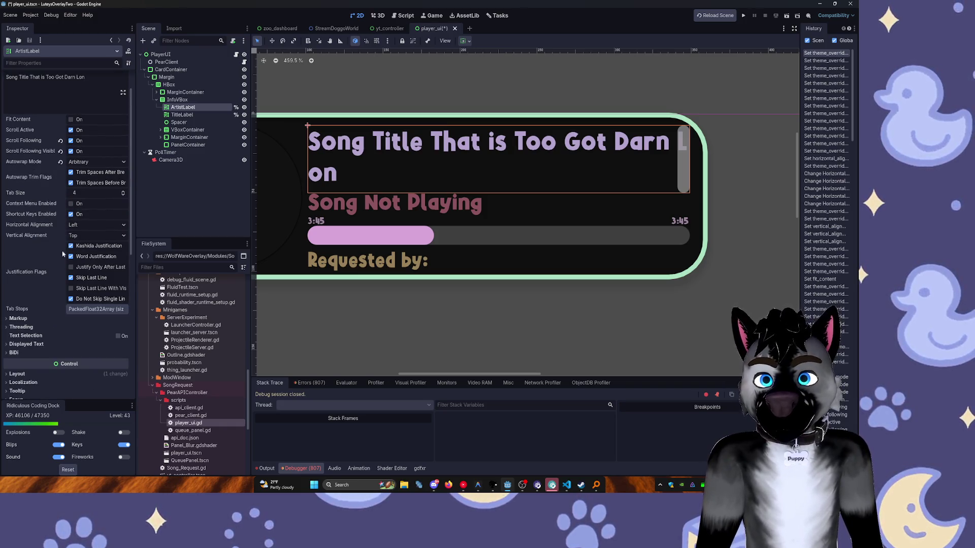
click(76, 289)
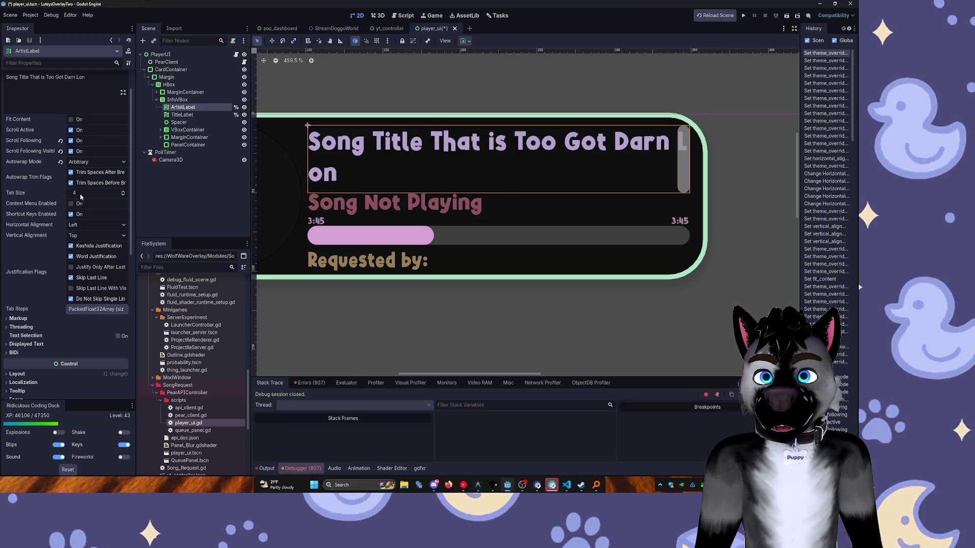
scroll(79, 194, up, 2)
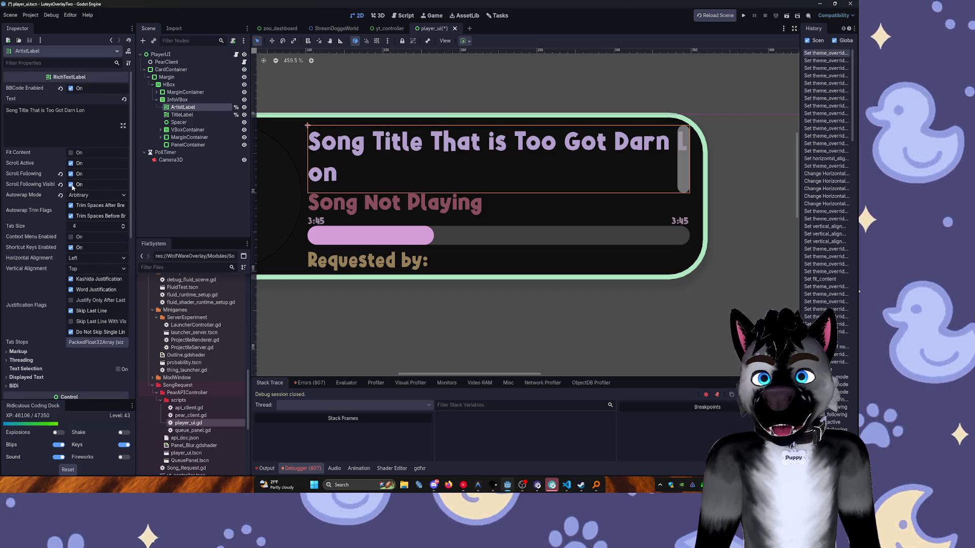
click(70, 174)
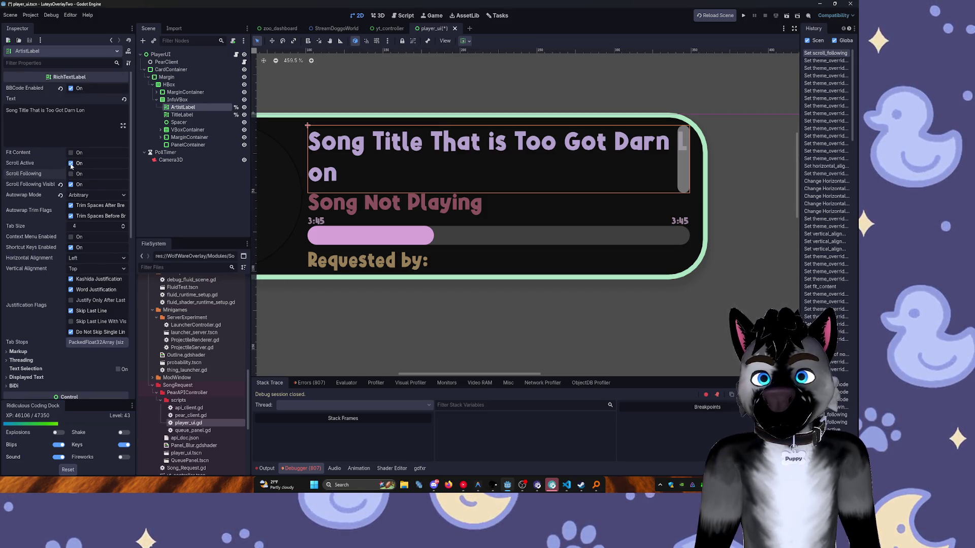
click(71, 163)
click(71, 184)
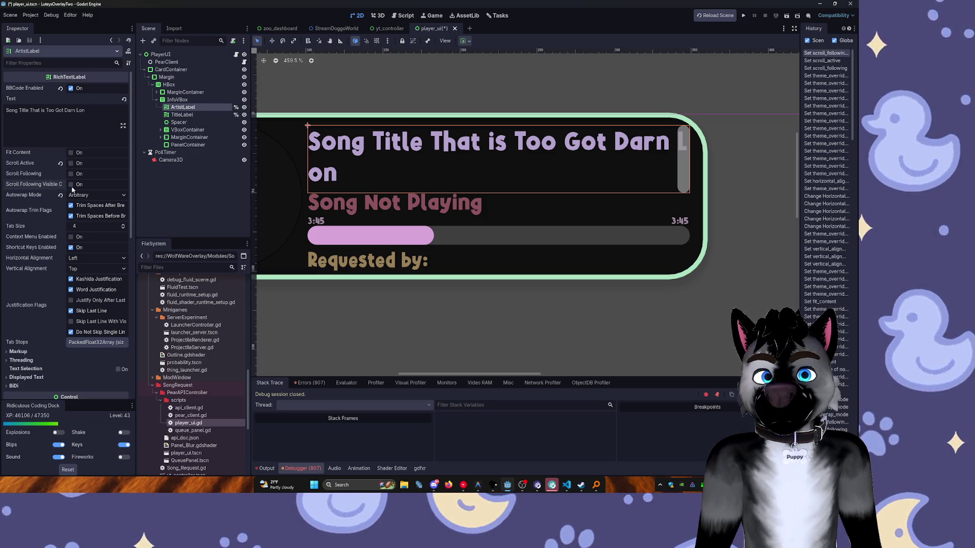
click(71, 153)
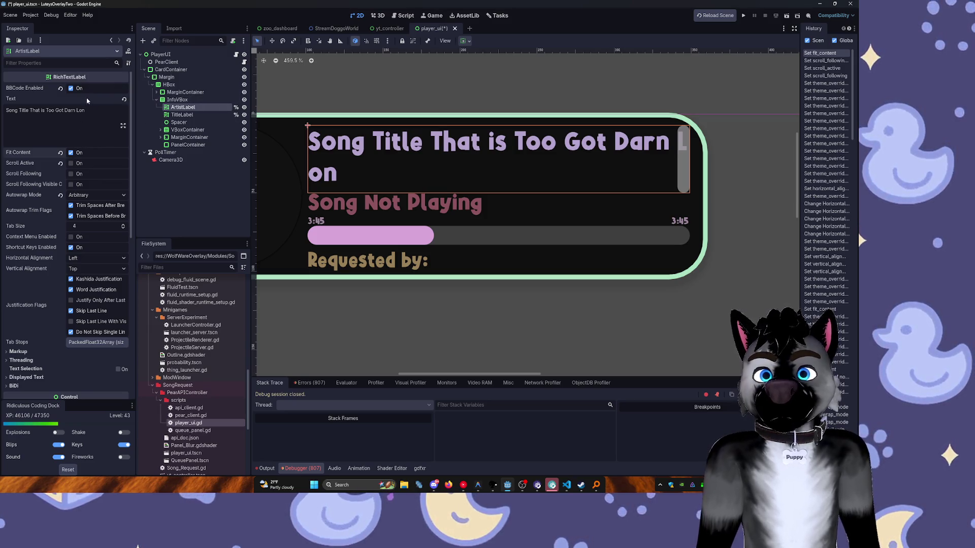
Toggle BBCode and set the label's Autowrap Mode to Word.
click(71, 88)
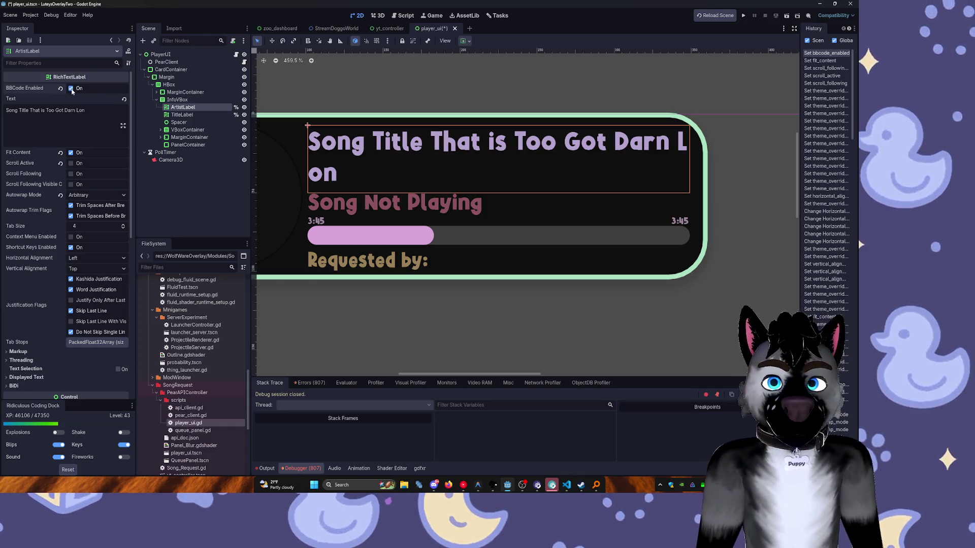
click(91, 195)
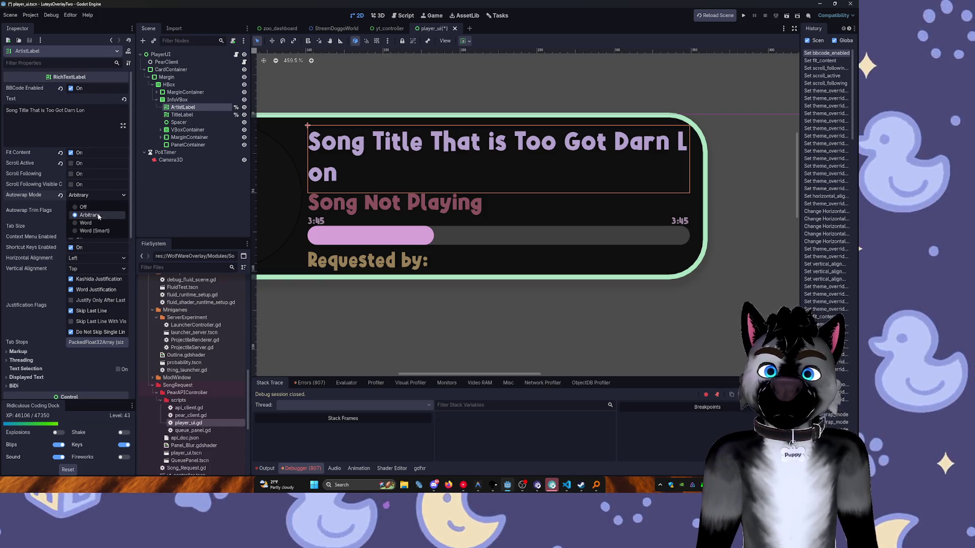
click(98, 220)
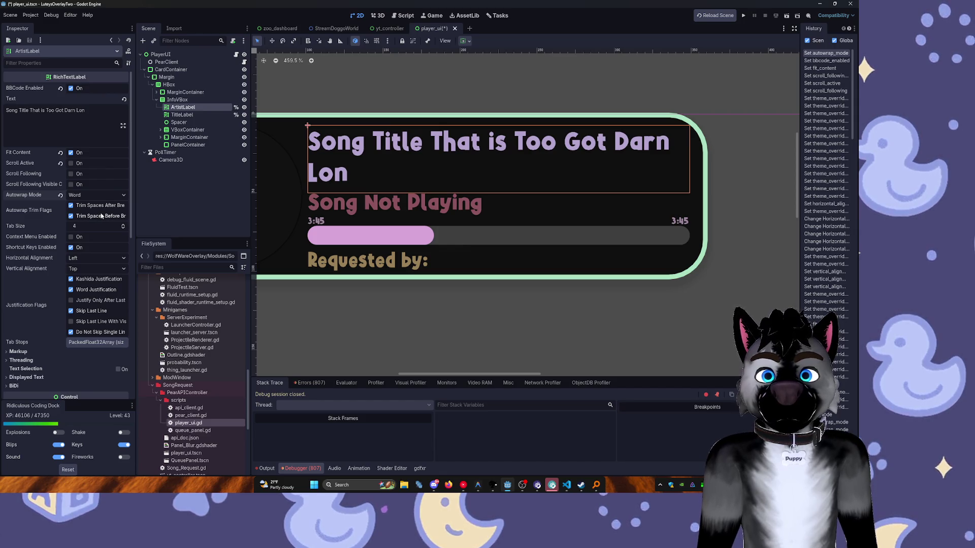
click(91, 122)
Lengthen the sample title with 'for anyone to comprehend ever' so it wraps over four lines.
text(g)
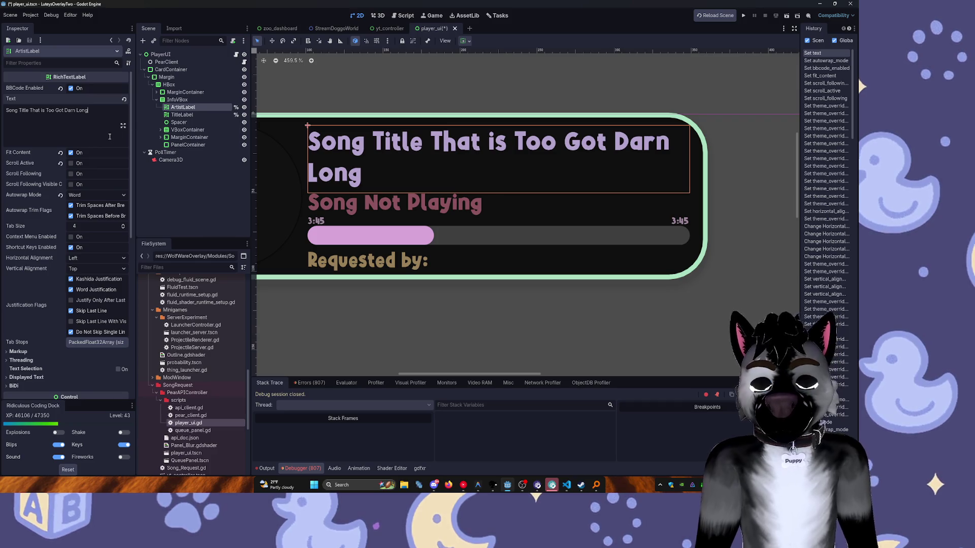
text(for any)
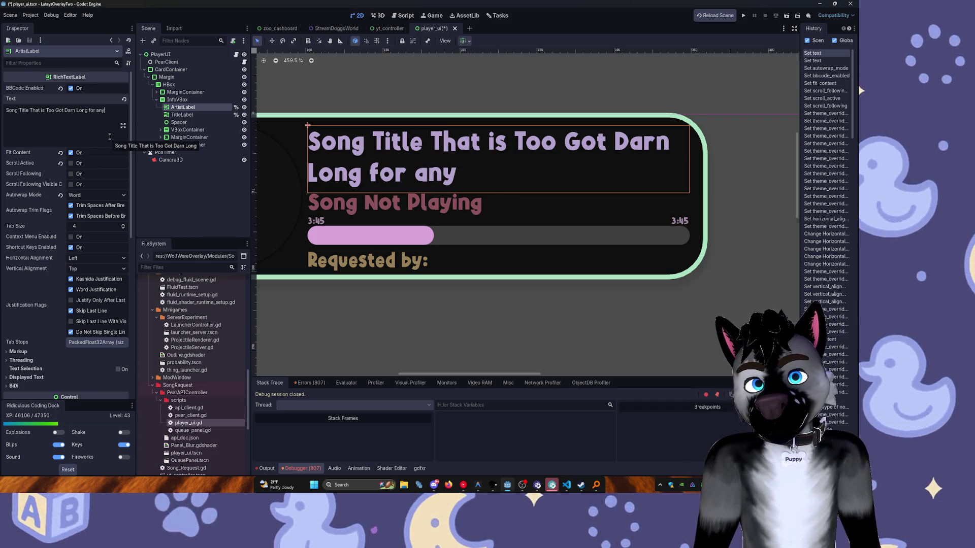
text(one to co)
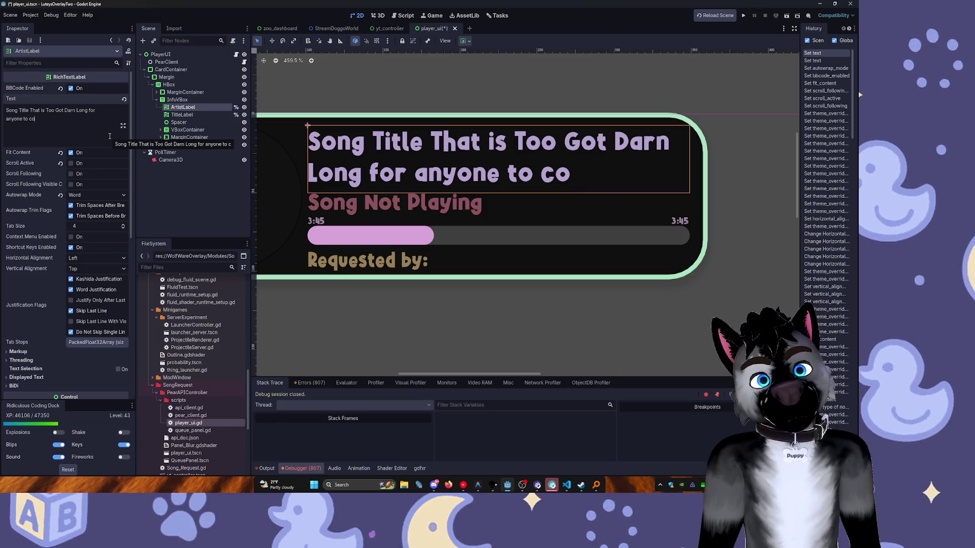
text(mprehend )
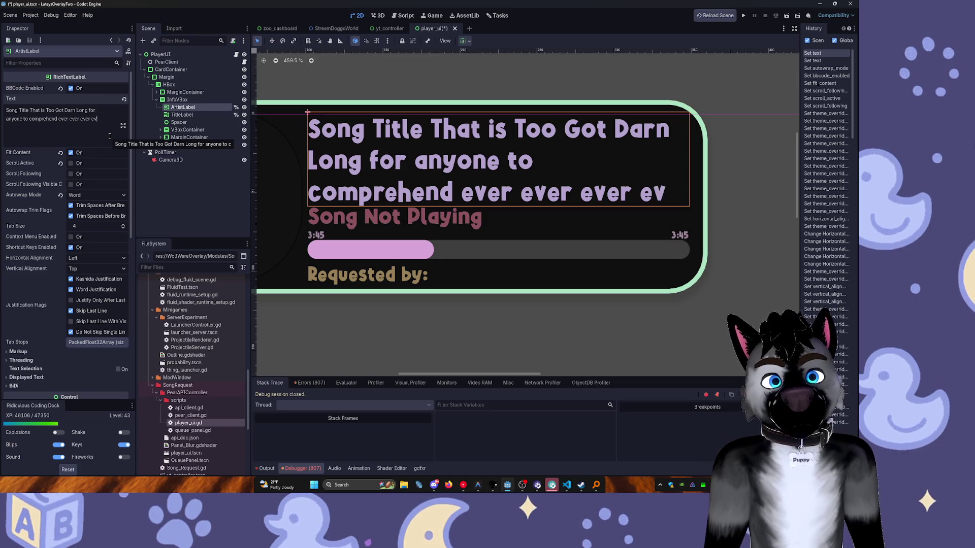
text(ever)
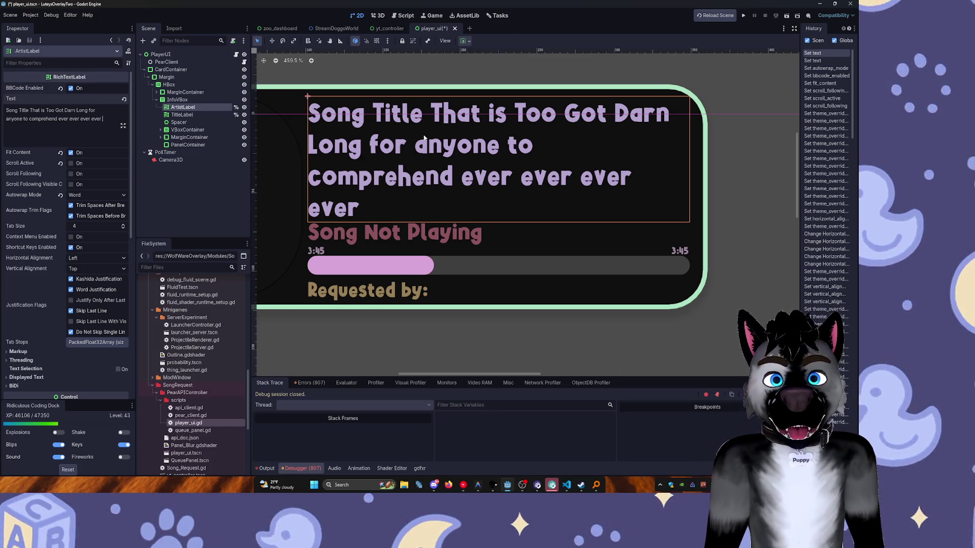
scroll(424, 137, down, 3)
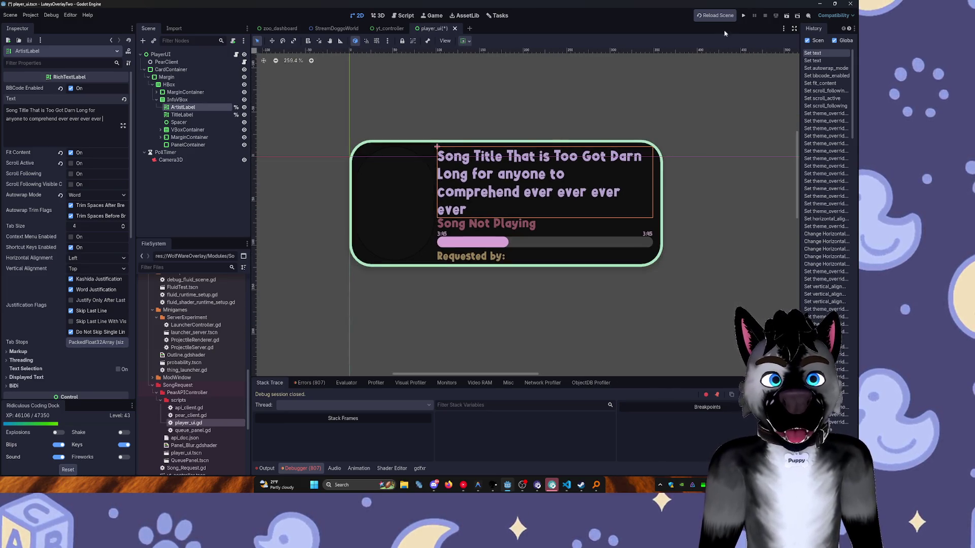
key(ctrl+a)
Run the project, retype title_label and artist_label as RichTextLabel, and save the script.
click(746, 15)
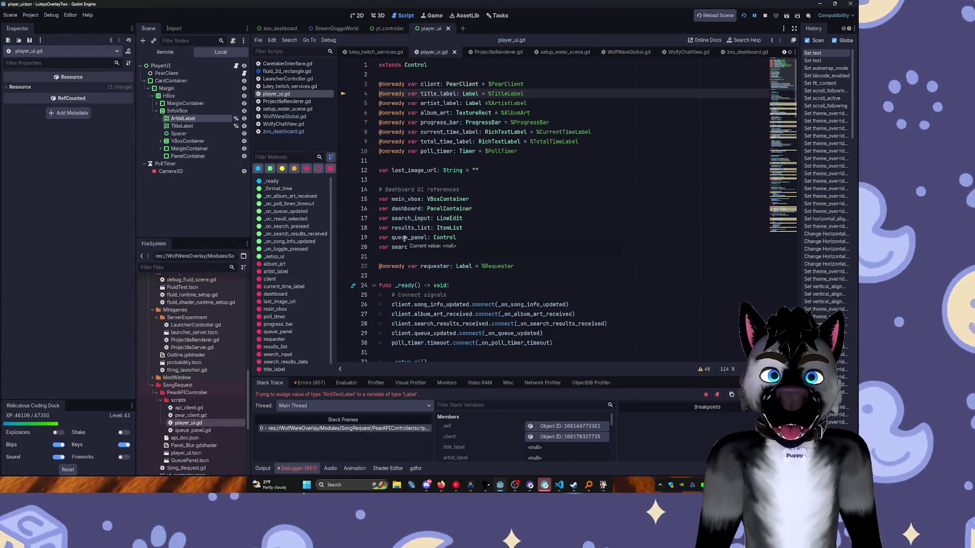
click(478, 114)
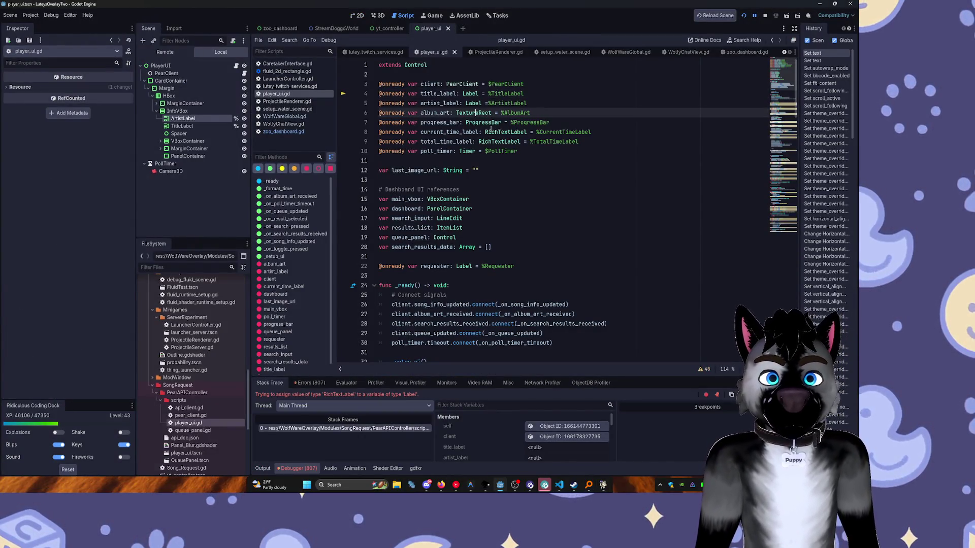
double_click(497, 132)
key(ctrl+c)
double_click(473, 94)
key(ctrl+d)
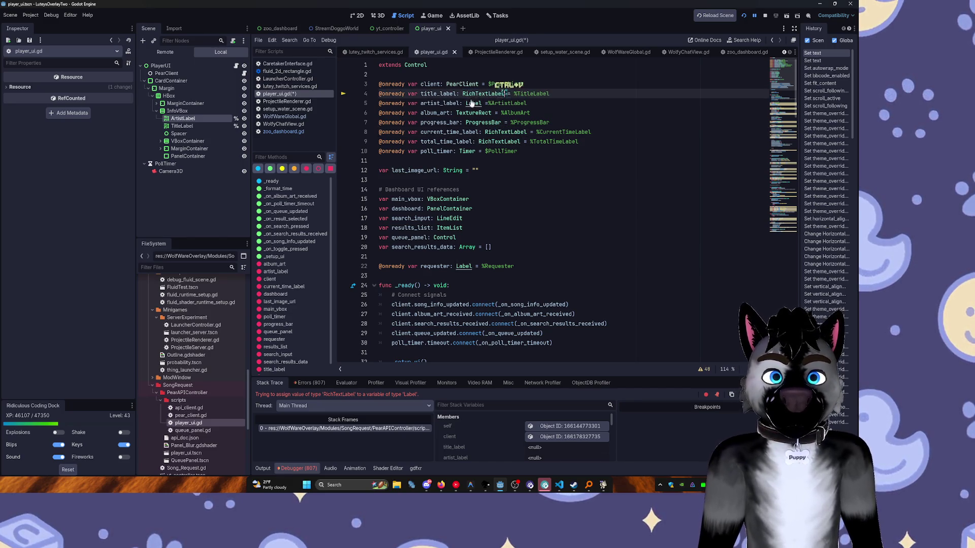
key(ctrl+v)
key(ctrl+s)
Stop the project with F8 and run it again to test the fix.
click(575, 169)
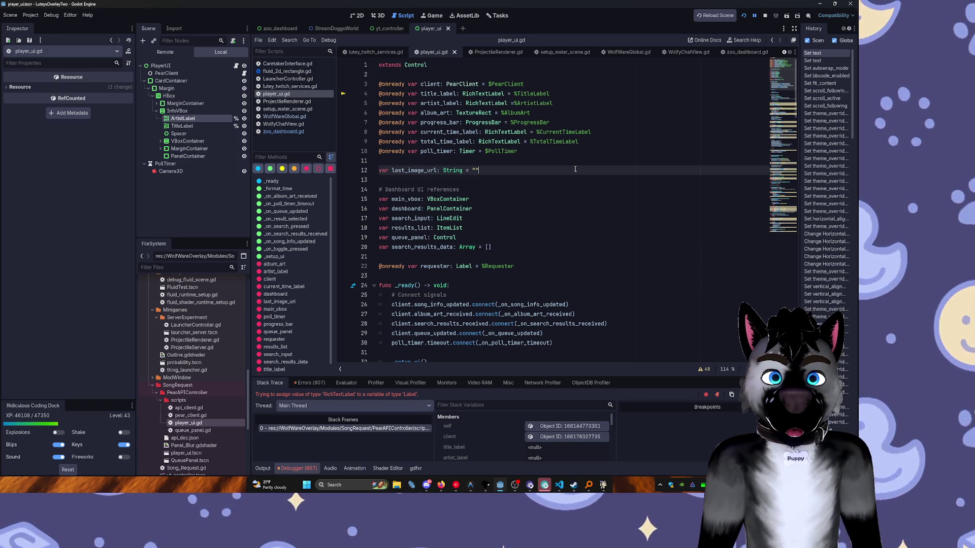
key(F8)
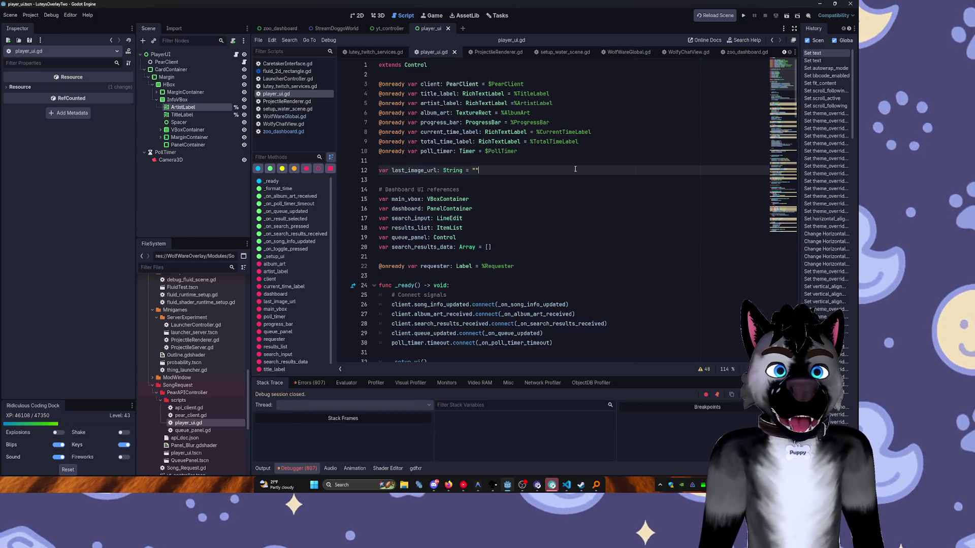
click(594, 159)
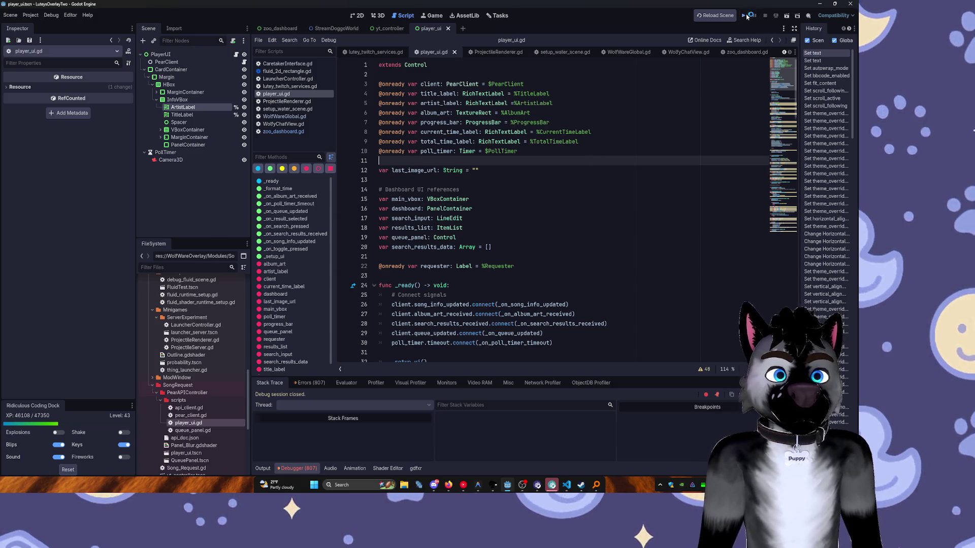
click(745, 15)
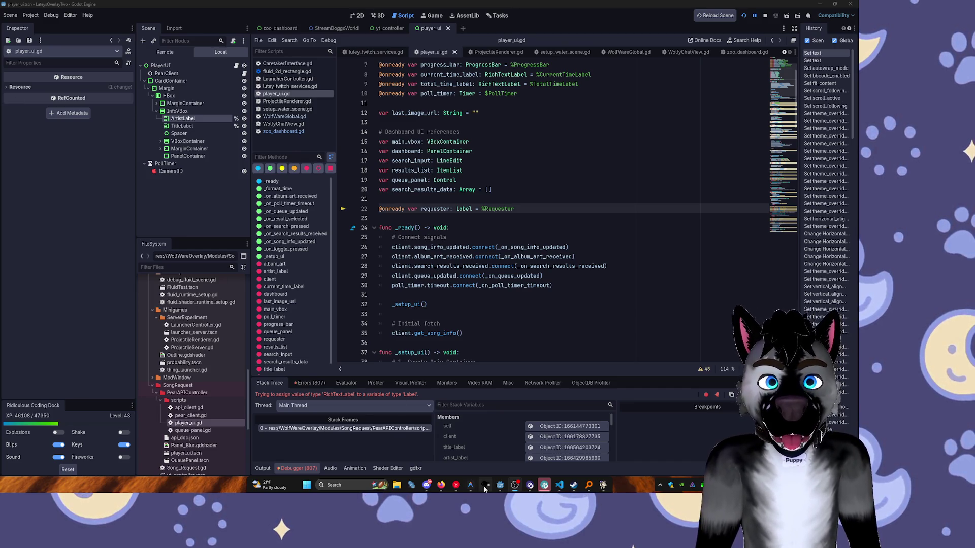
mouse_move(485, 489)
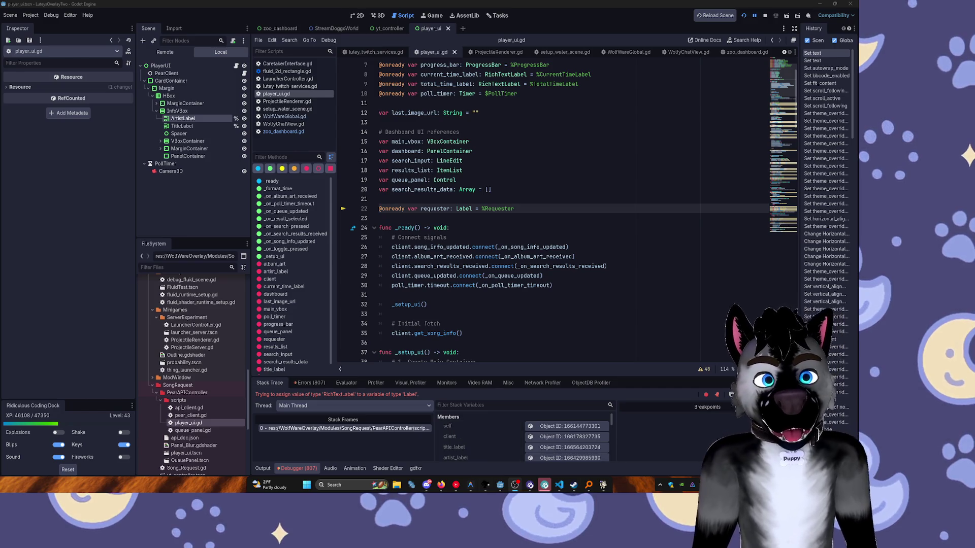
mouse_move(444, 332)
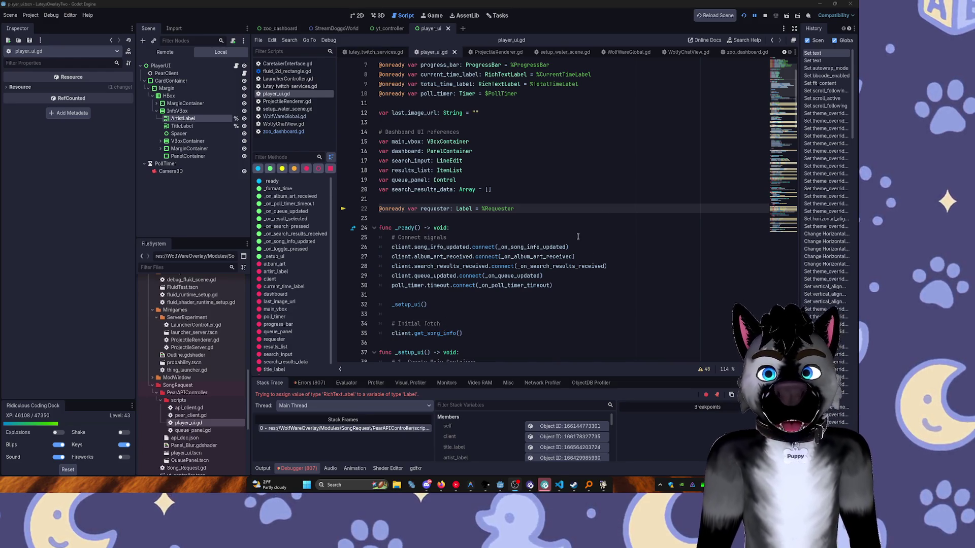
scroll(553, 146, up, 2)
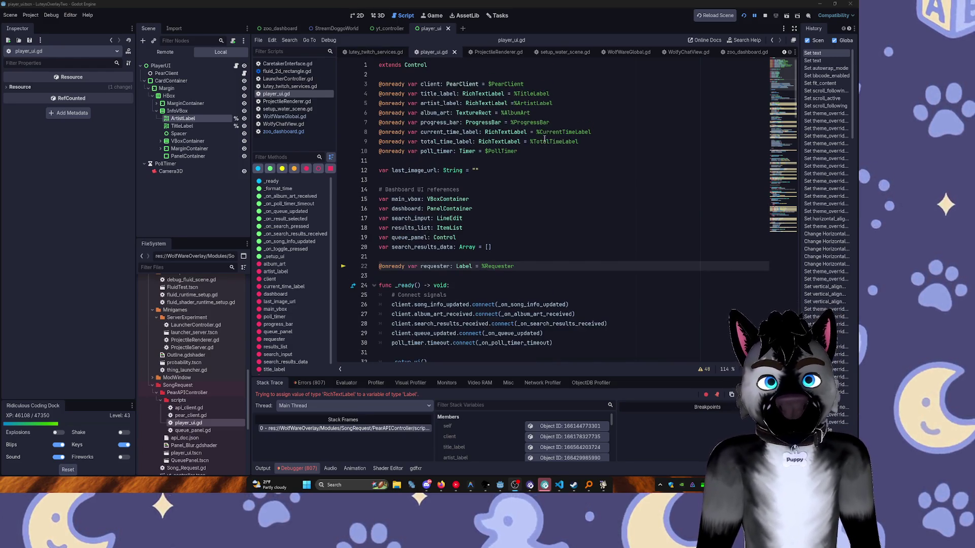
click(571, 144)
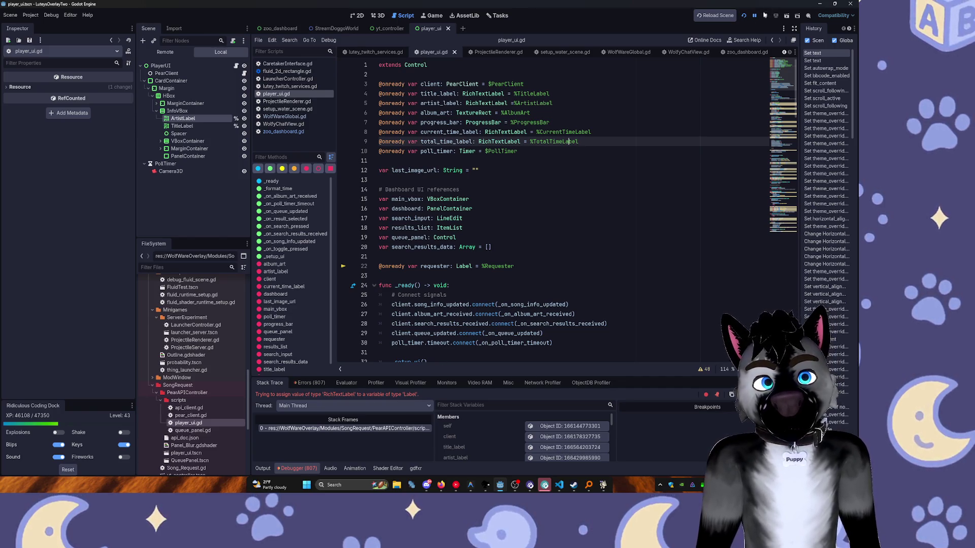
click(745, 16)
click(744, 16)
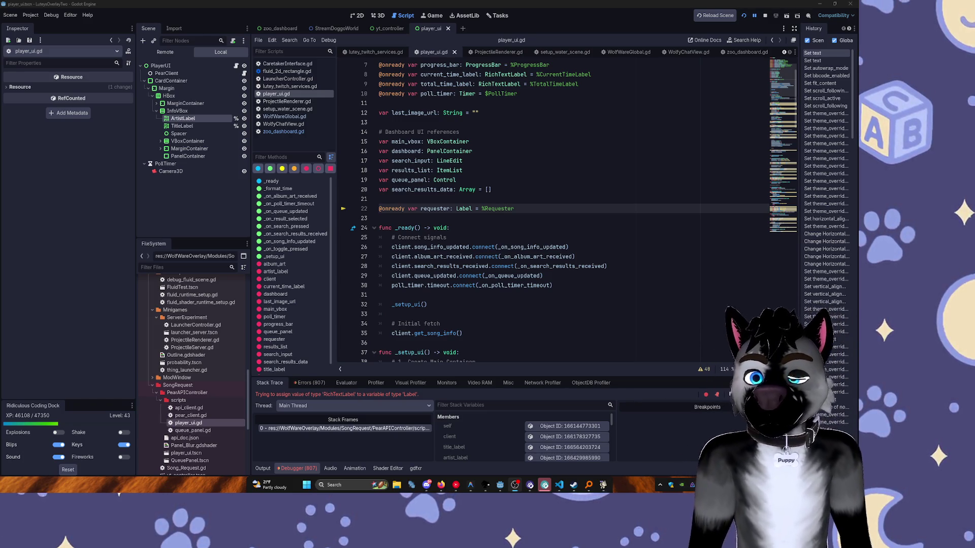
click(548, 305)
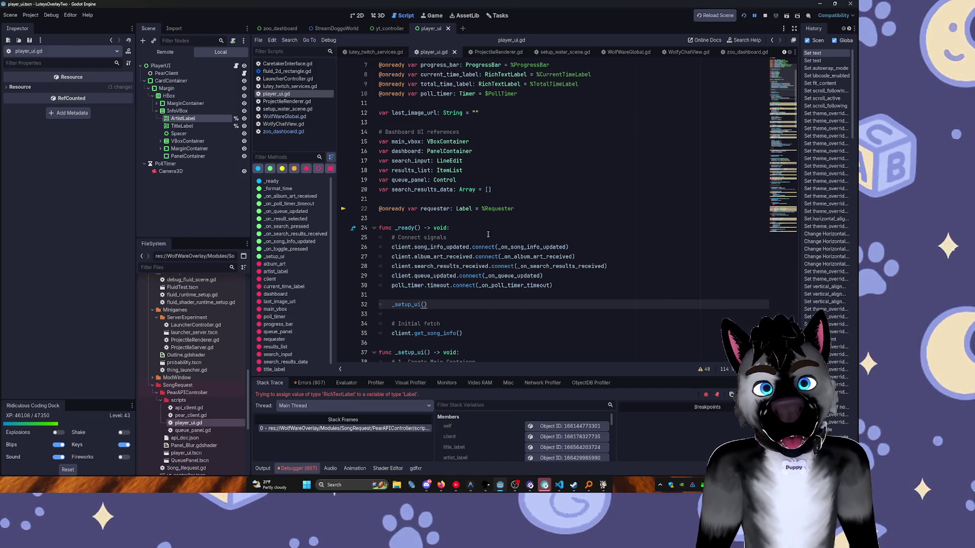
scroll(499, 131, up, 2)
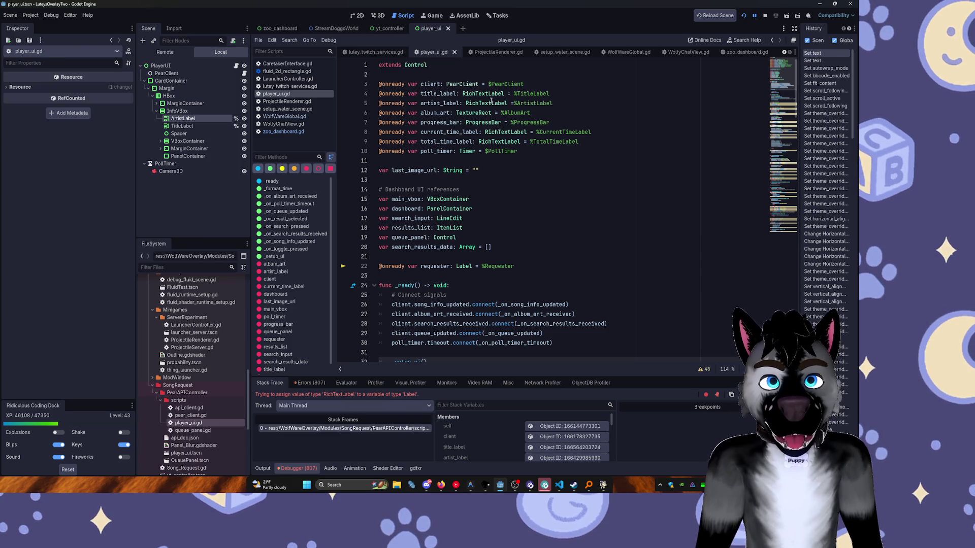
Attempt a search for 'requester', then return the caret to player_ui.gd.
click(447, 170)
key(ctrl+f)
key(shift+alt+o)
text(requester)
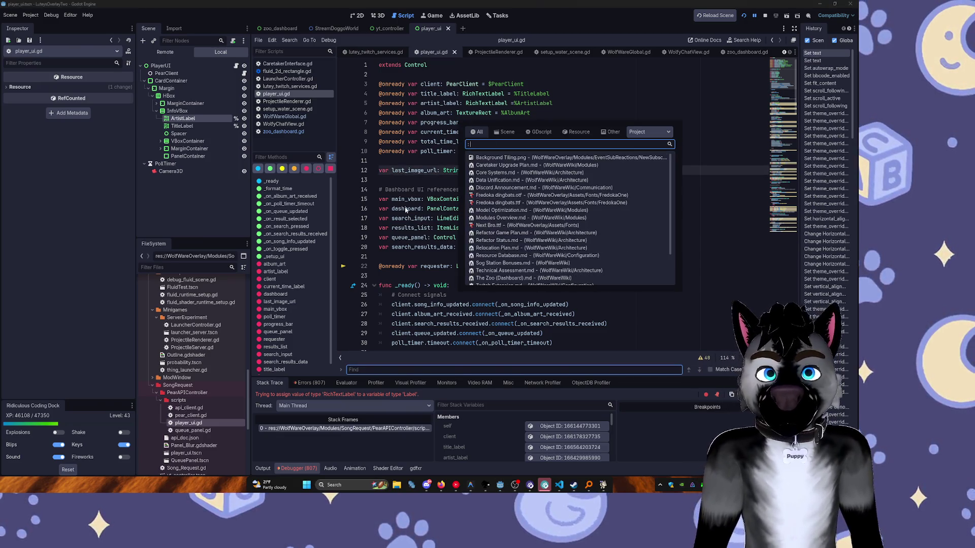
key(Escape)
click(483, 220)
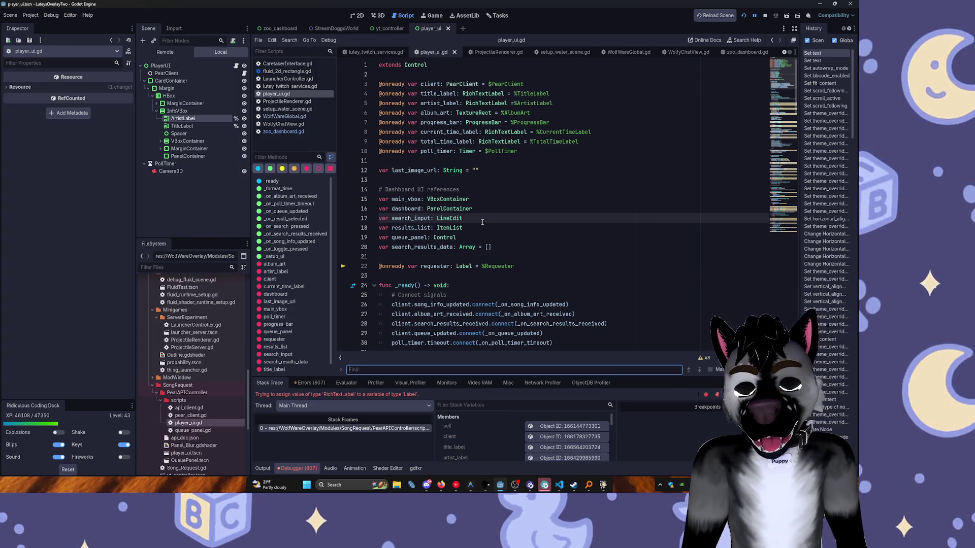
Replace the Label type on line 22 with RichTextLabel and relaunch the project.
text(Label)
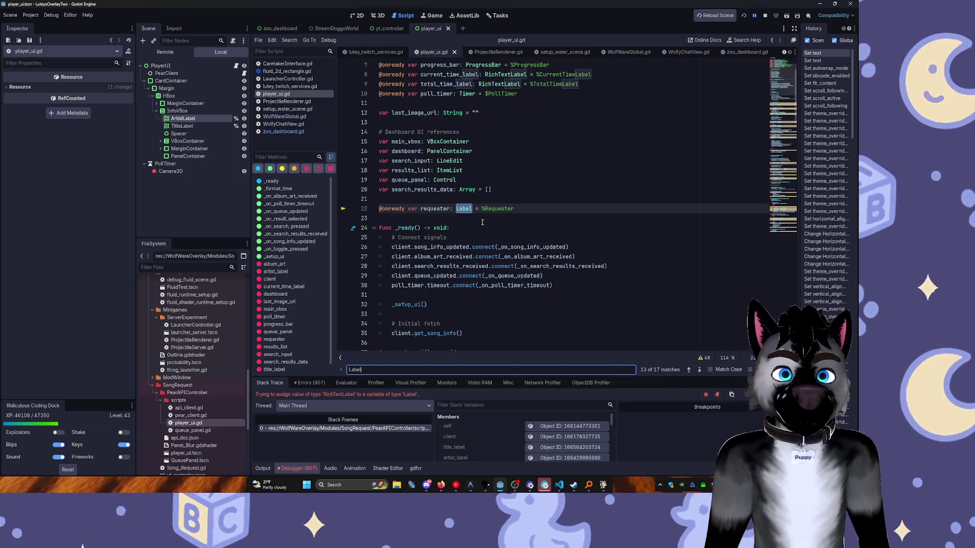
click(466, 212)
double_click(464, 209)
key(ctrl+v)
key(F3)
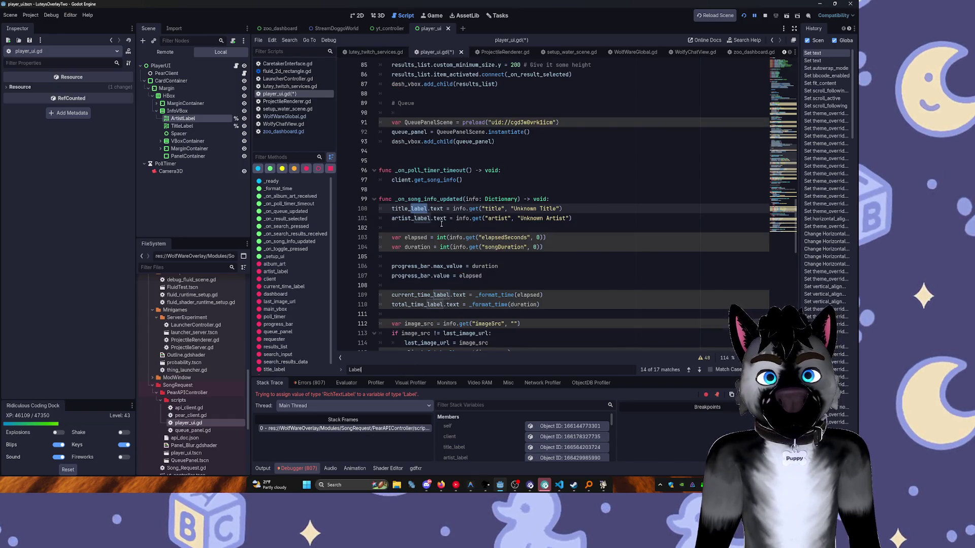
key(F3)
key(F3)
key(F3)
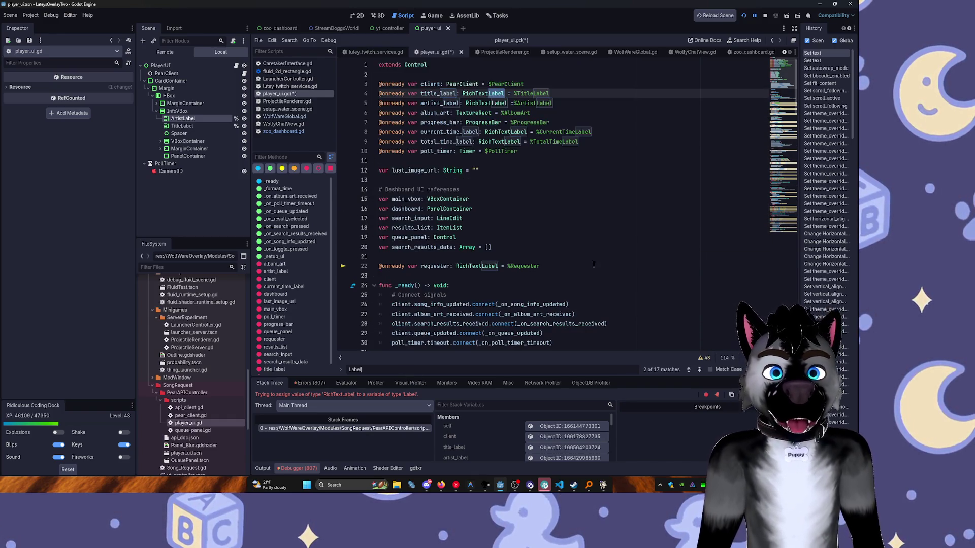
click(565, 269)
click(743, 17)
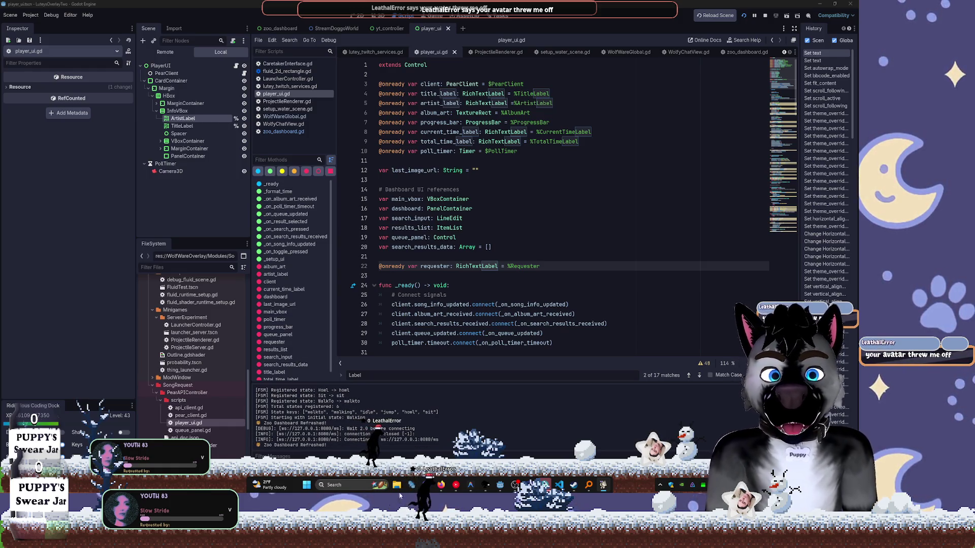
Return to the player_ui 2D canvas to preview the card with its wrapped title.
mouse_move(489, 479)
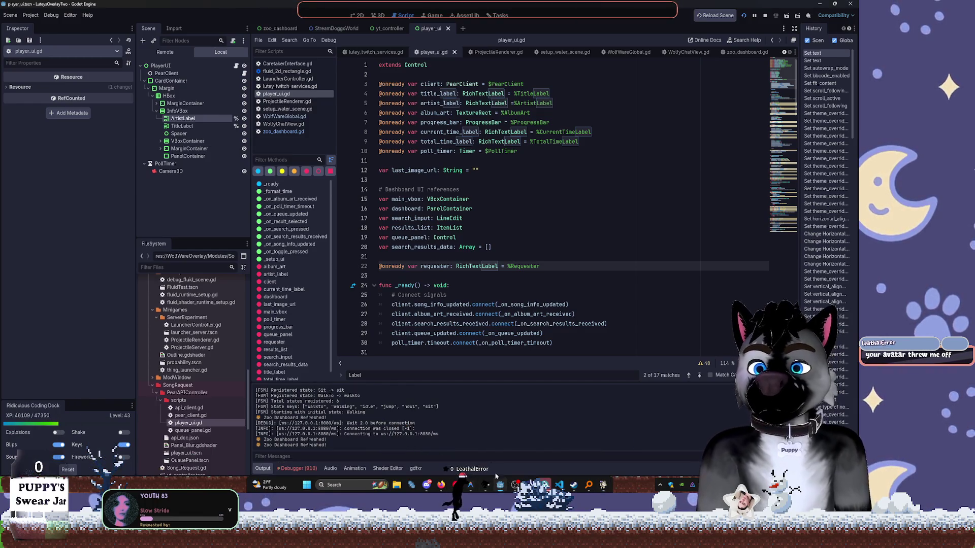
click(358, 16)
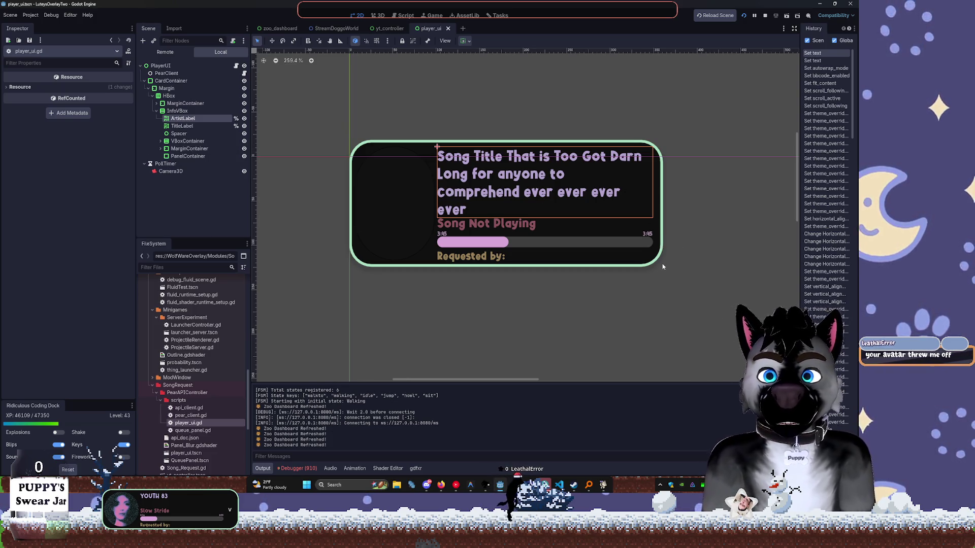
click(183, 126)
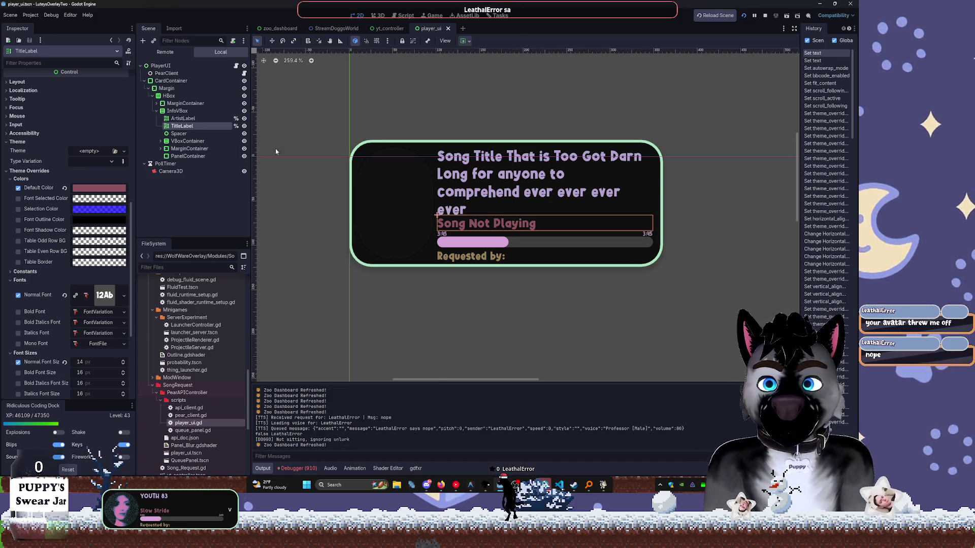
scroll(473, 131, up, 3)
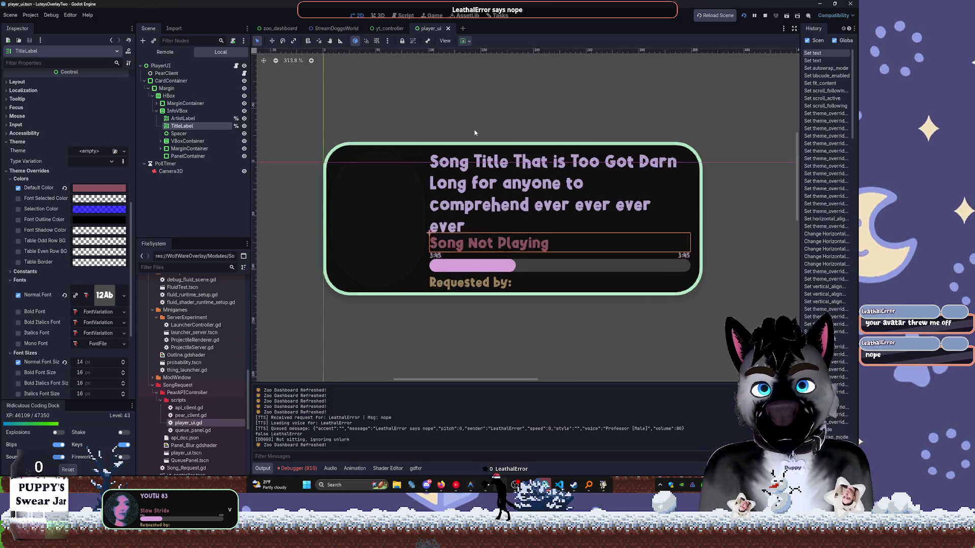
scroll(445, 180, down, 3)
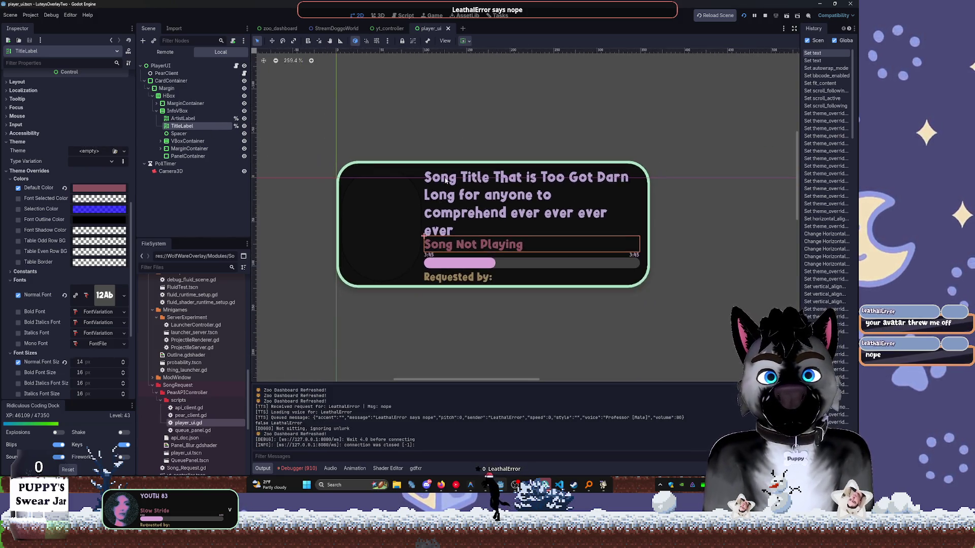
scroll(446, 179, up, 2)
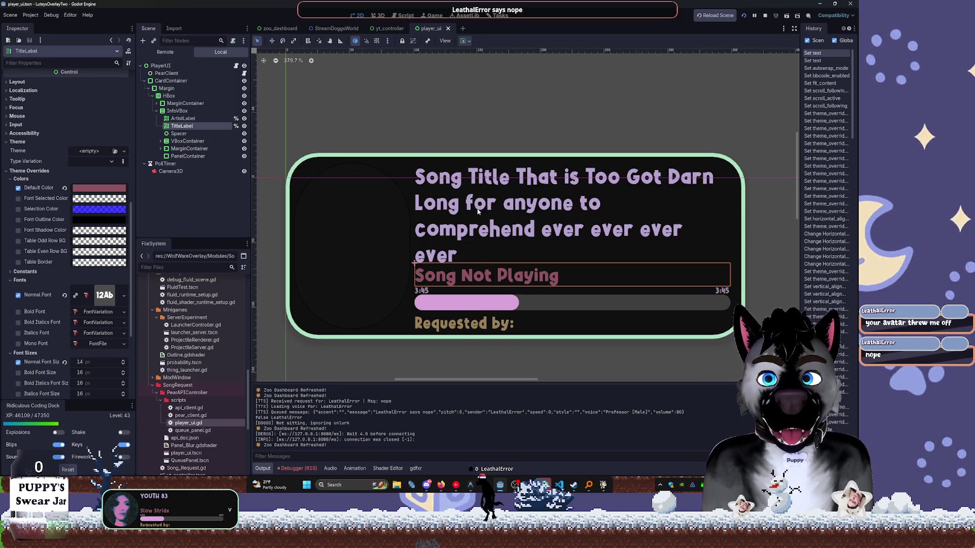
scroll(477, 211, down, 4)
scroll(478, 216, up, 5)
scroll(481, 238, down, 2)
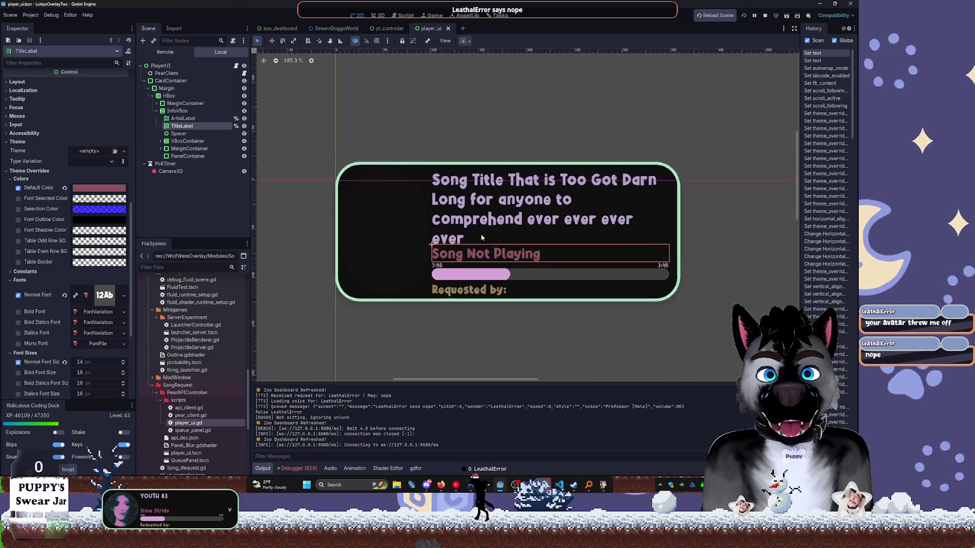
scroll(482, 238, down, 3)
scroll(482, 237, up, 3)
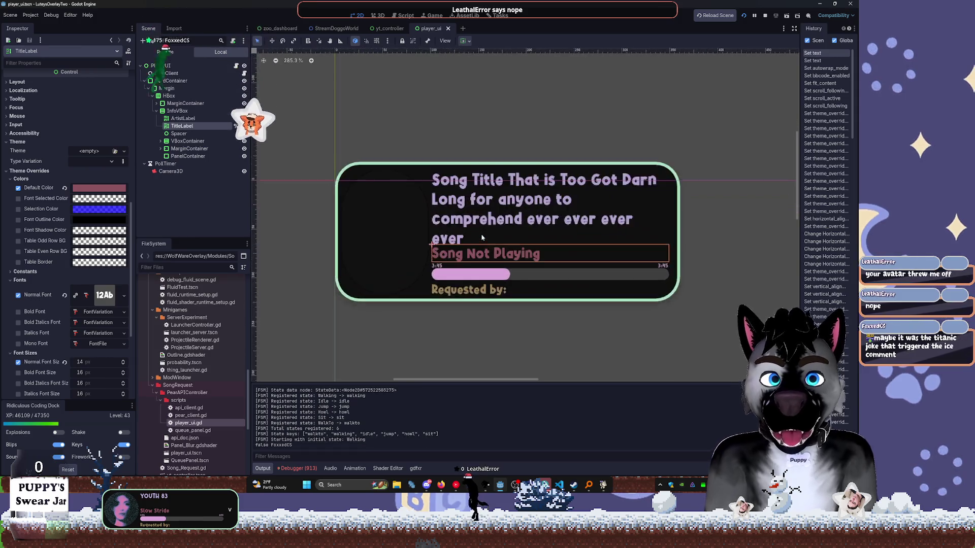
scroll(482, 238, up, 7)
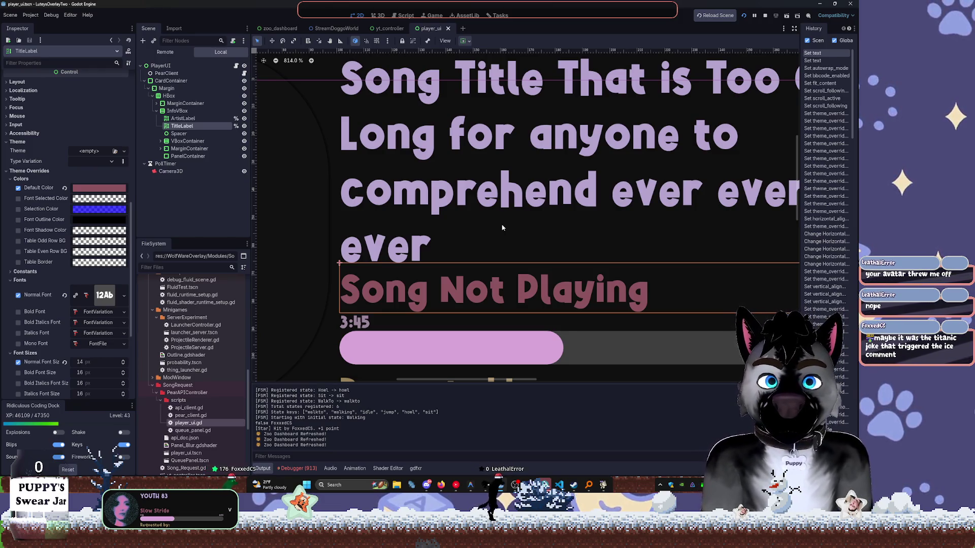
scroll(503, 192, down, 2)
drag(687, 149, 635, 174)
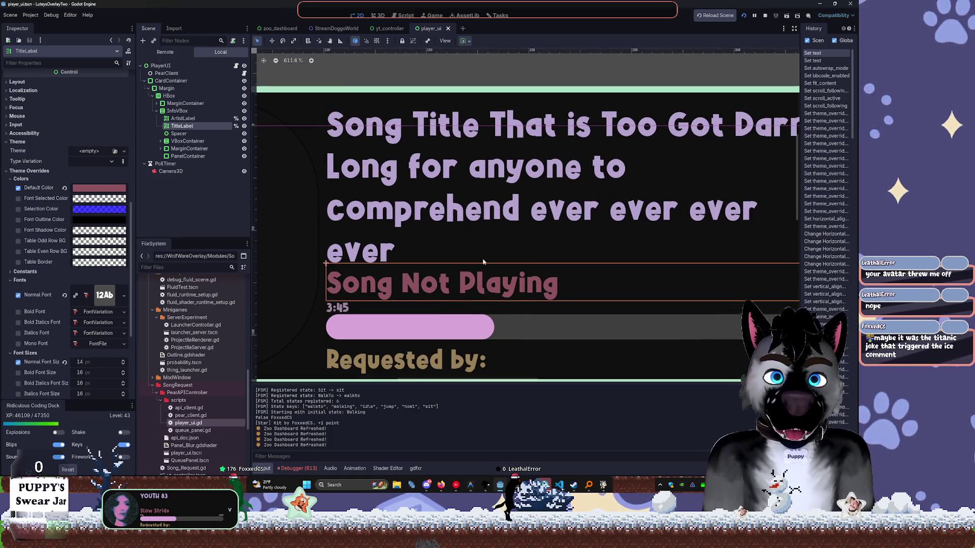
click(341, 312)
scroll(594, 254, down, 8)
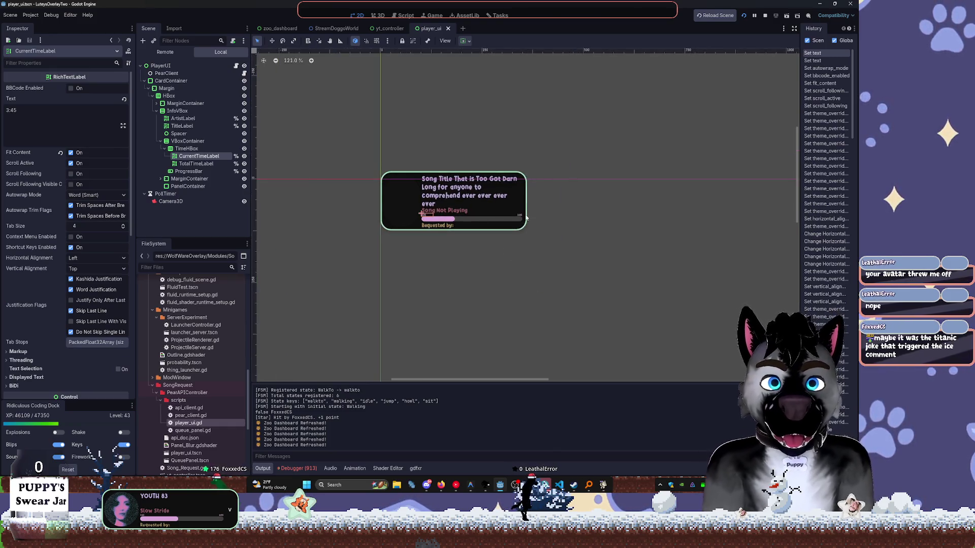
Select both 3:45 time labels, including TotalTimeLabel, and expand their shared Theme Overrides.
ctrl+click(196, 164)
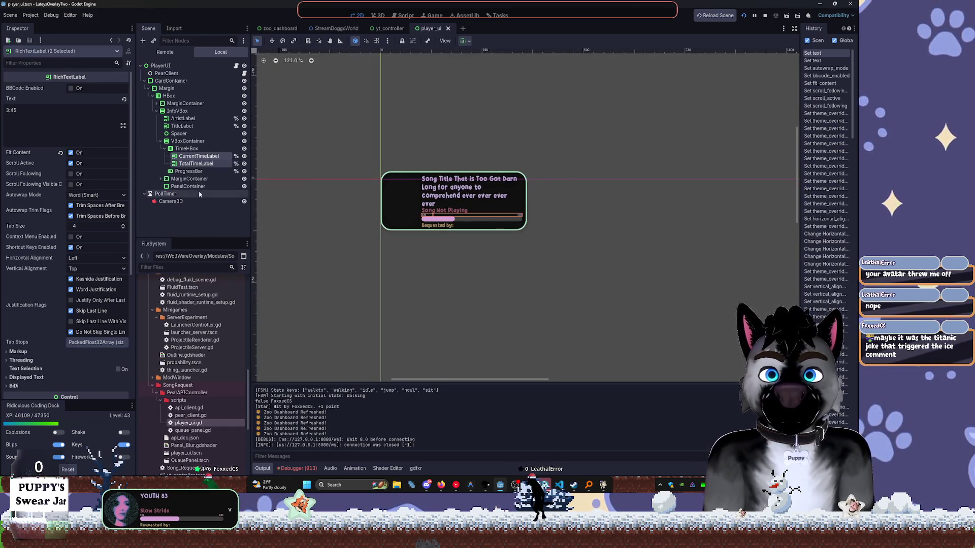
scroll(65, 307, down, 5)
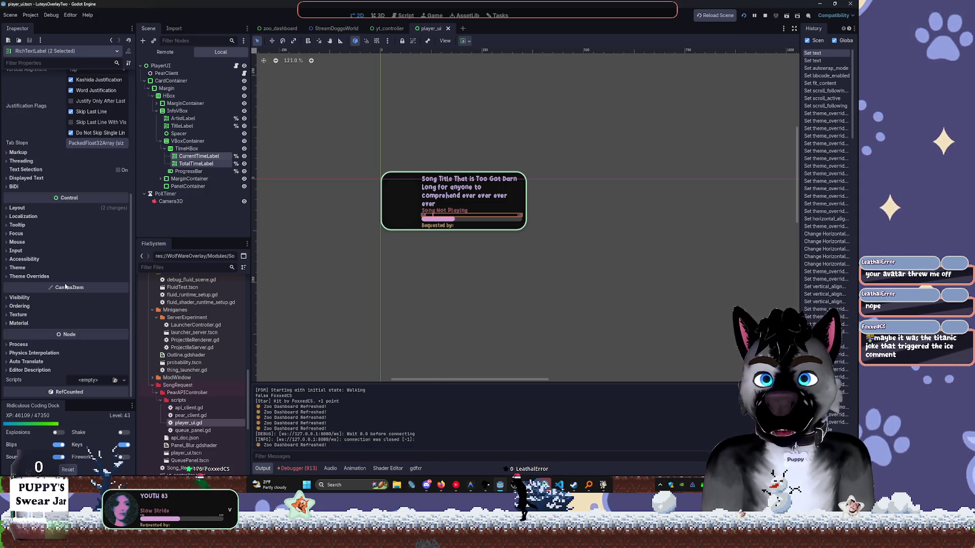
click(30, 276)
click(31, 277)
click(30, 276)
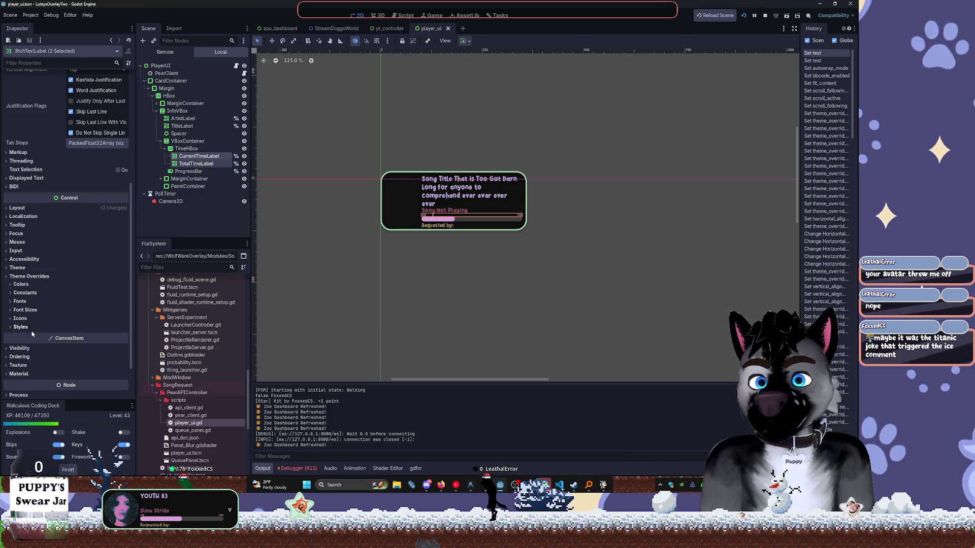
mouse_move(387, 38)
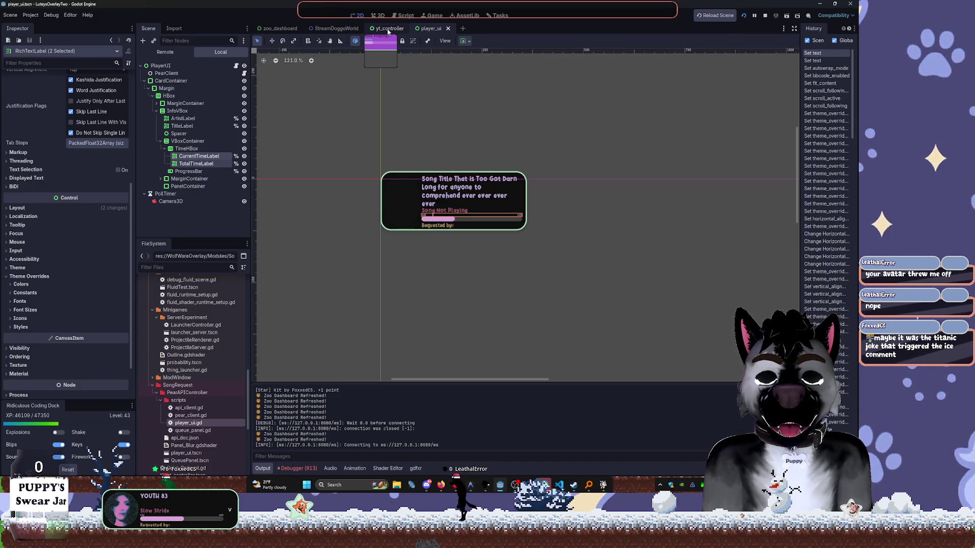
click(388, 29)
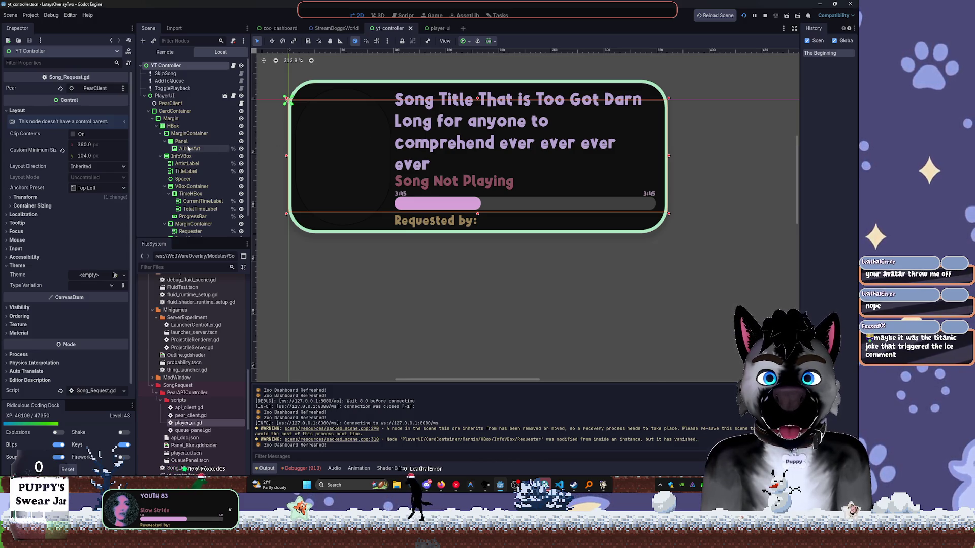
scroll(188, 148, down, 1)
click(186, 140)
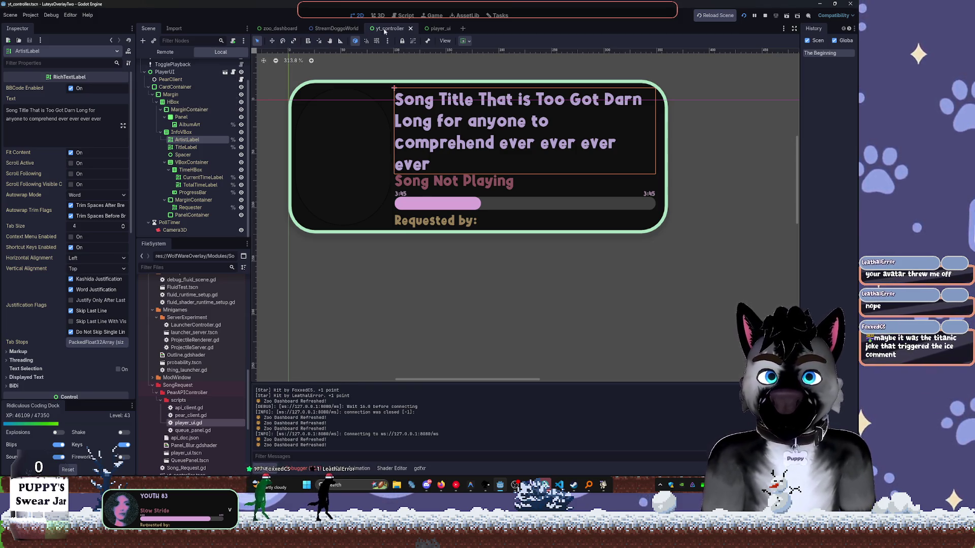
click(430, 28)
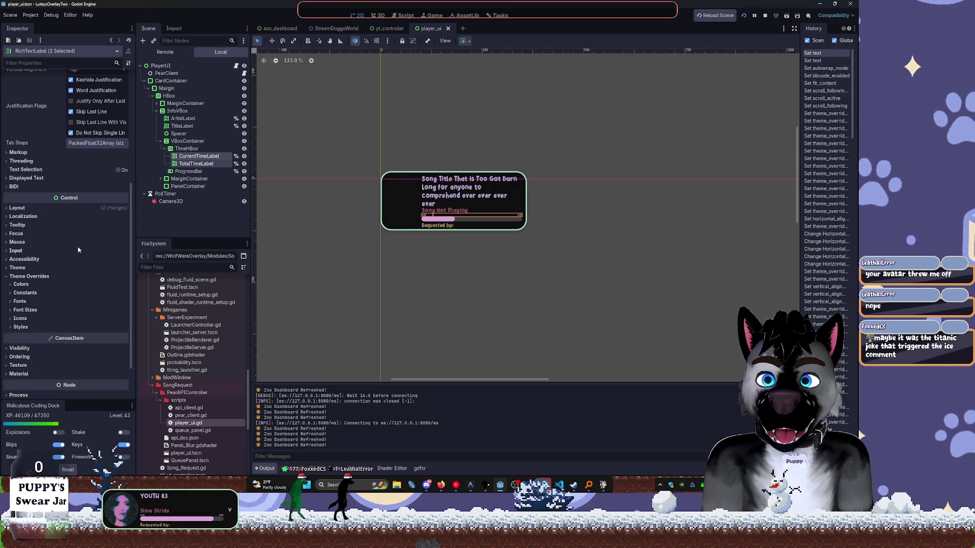
scroll(483, 246, up, 3)
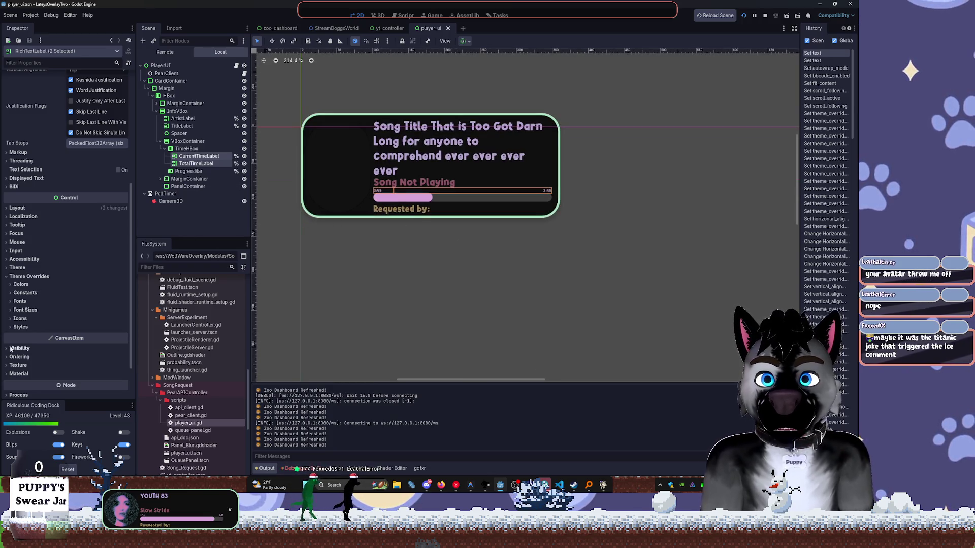
click(43, 311)
click(32, 311)
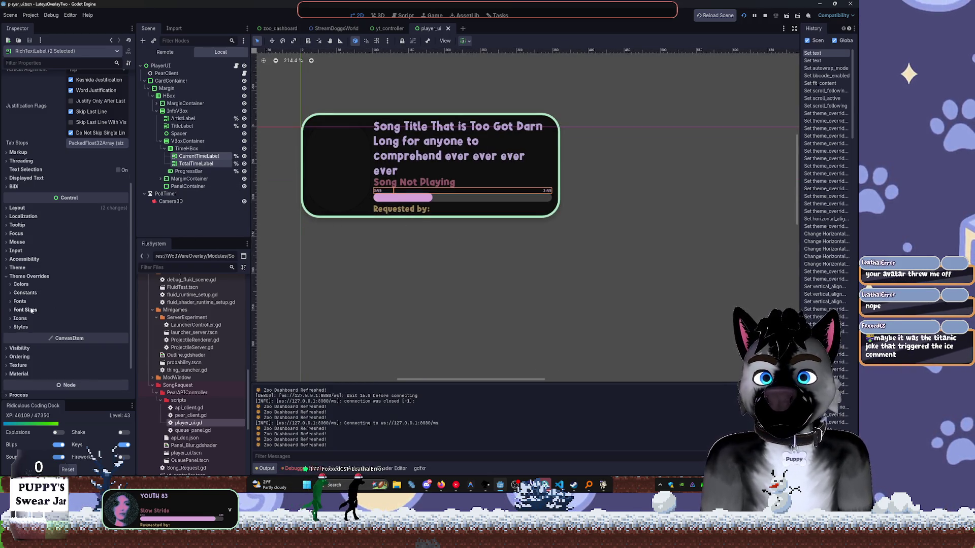
click(196, 163)
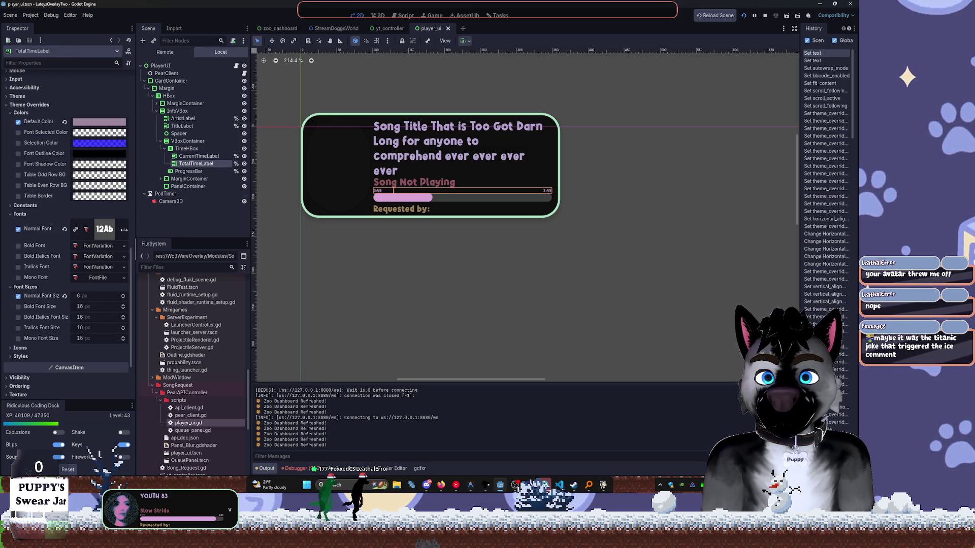
click(200, 158)
click(197, 164)
ctrl+click(202, 157)
scroll(32, 302, down, 5)
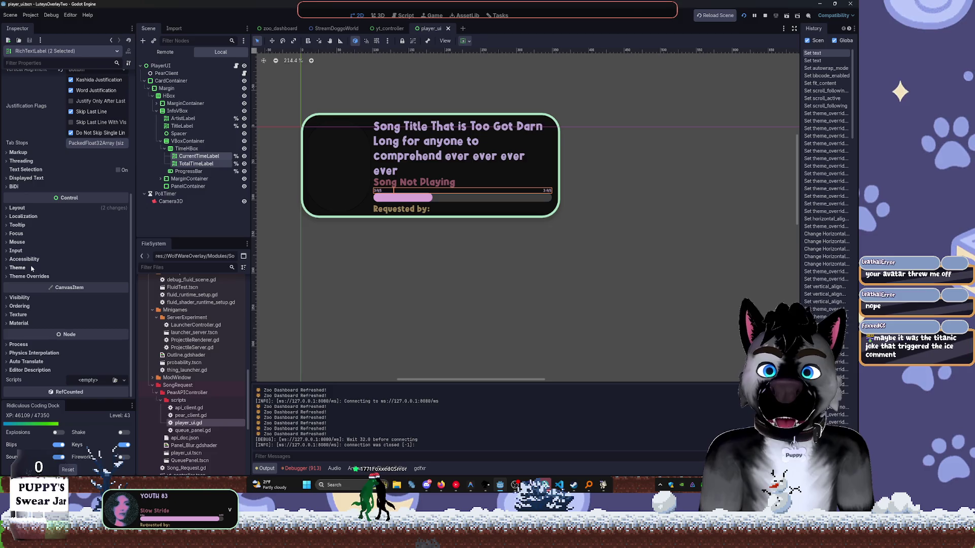
click(46, 279)
click(41, 285)
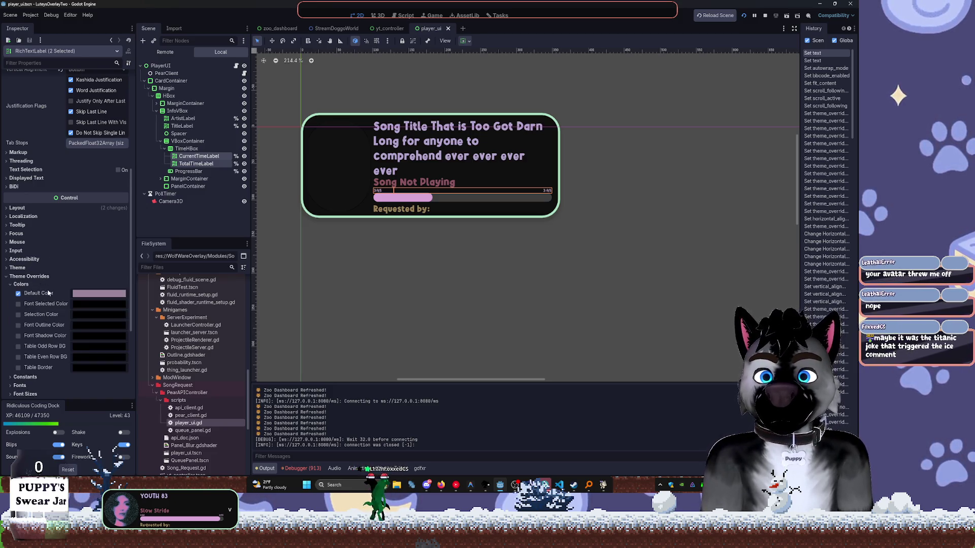
click(21, 285)
click(27, 310)
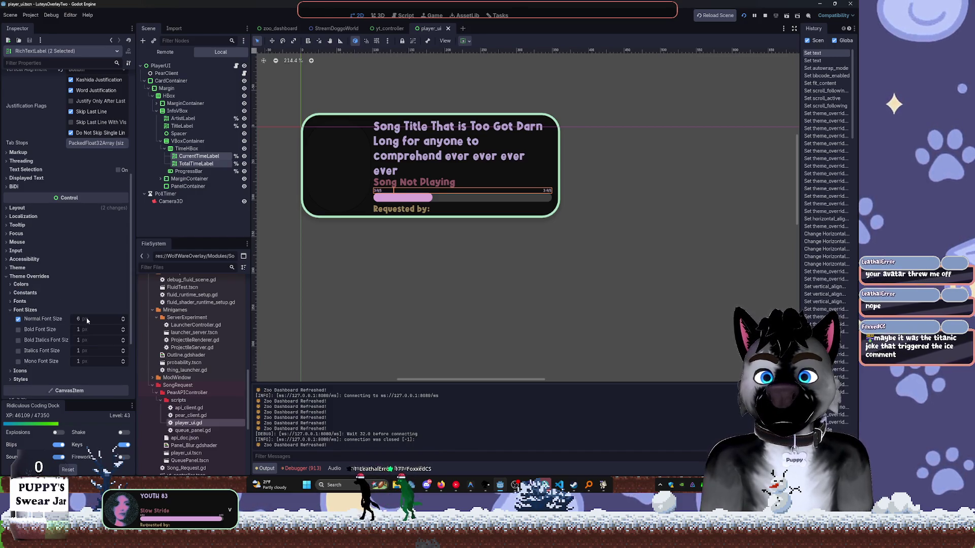
click(122, 318)
click(122, 319)
click(122, 319)
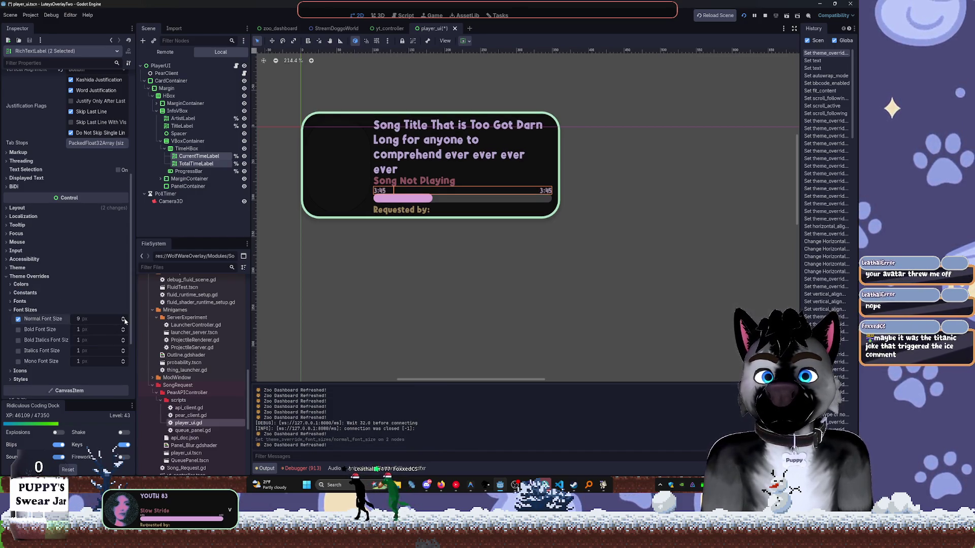
click(122, 319)
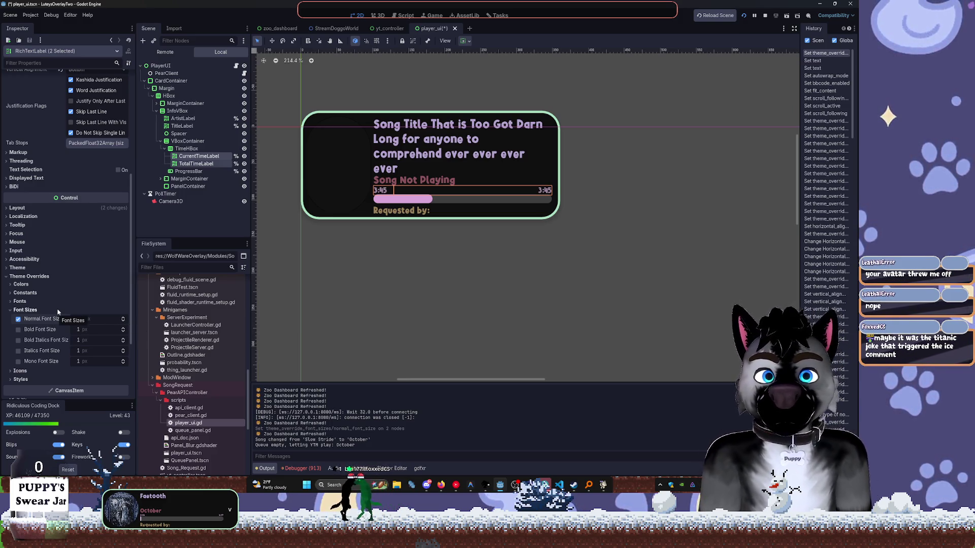
click(122, 321)
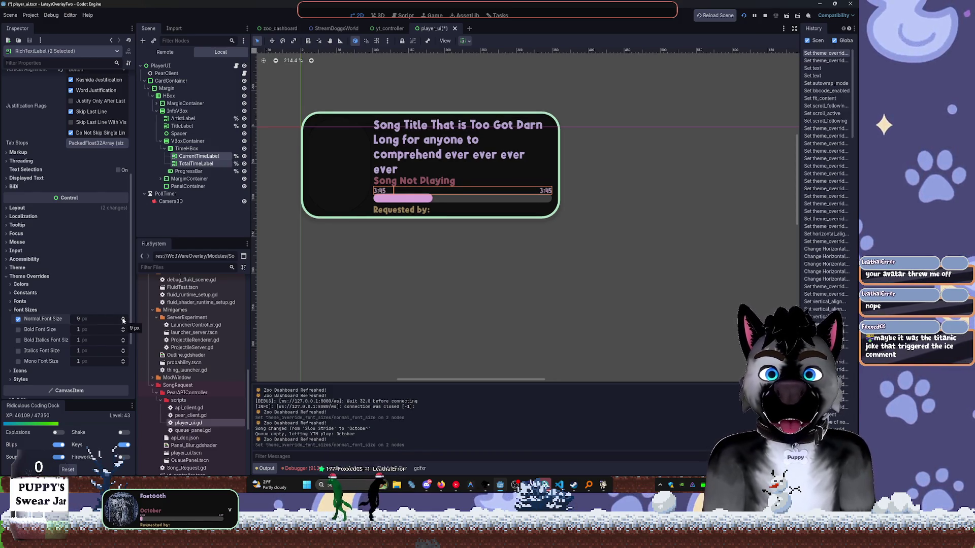
click(123, 319)
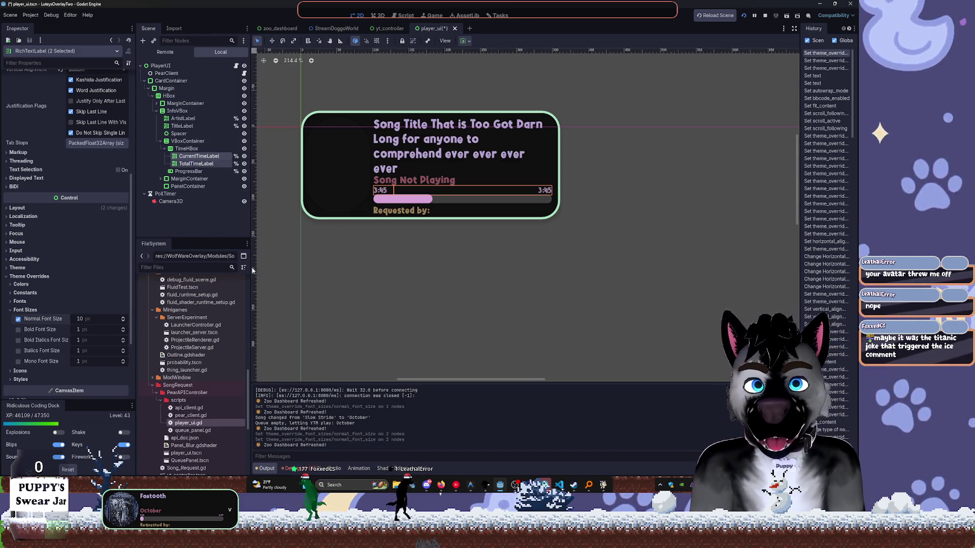
click(210, 225)
Save player_ui with Ctrl+S, then stop and relaunch the project to test the card.
key(ctrl+s)
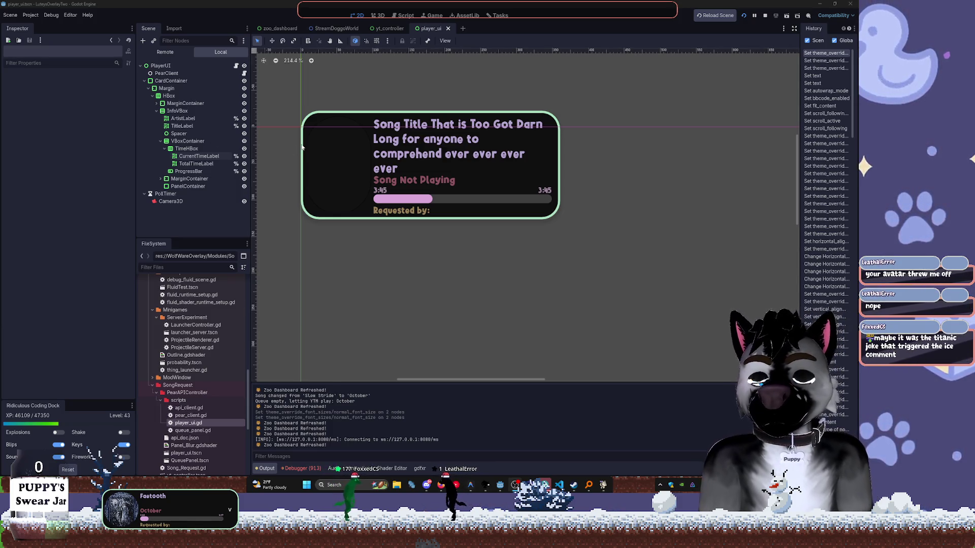
click(765, 16)
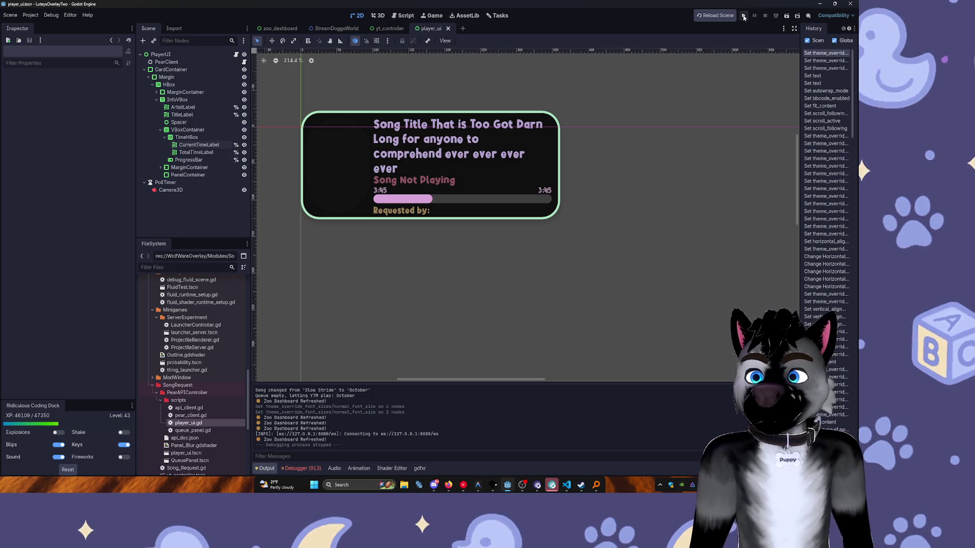
click(743, 16)
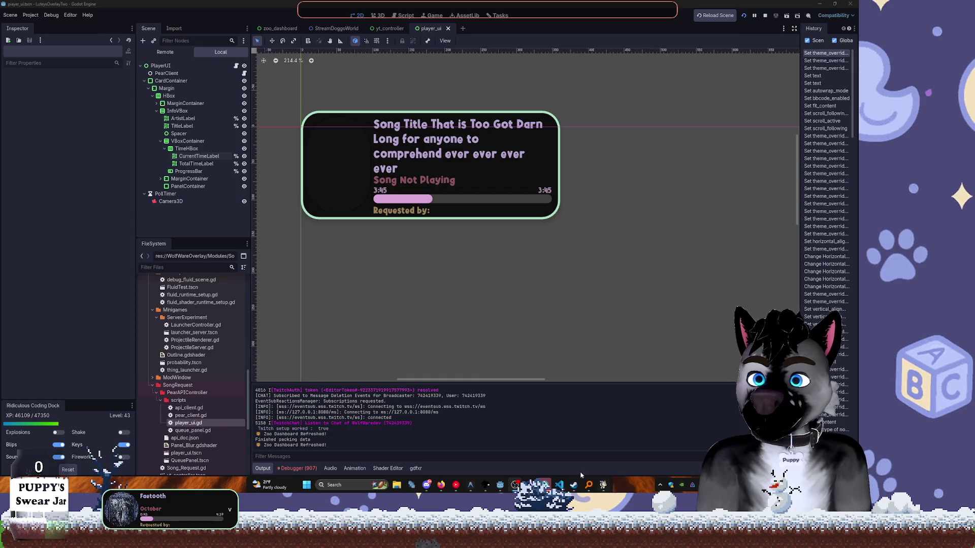
mouse_move(597, 488)
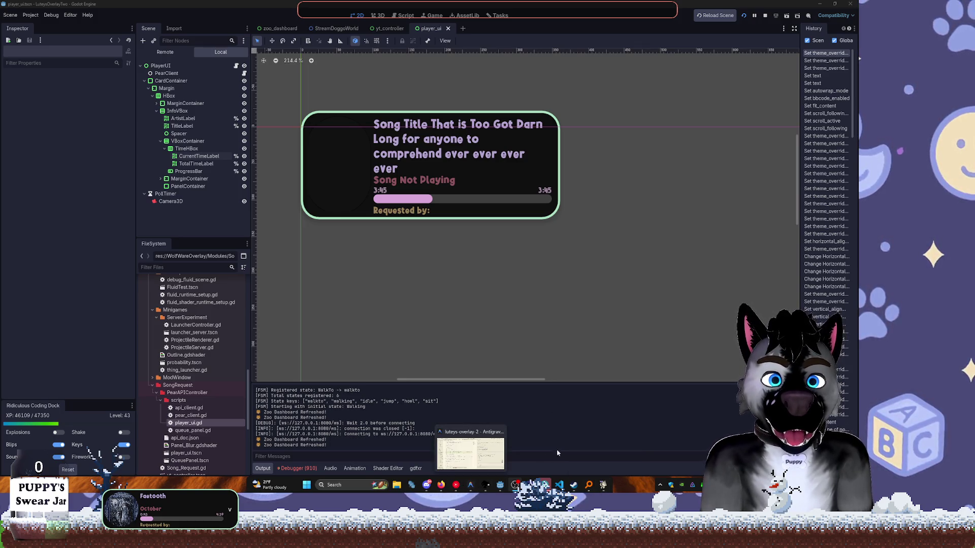
Replace the ArtistLabel's long placeholder text with 'Short'.
click(422, 150)
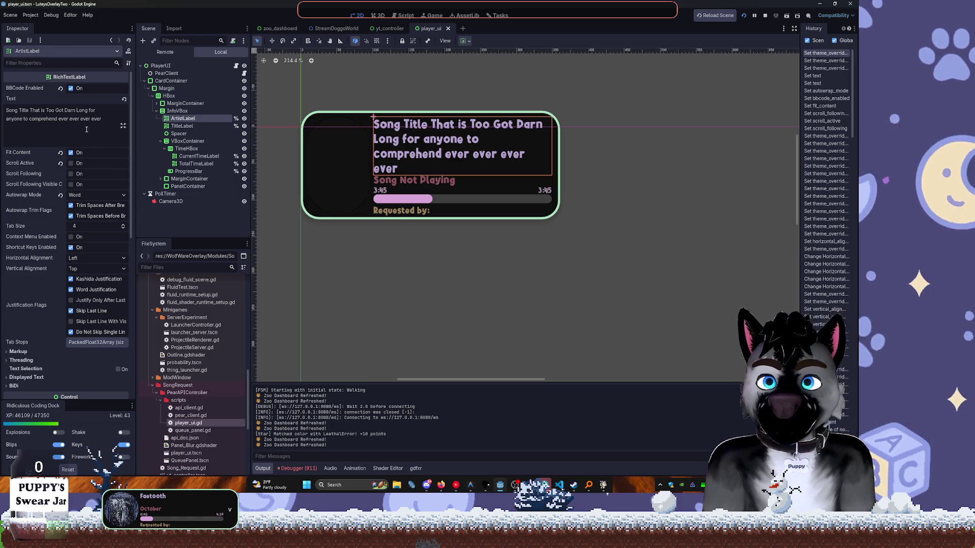
drag(87, 129, 6, 110)
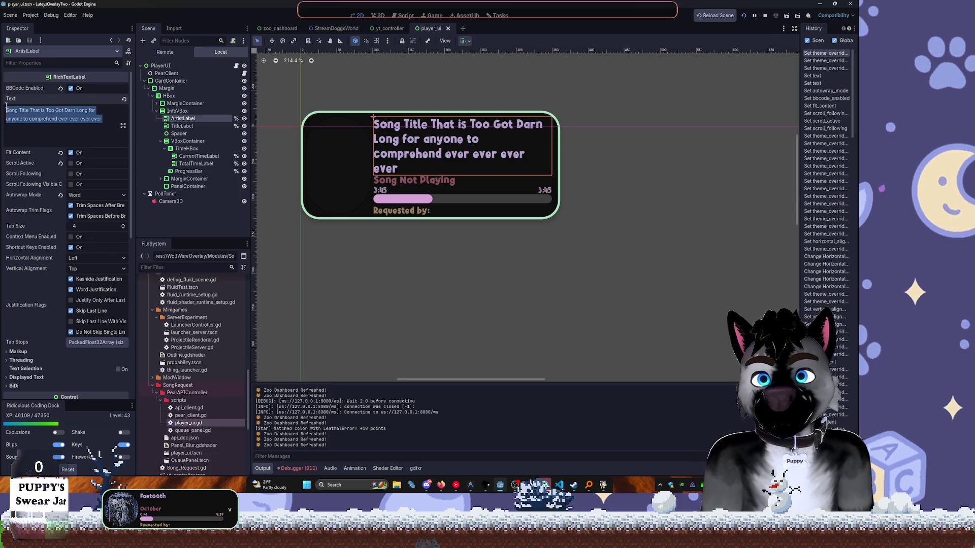
text(Short)
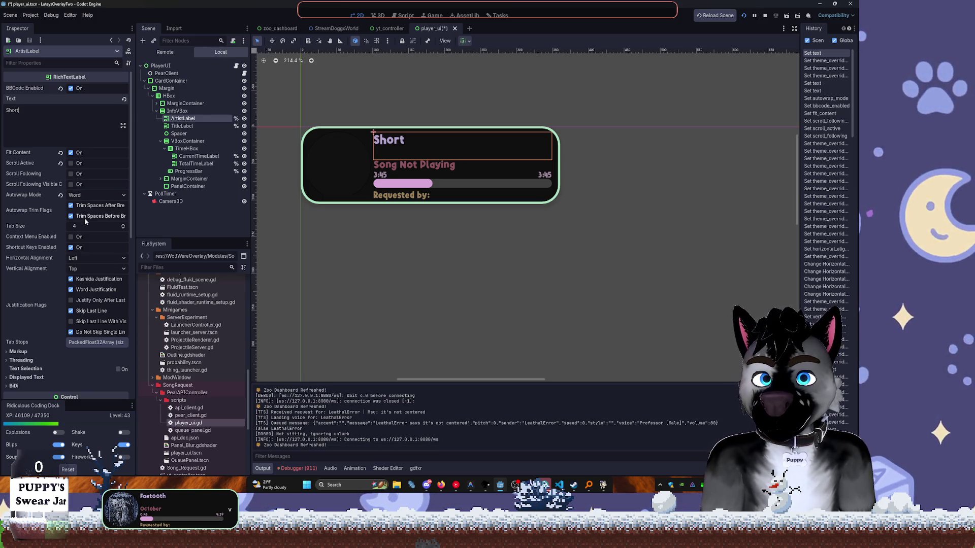
Set the Short label's Horizontal Alignment to Right and Vertical Alignment to Bottom.
click(85, 258)
click(86, 286)
click(83, 269)
click(84, 297)
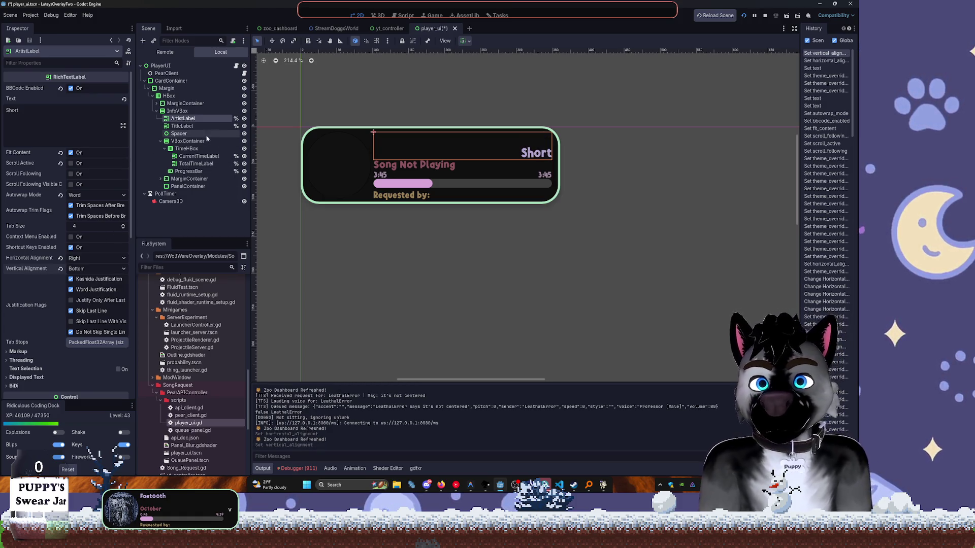
click(184, 126)
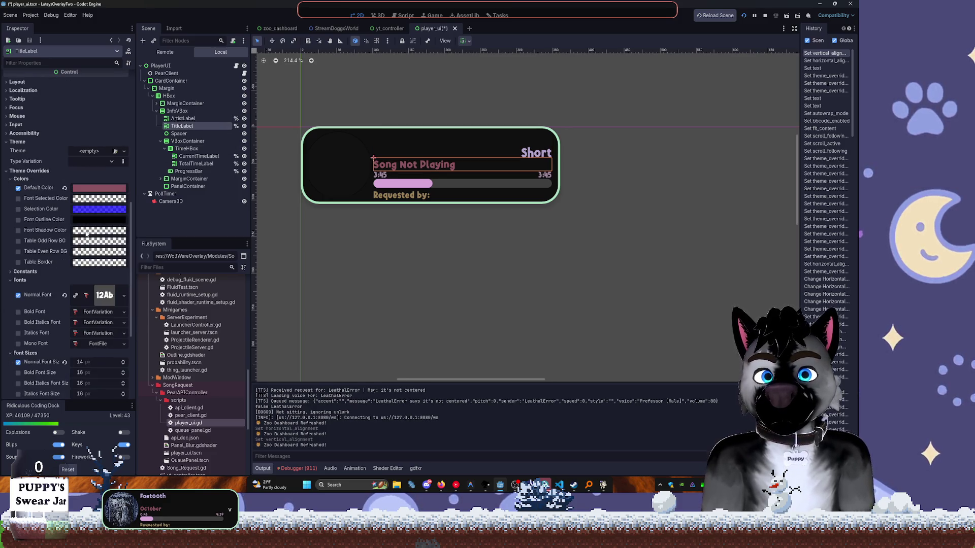
Collapse the Colors and Fonts override groups and return to the TitleLabel.
click(19, 179)
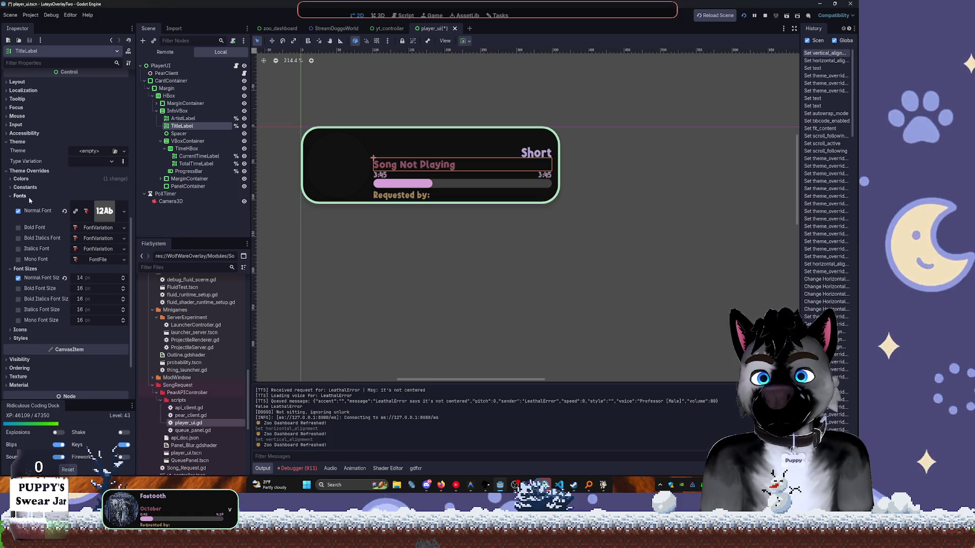
click(25, 196)
scroll(31, 157, up, 3)
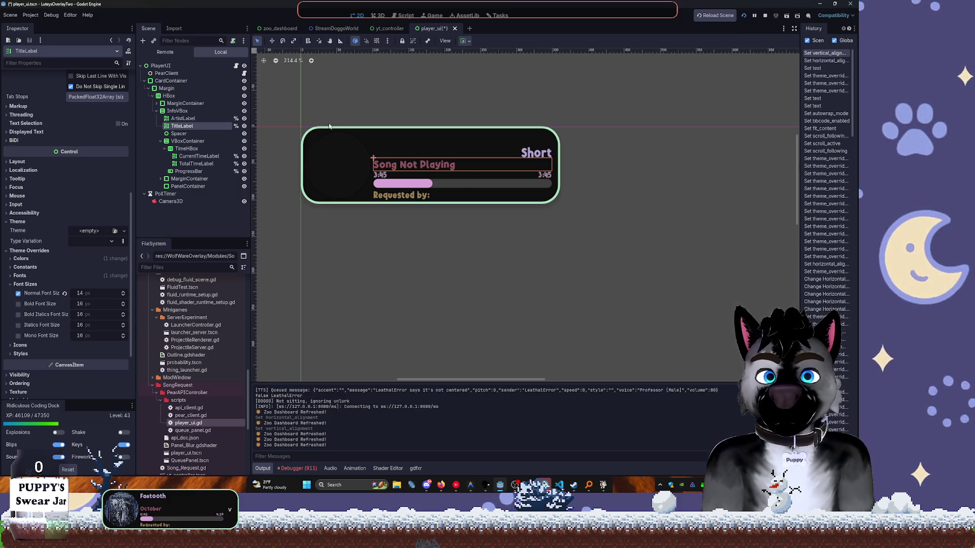
click(182, 118)
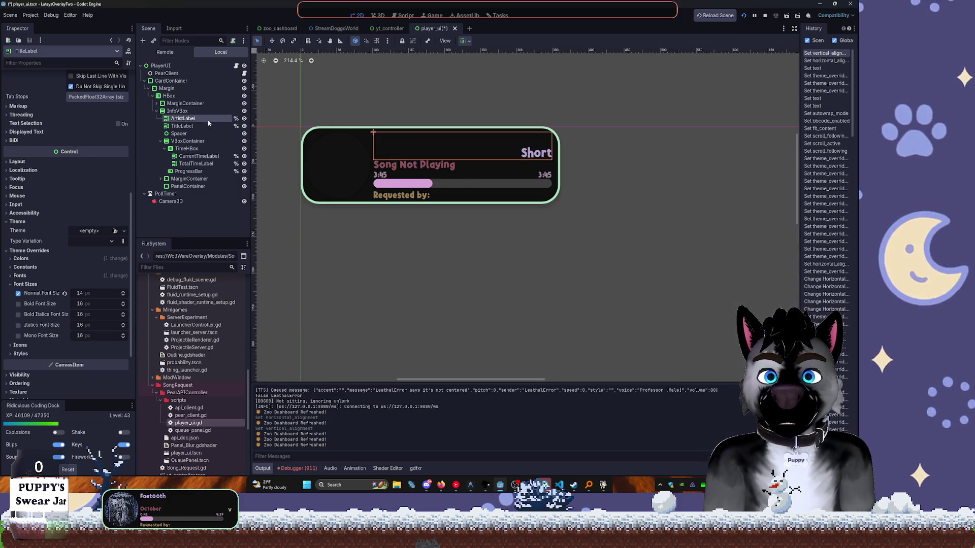
click(182, 126)
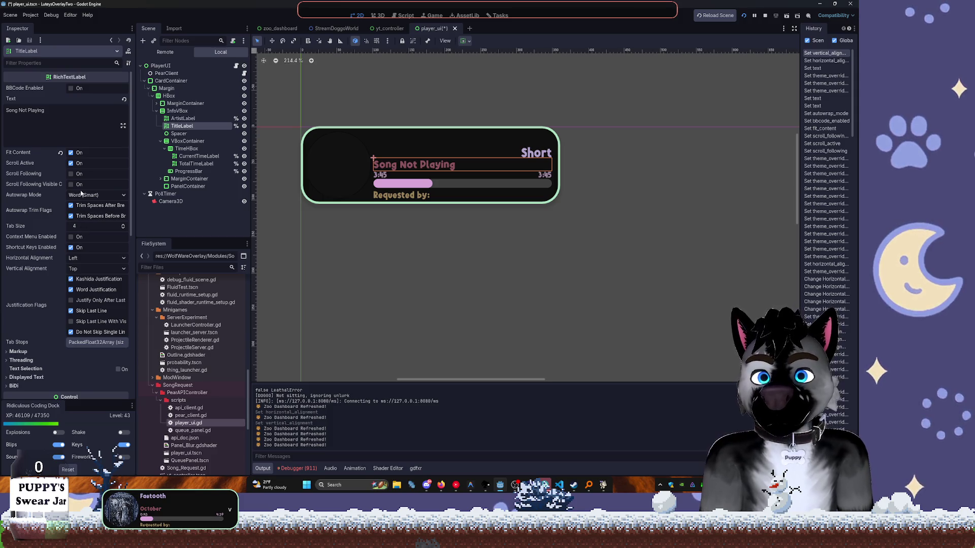
Right-align the 'Song Not Playing' title, save the scene, and stop the running project.
click(88, 258)
click(83, 287)
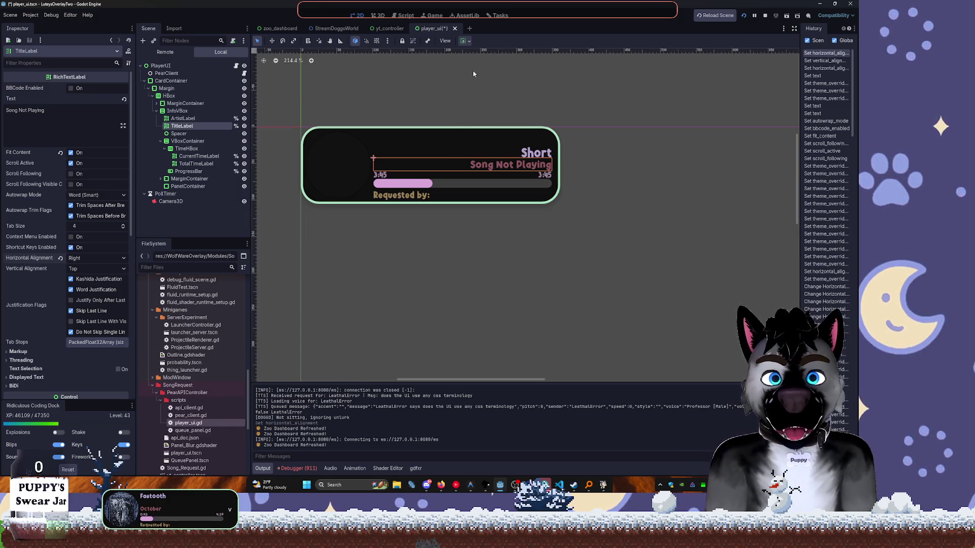
key(ctrl+s)
click(766, 16)
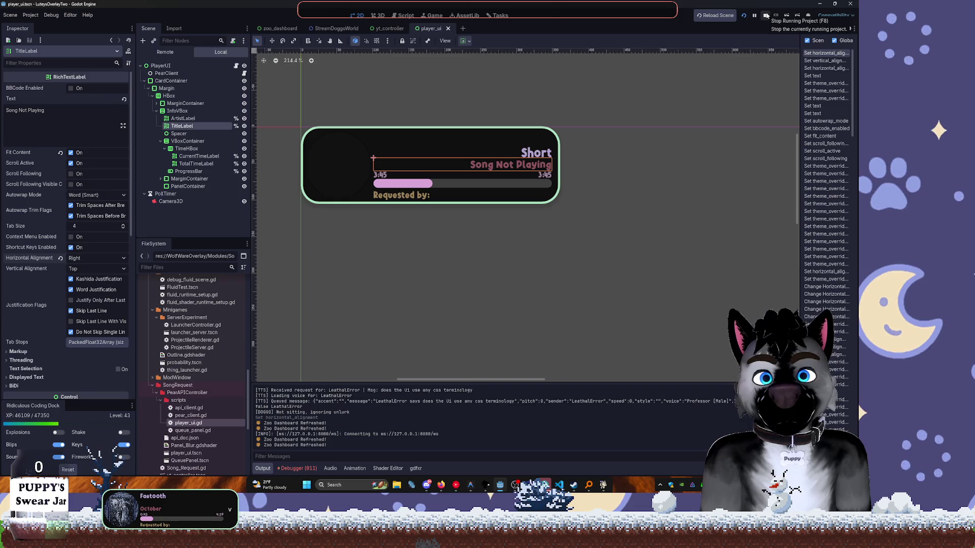
Relaunch the project and check the right-aligned labels in the overlay's taskbar preview.
click(787, 15)
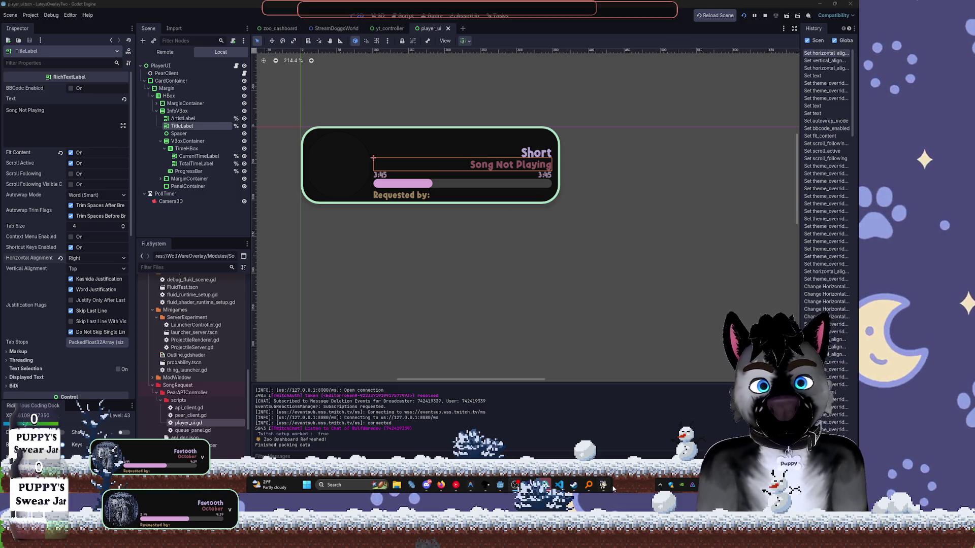
mouse_move(570, 542)
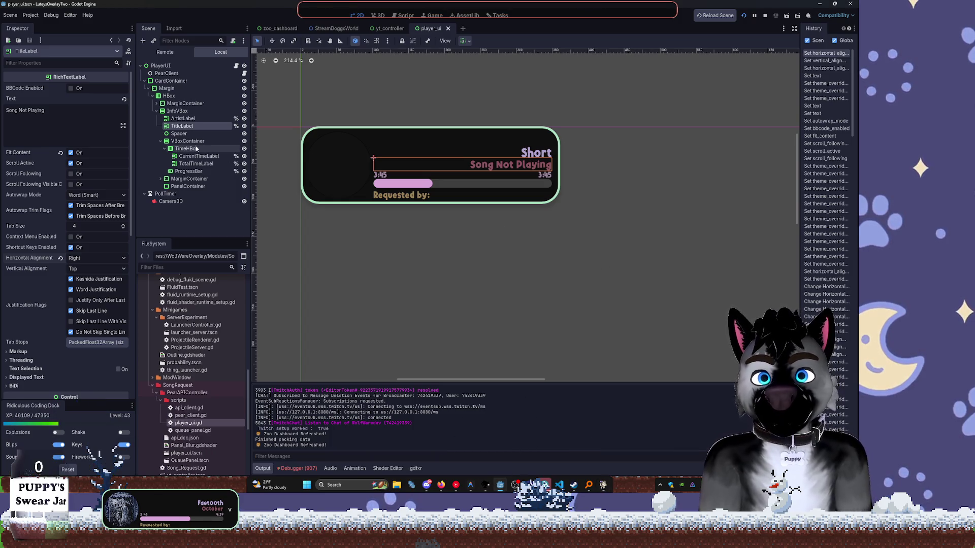
Set Horizontal Alignment to Left for both ArtistLabel and TitleLabel together.
ctrl+click(184, 119)
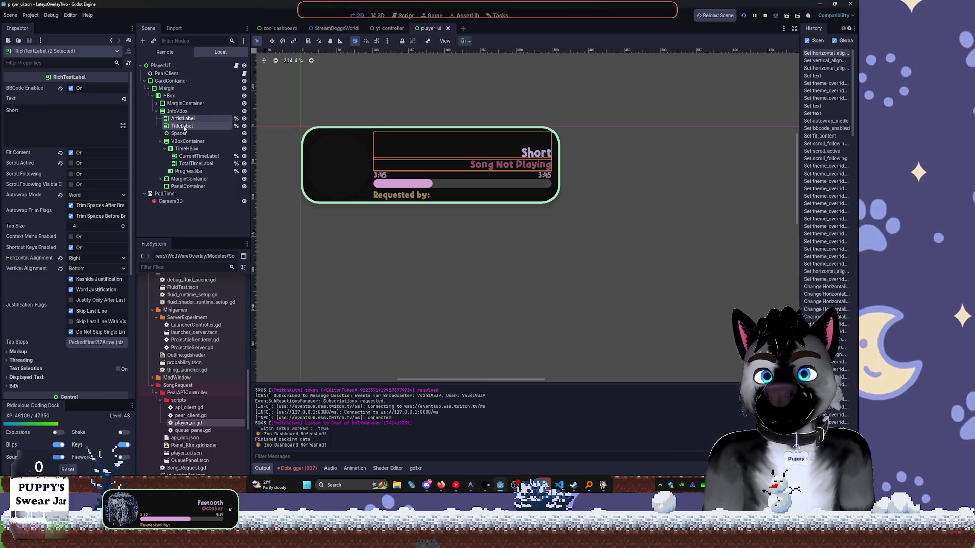
click(77, 260)
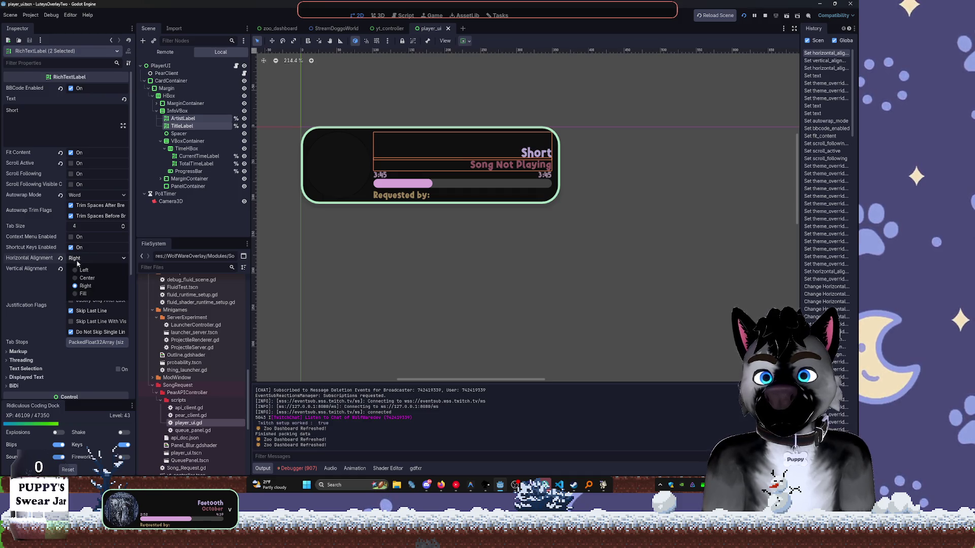
click(81, 271)
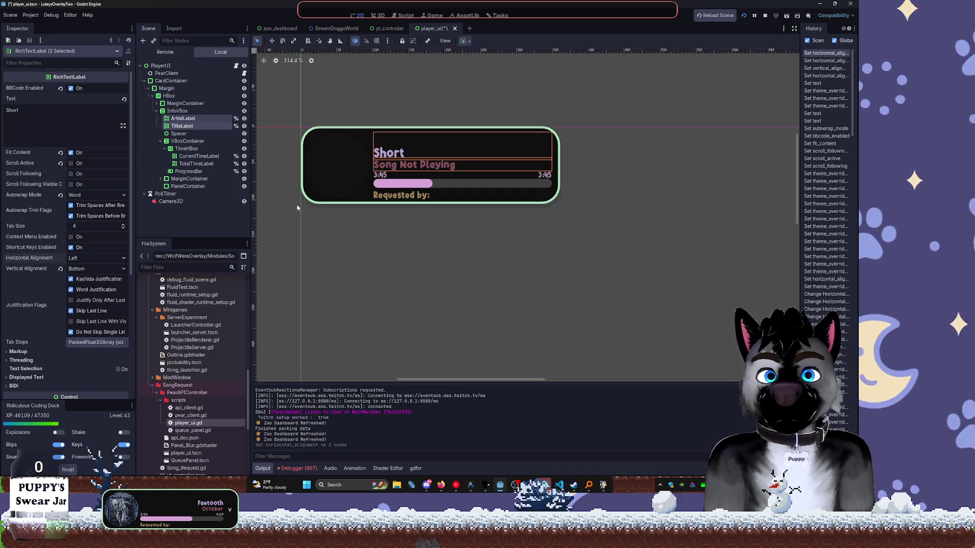
Stop and relaunch the project to test the left-aligned labels.
click(767, 16)
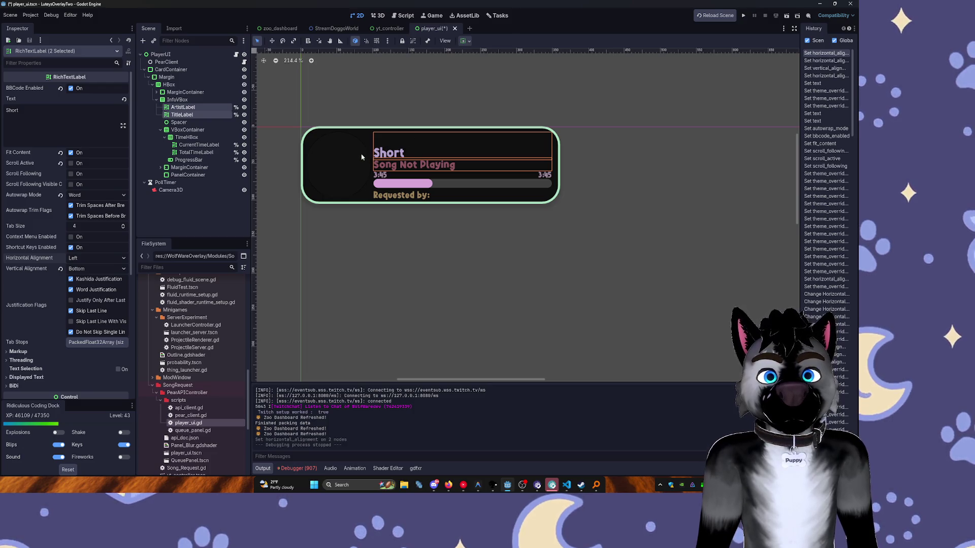
click(747, 21)
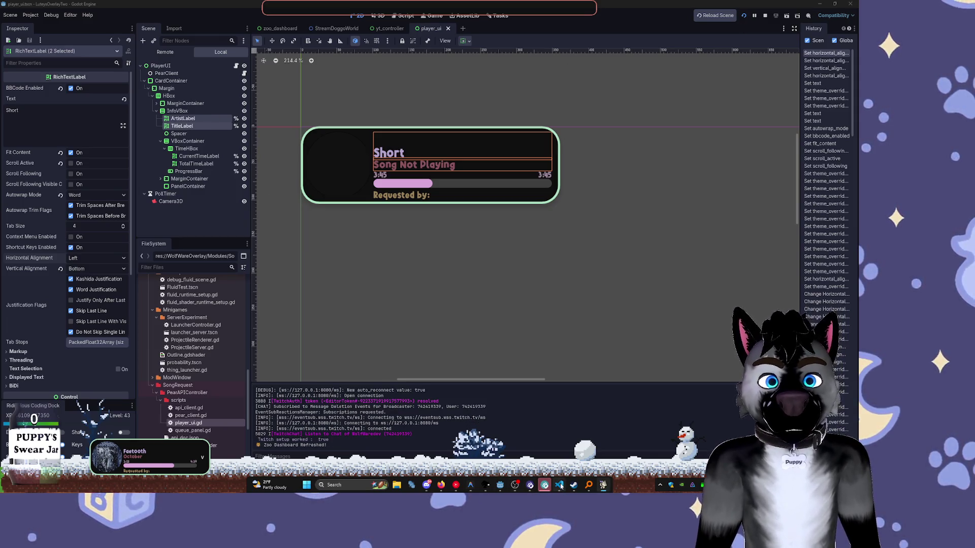
mouse_move(559, 486)
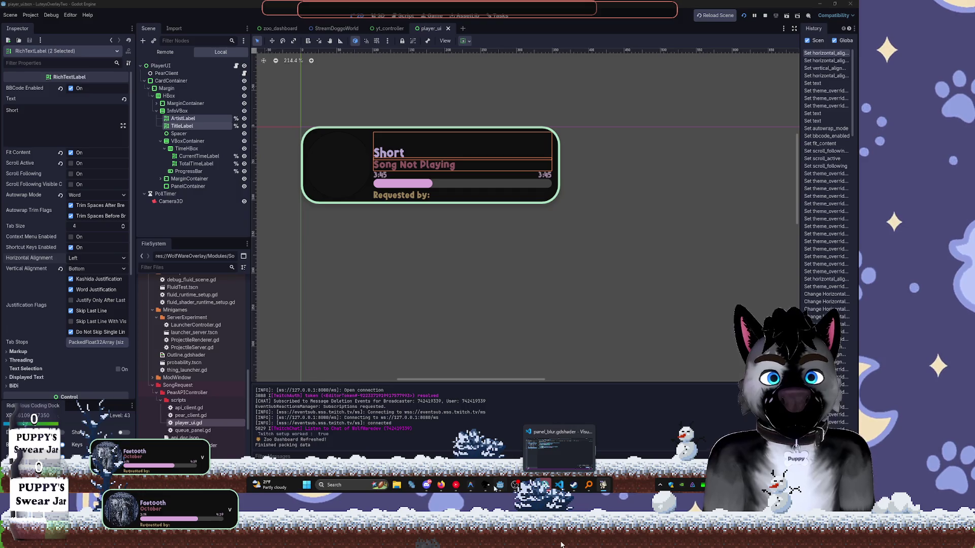
click(84, 264)
Set only the ArtistLabel's Vertical Alignment to Center, keeping Short left-aligned.
key(Escape)
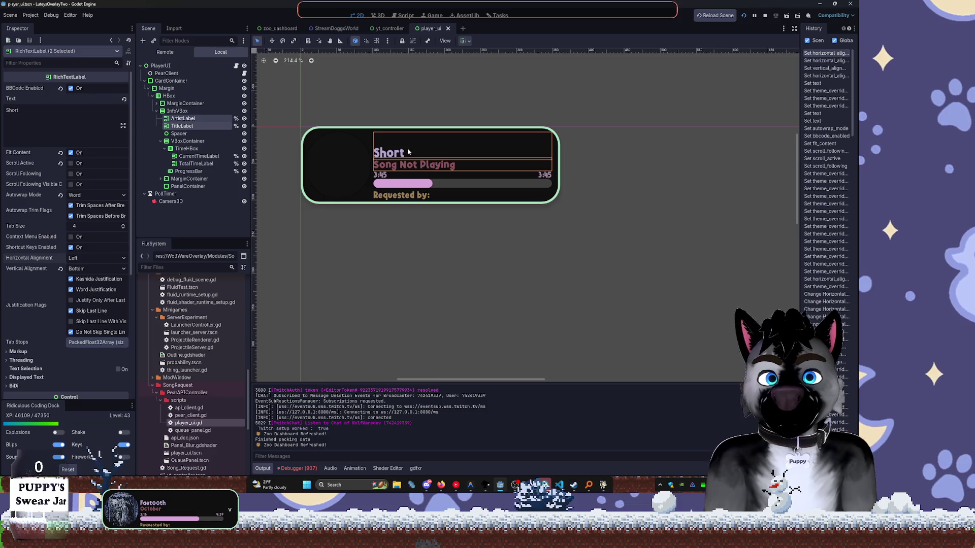
click(183, 118)
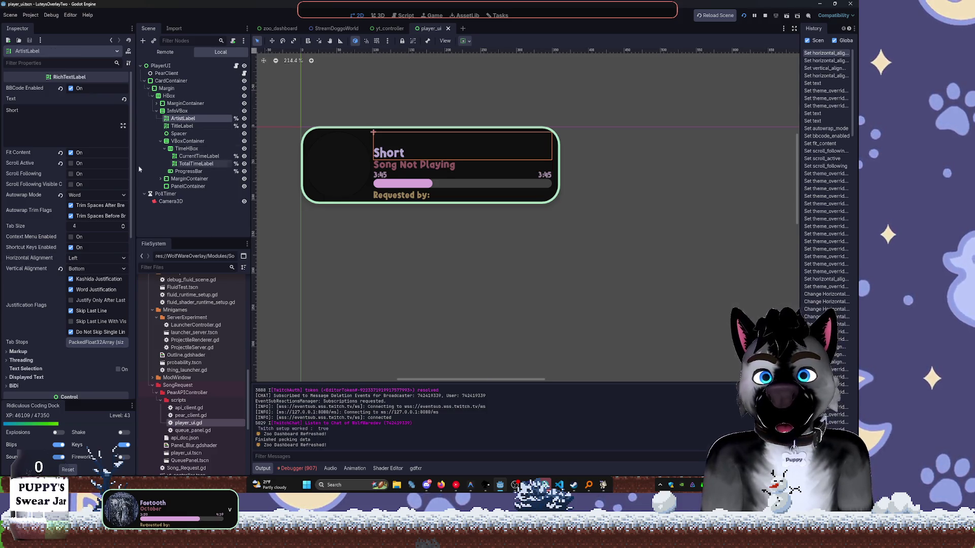
click(91, 258)
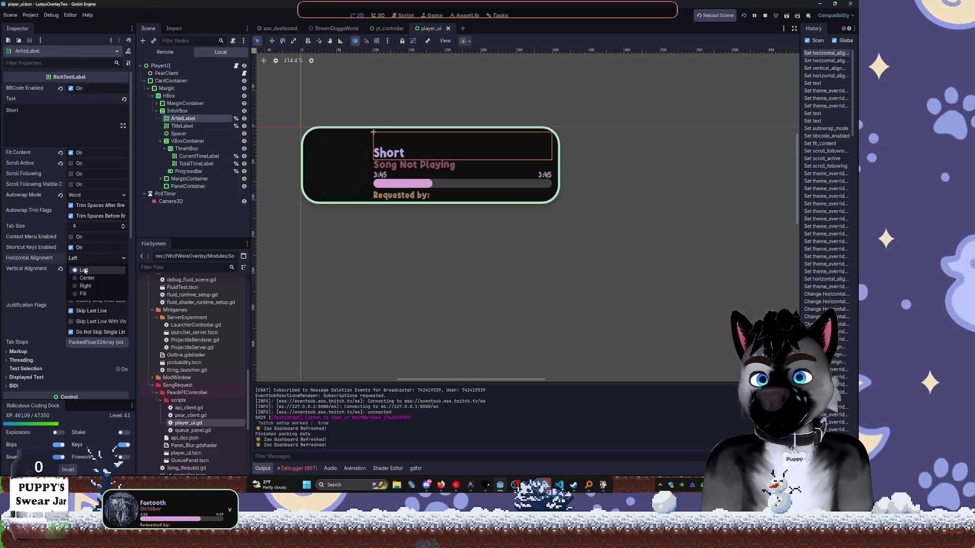
click(89, 282)
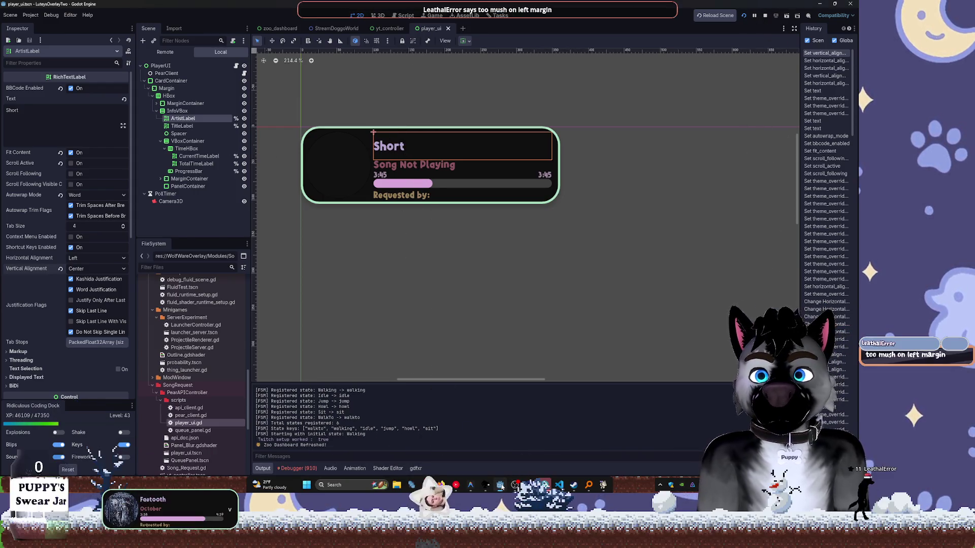
click(180, 127)
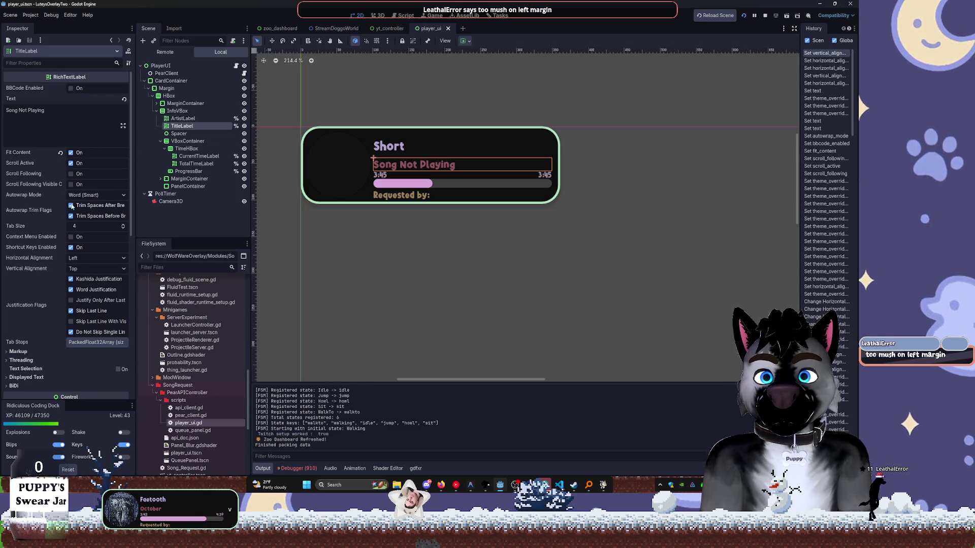
click(89, 268)
click(90, 288)
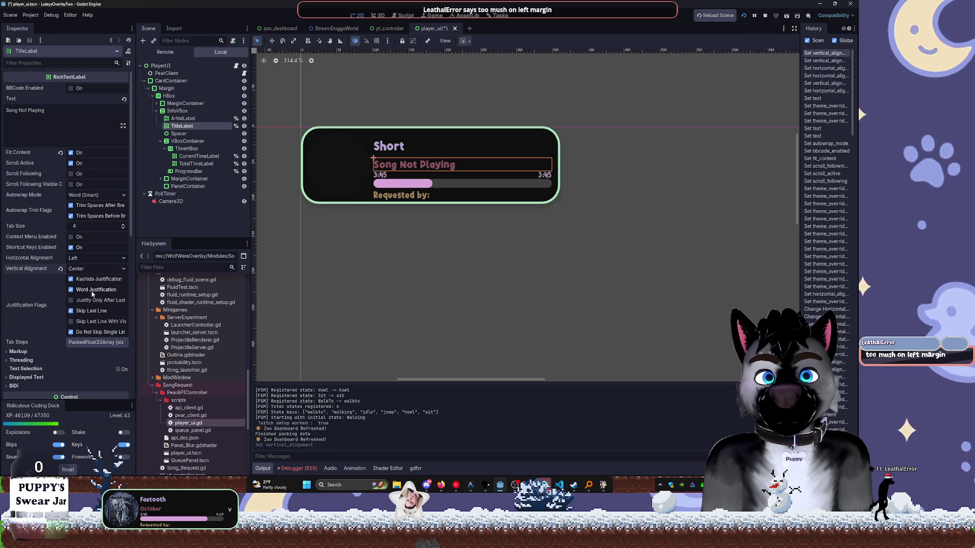
click(79, 258)
click(82, 279)
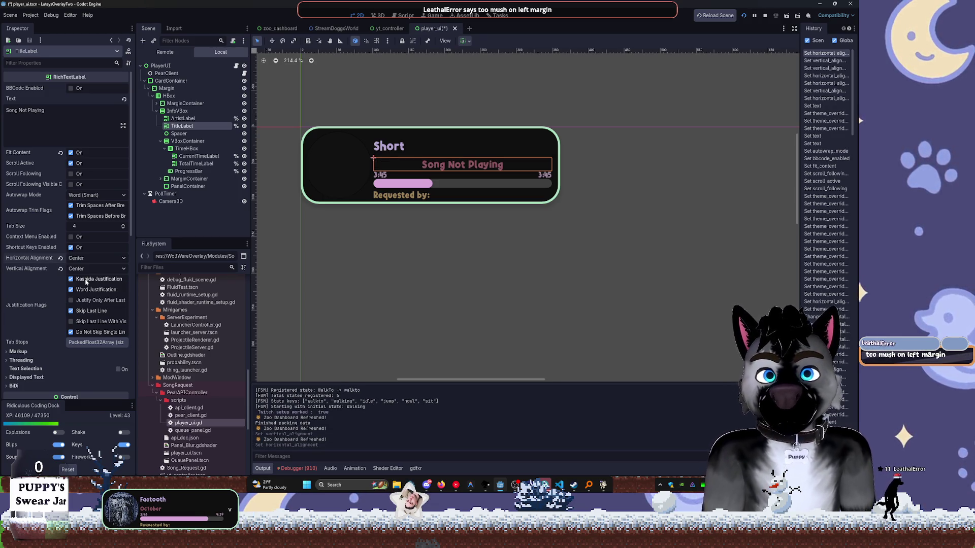
key(ctrl+z)
click(83, 269)
click(82, 280)
click(79, 269)
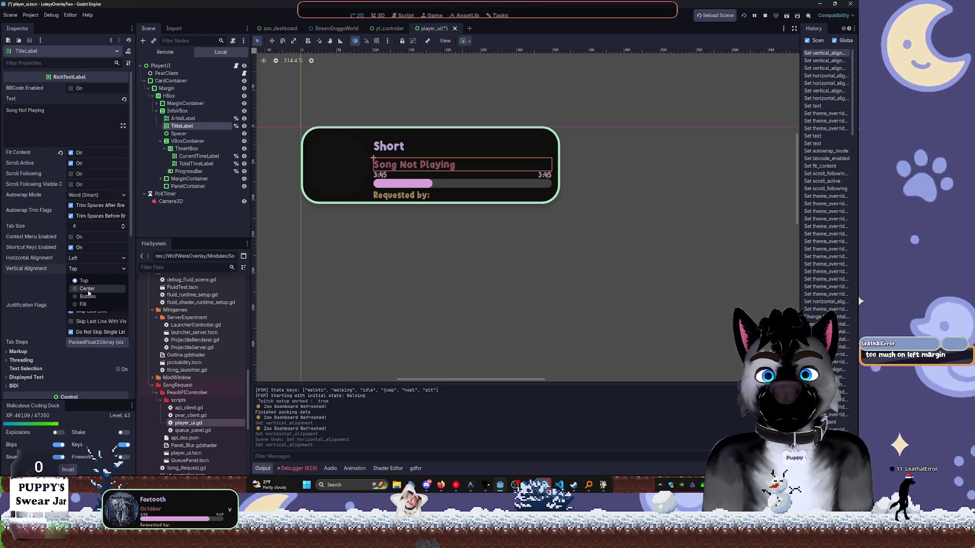
click(87, 290)
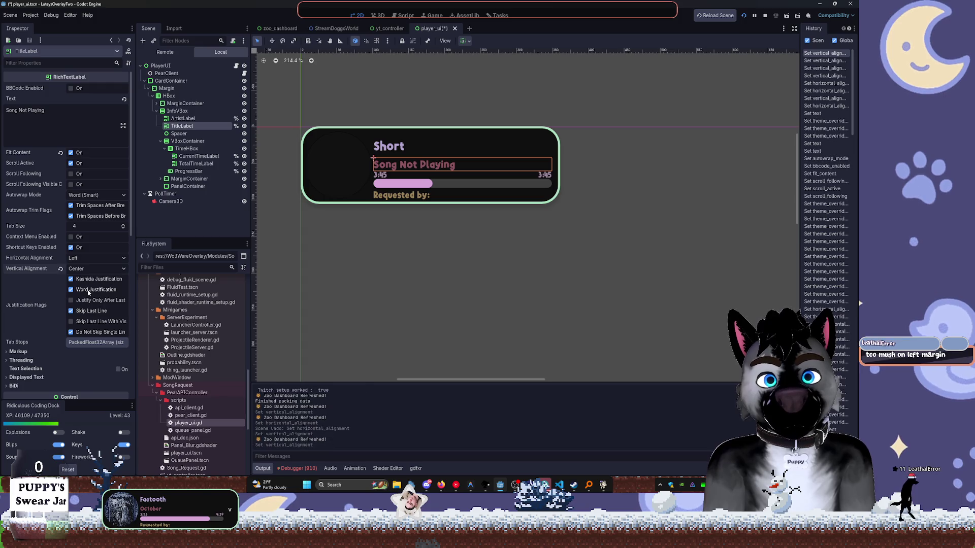
click(78, 259)
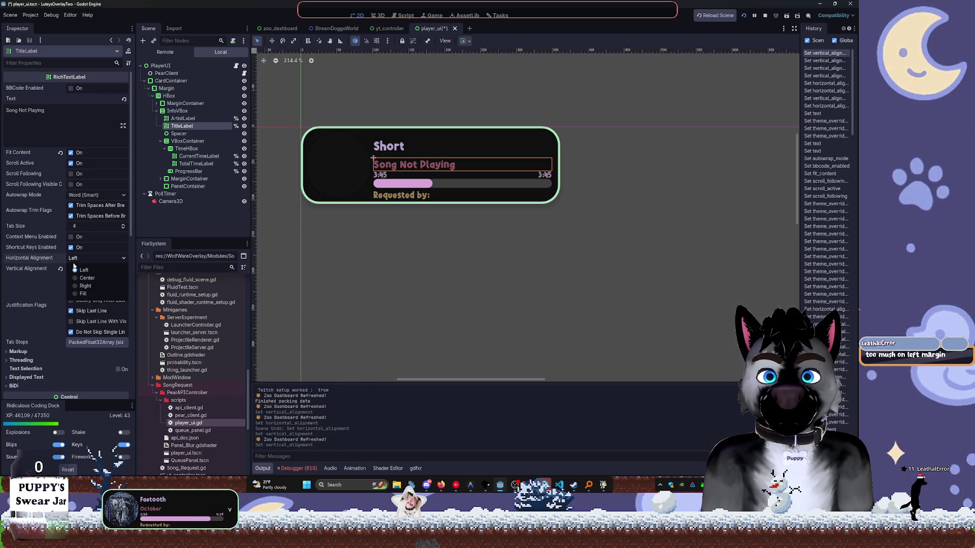
click(111, 246)
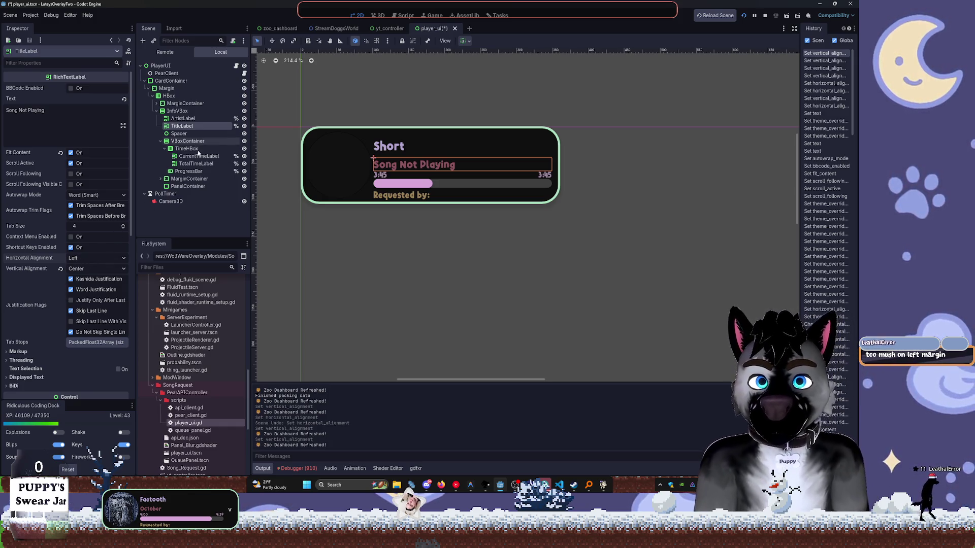
click(317, 181)
scroll(405, 136, up, 6)
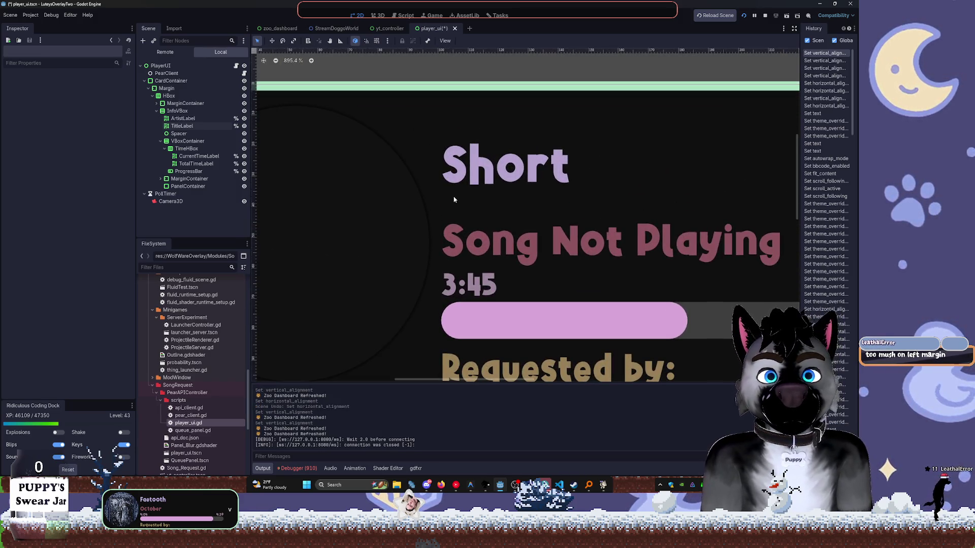
scroll(454, 200, down, 3)
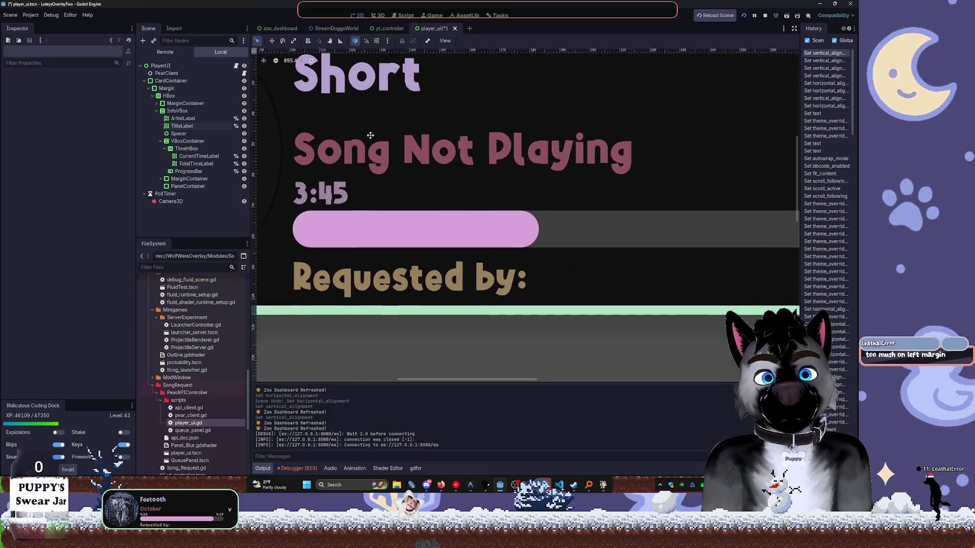
scroll(440, 176, down, 4)
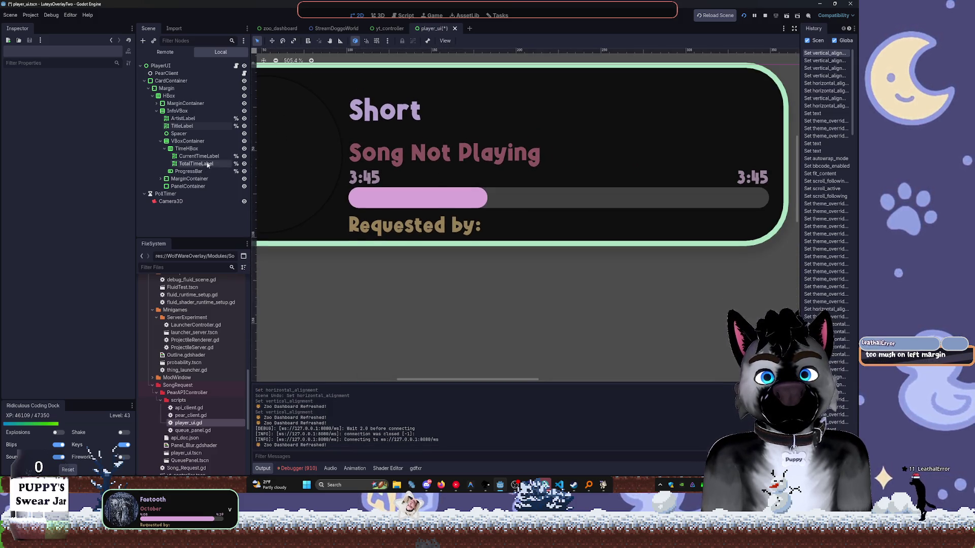
click(188, 187)
click(160, 179)
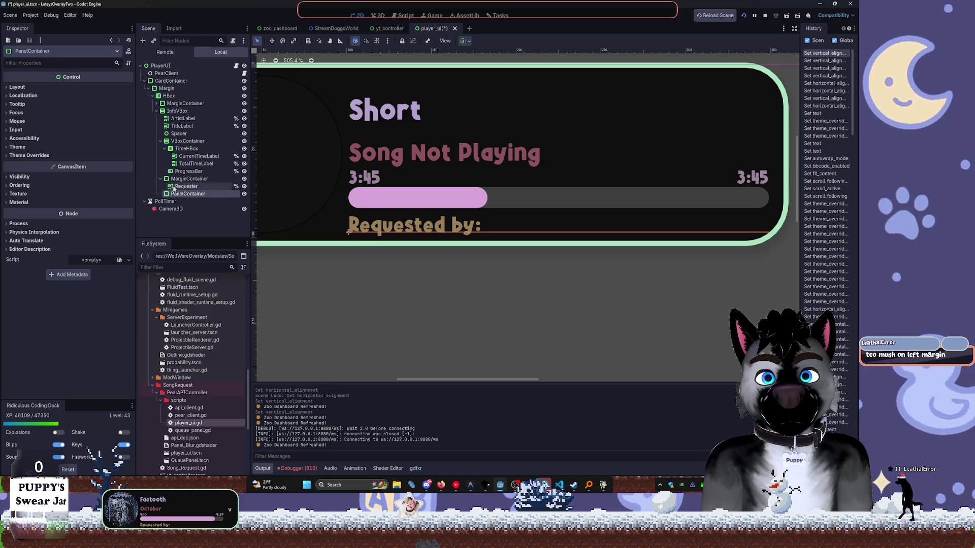
Select the Requester label and append a long test username to its text.
click(186, 186)
scroll(78, 121, down, 2)
scroll(72, 112, up, 2)
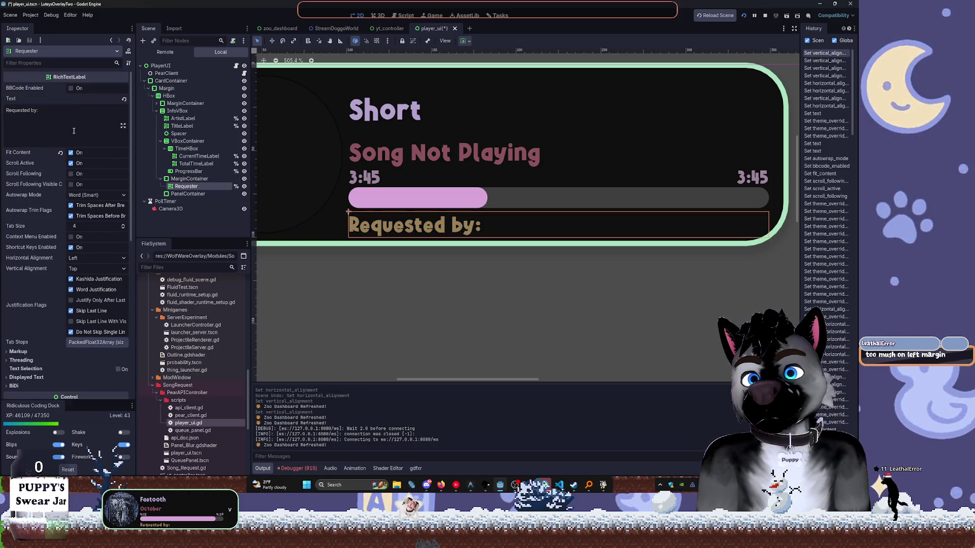
click(63, 121)
text(Supe)
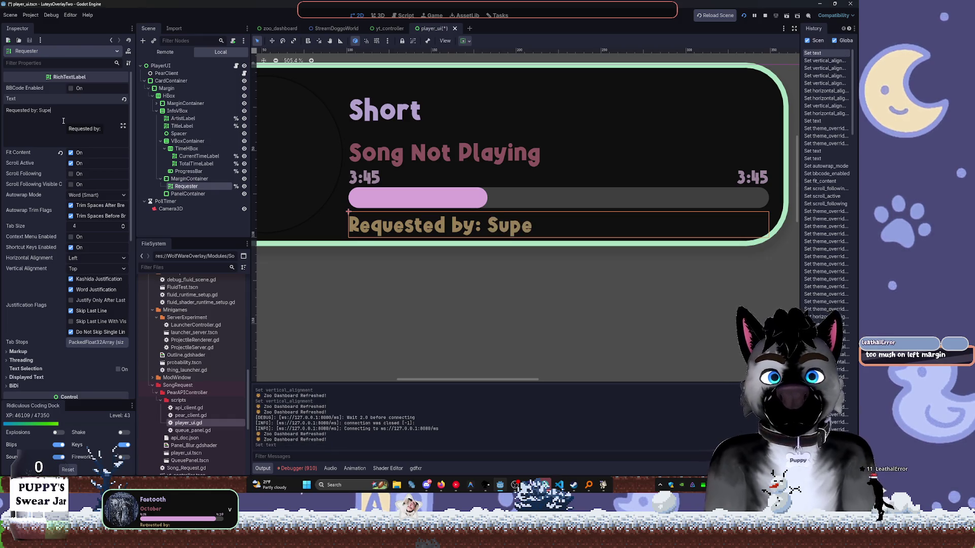
text(ongMnam)
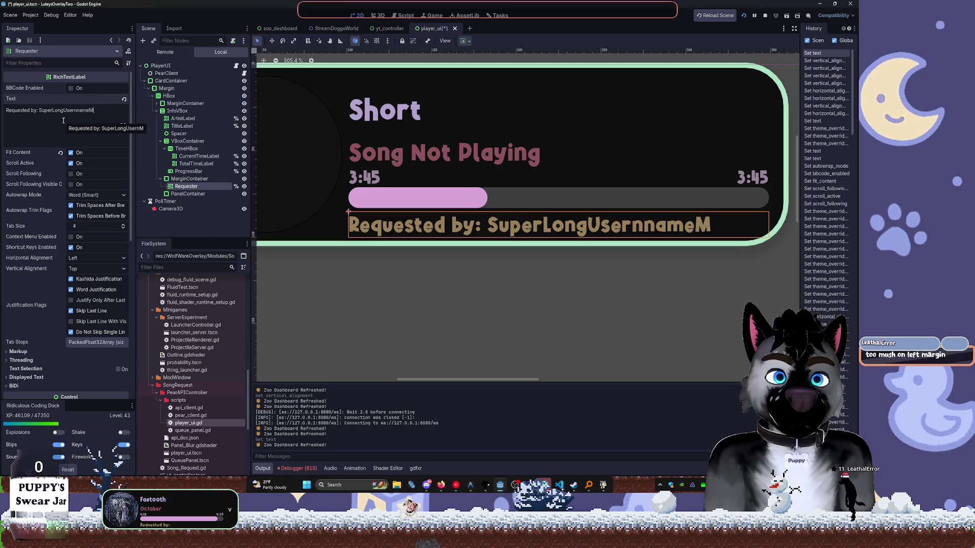
text(0000000)
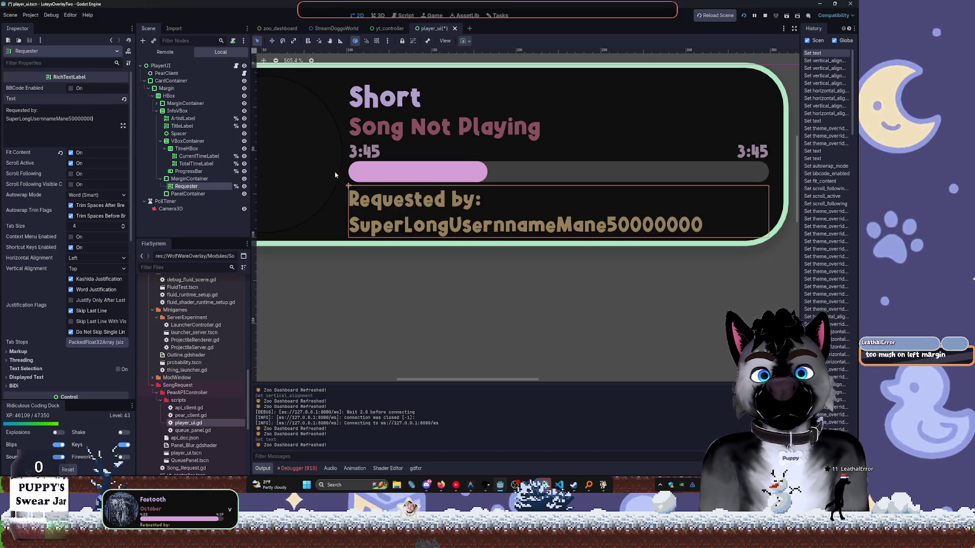
Set the Requester's Autowrap Mode to Off so the line stays unwrapped.
scroll(452, 208, down, 5)
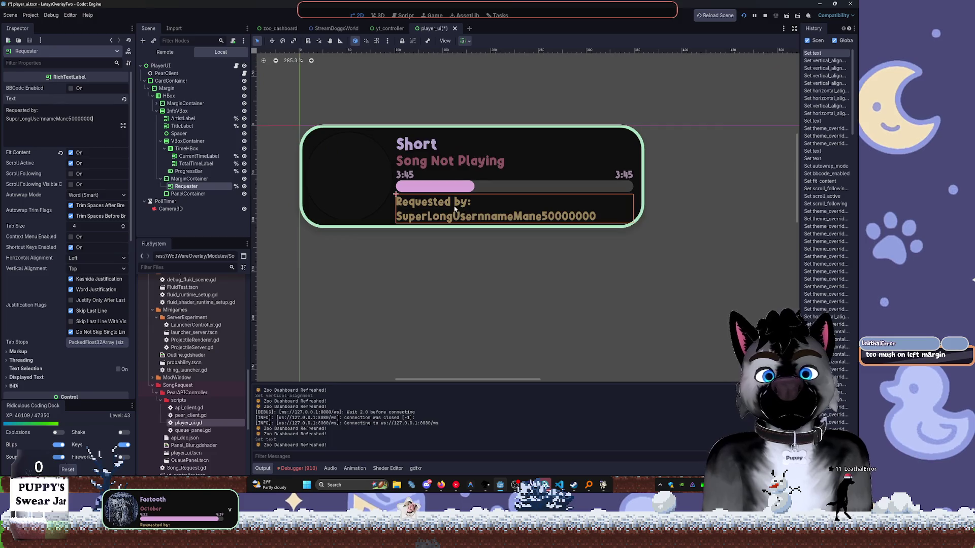
click(89, 196)
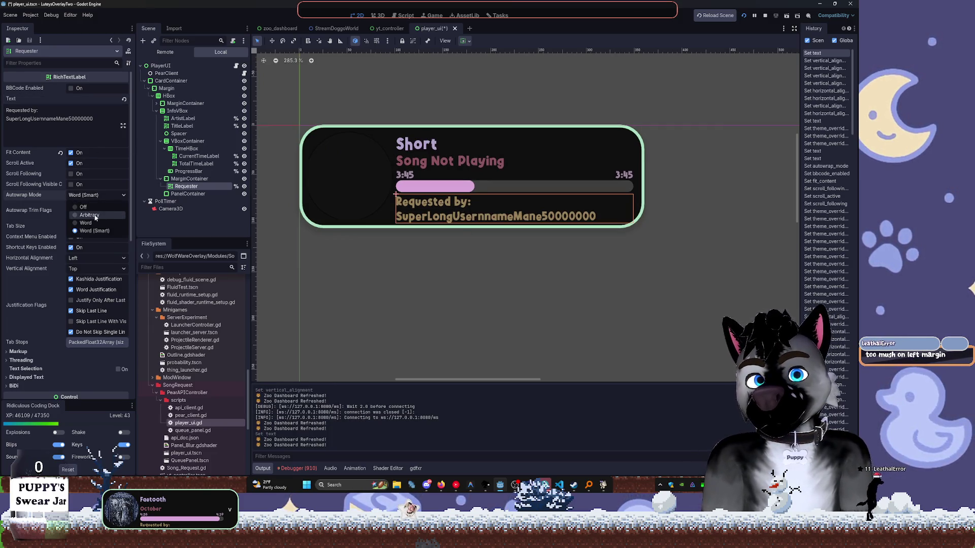
click(90, 215)
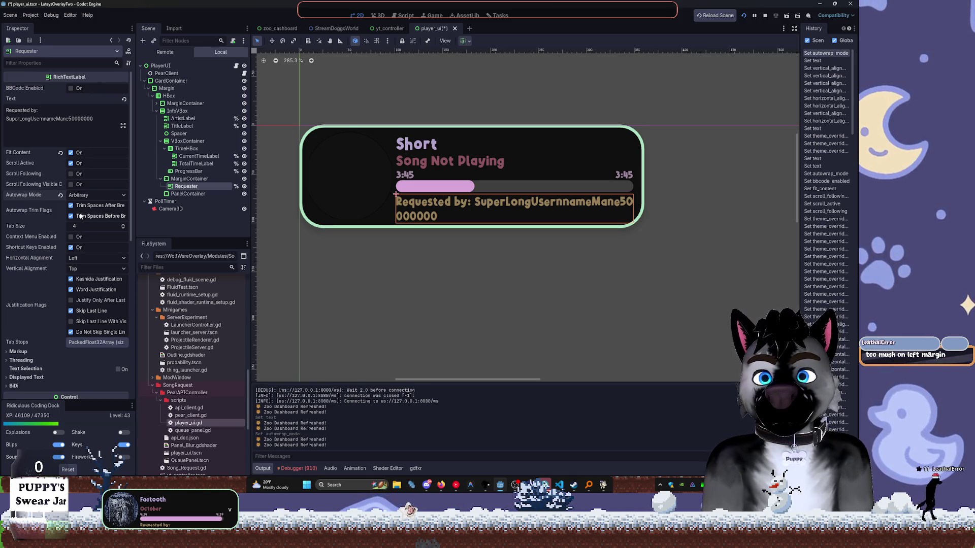
click(61, 195)
click(86, 195)
click(85, 206)
click(85, 205)
click(84, 195)
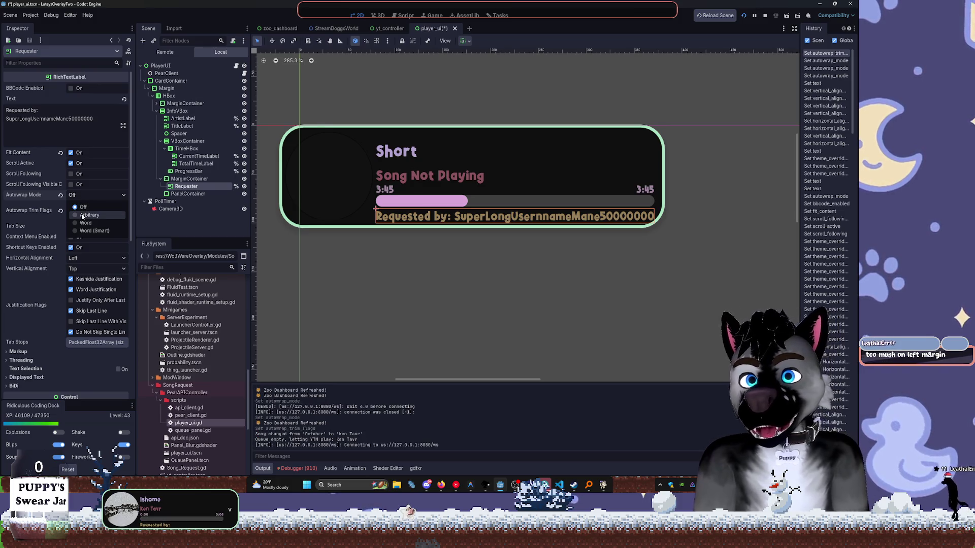
click(83, 216)
click(61, 197)
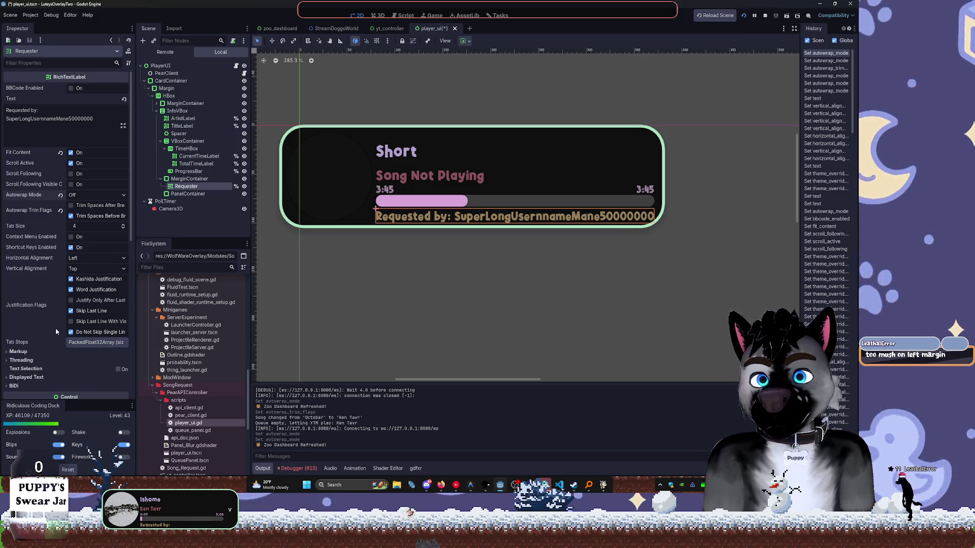
Toggle Fit Content and Scroll Following, enable BBCode, and widen the Inspector's property column.
click(71, 152)
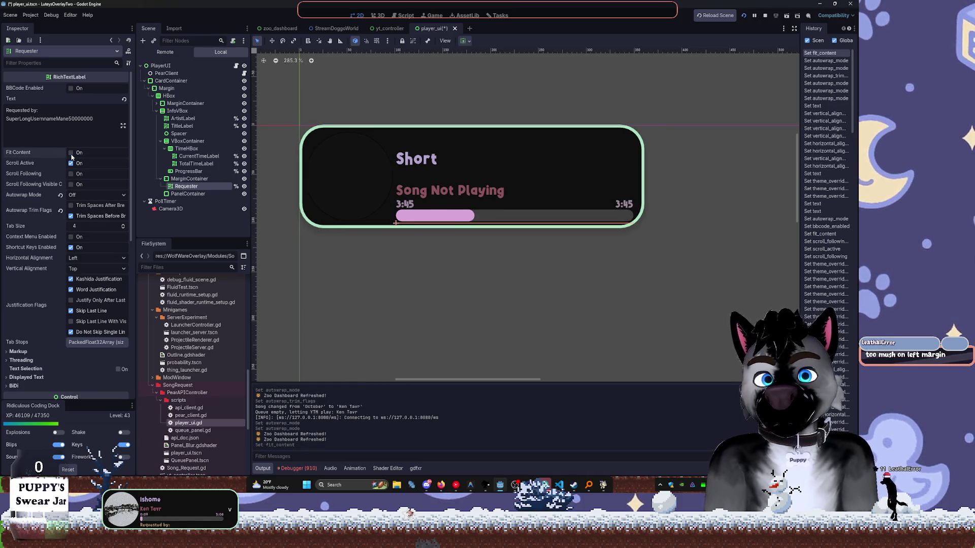
click(71, 152)
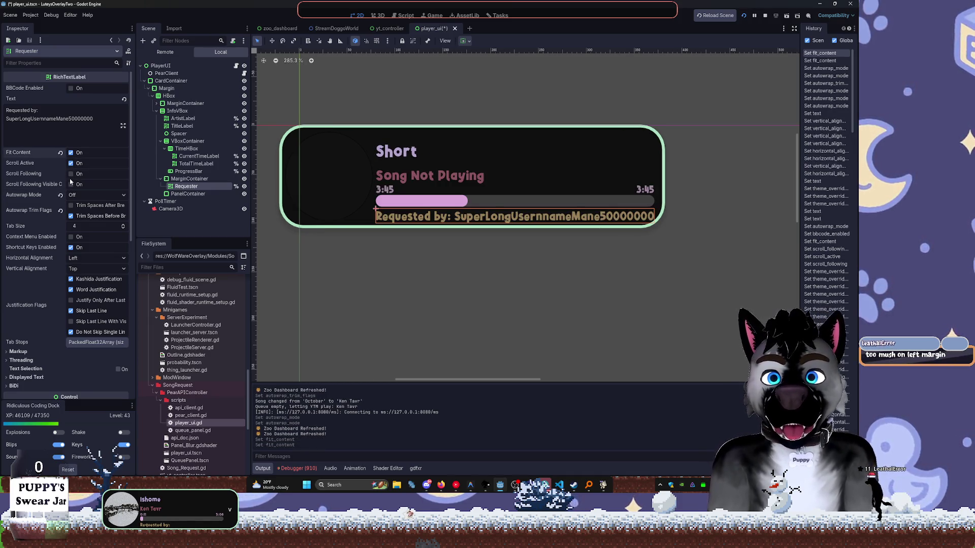
click(71, 174)
click(71, 184)
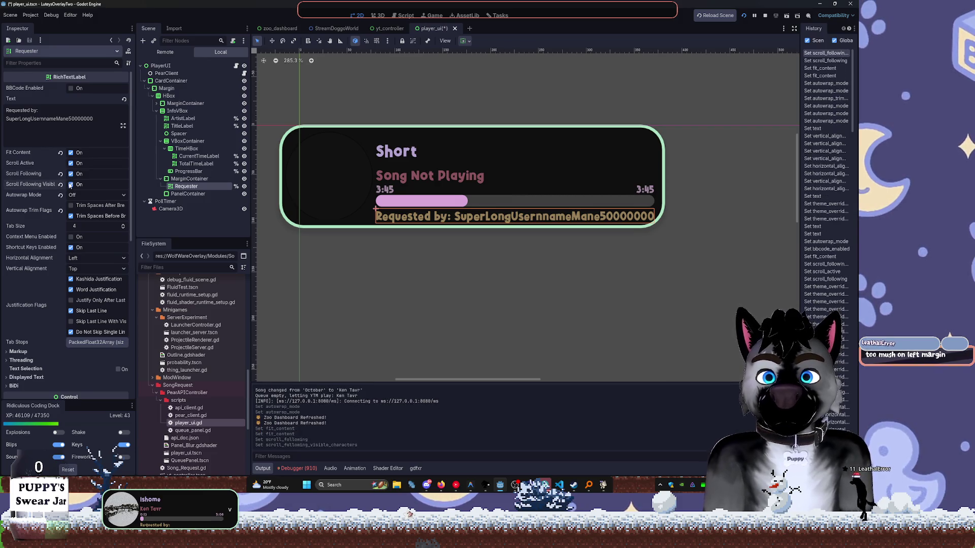
click(70, 174)
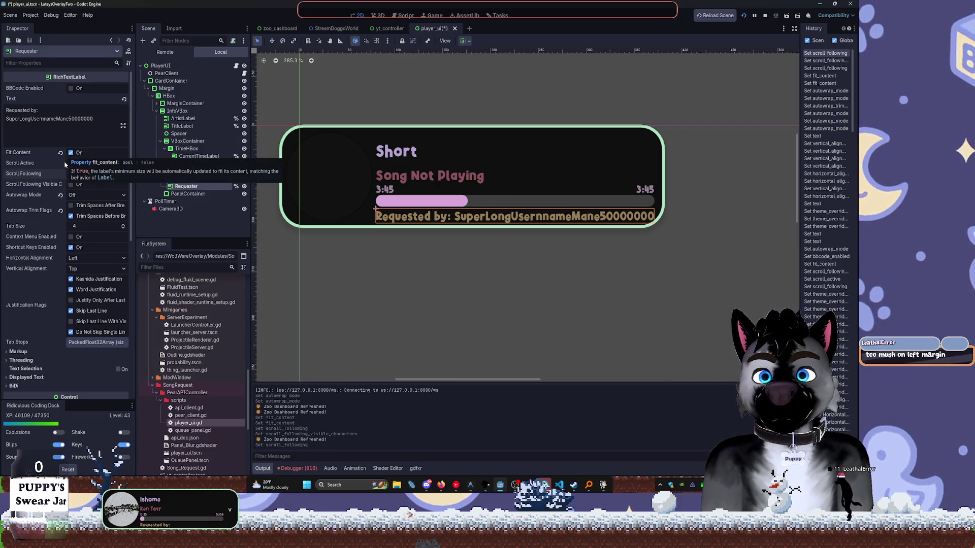
click(71, 88)
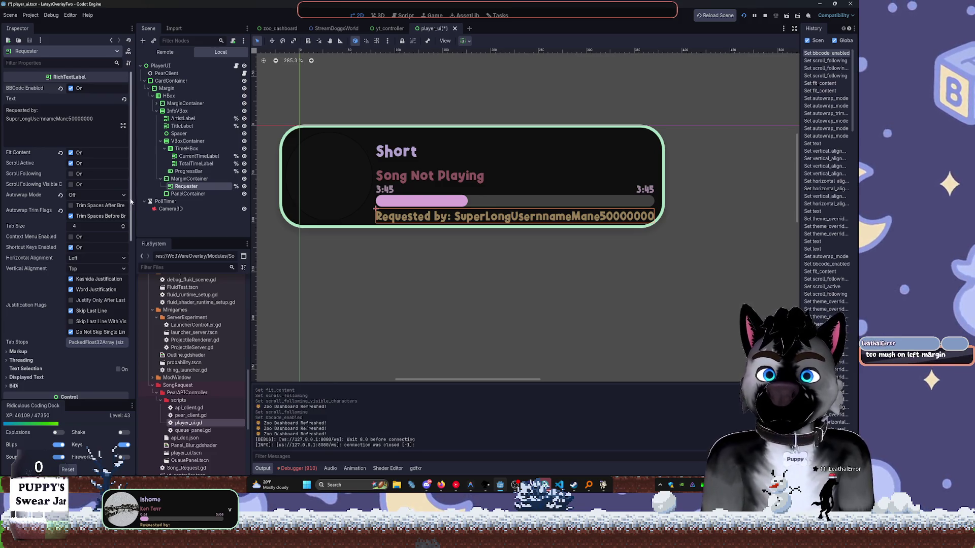
drag(136, 197, 158, 196)
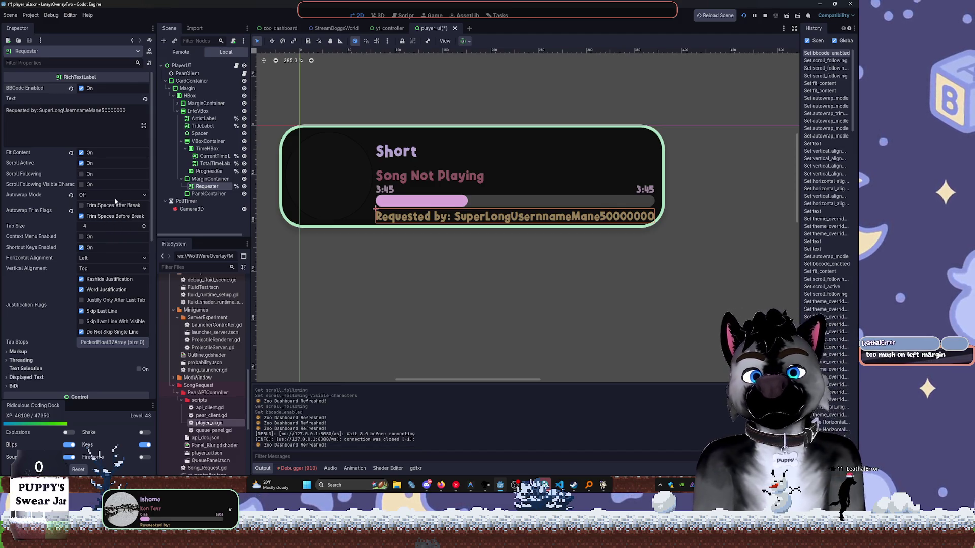
Extend the test username with '00000', then undo the recent requester changes.
click(130, 110)
text(00000)
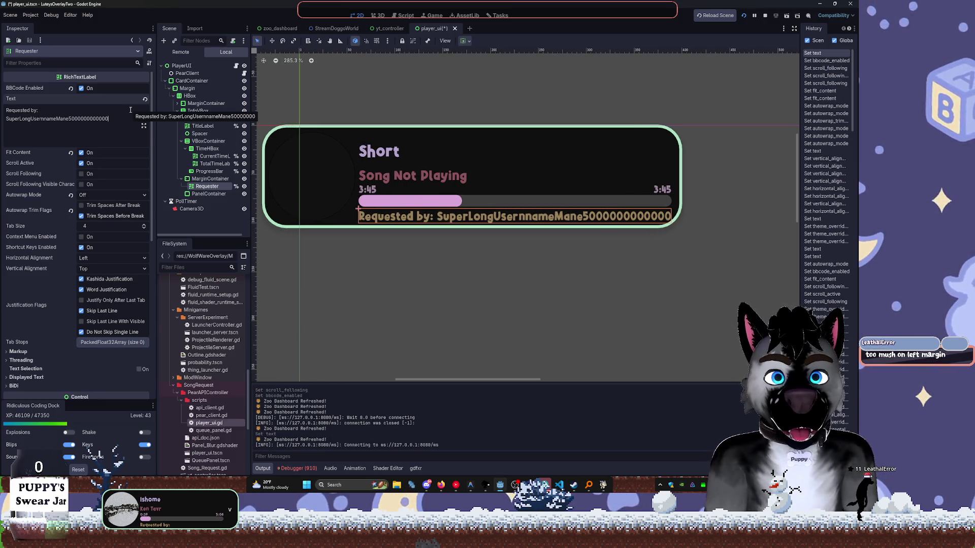
click(209, 179)
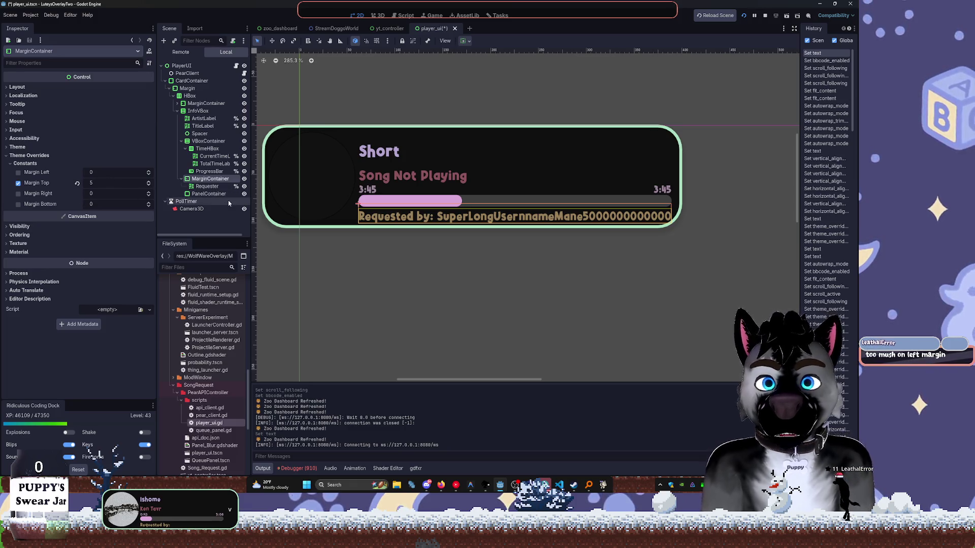
key(ctrl+z)
key(ctrl+z)
key(ctrl+z)
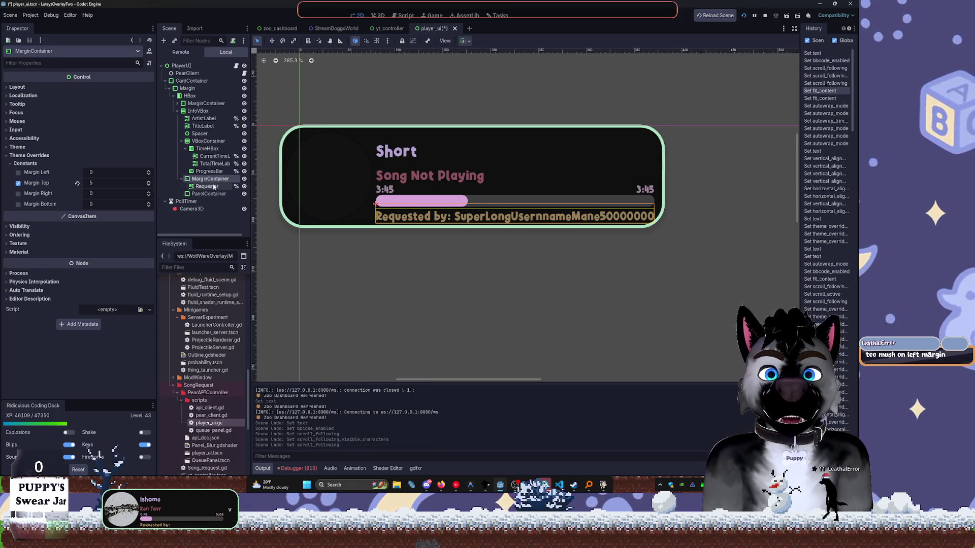
Clear the Requester label's text entirely and run the current scene to test it.
click(207, 187)
drag(121, 111, 42, 113)
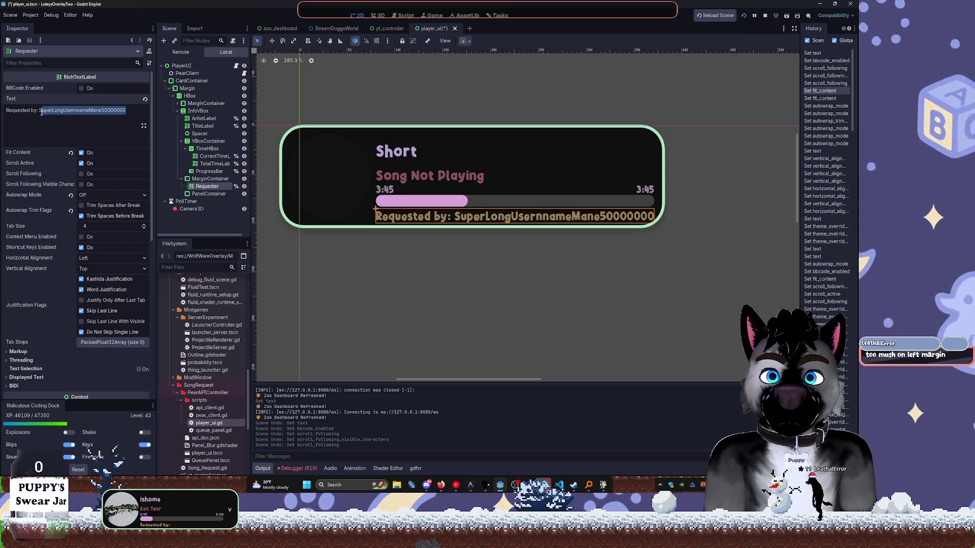
key(BackSpace)
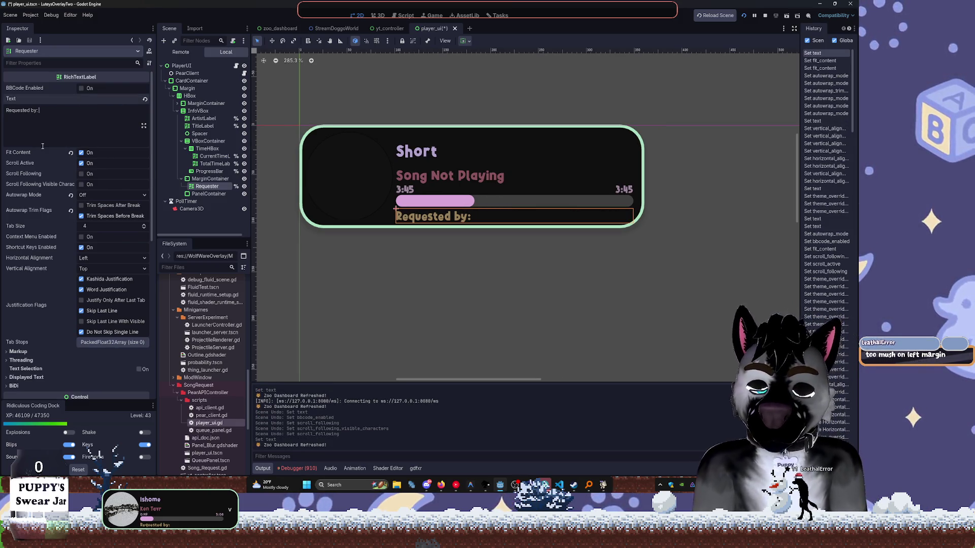
text(WolfWareDevDouble)
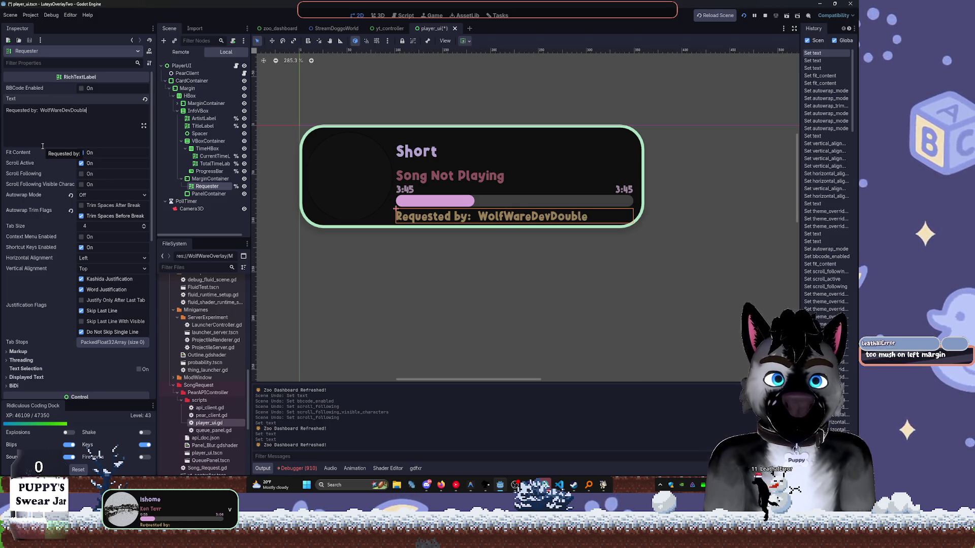
text(LengthToasts)
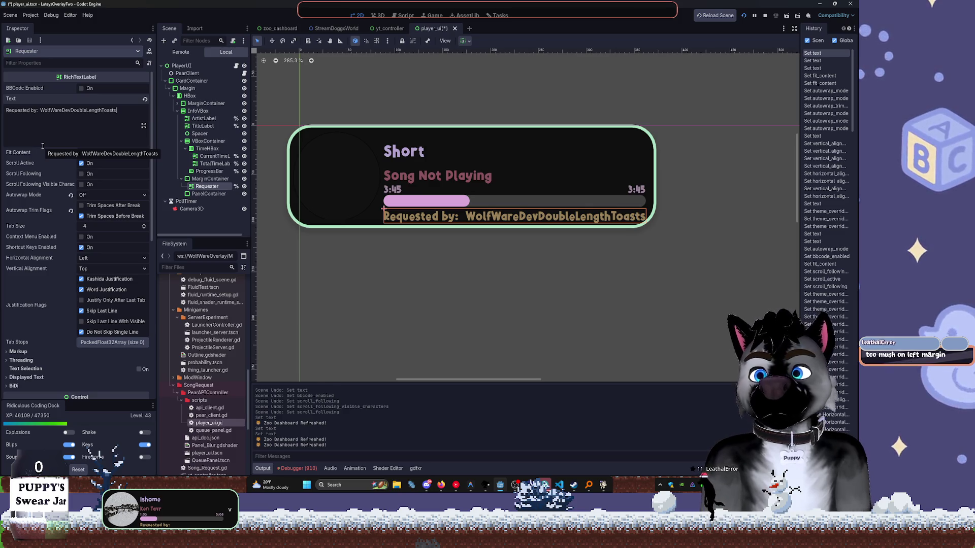
key(ctrl+z)
key(ctrl+z)
key(ctrl+a)
key(BackSpace)
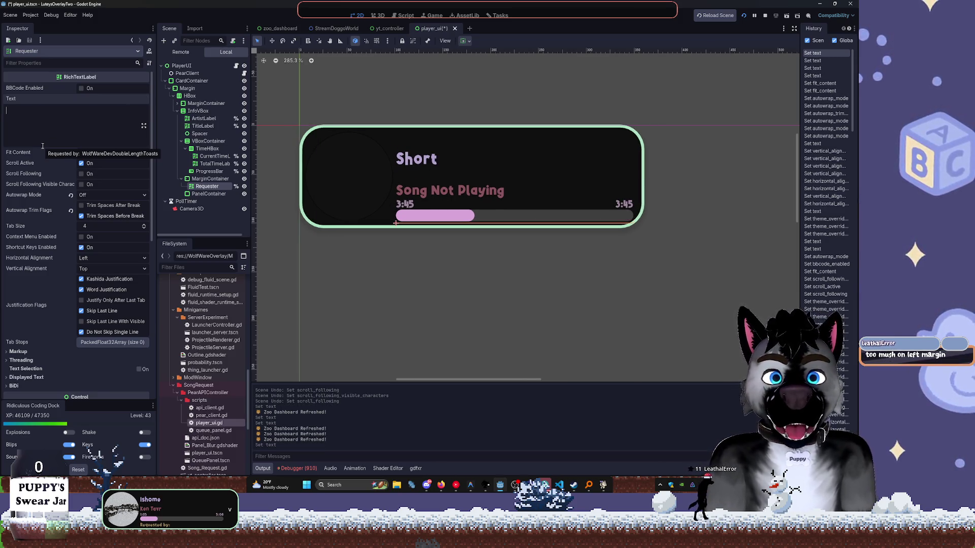
click(774, 16)
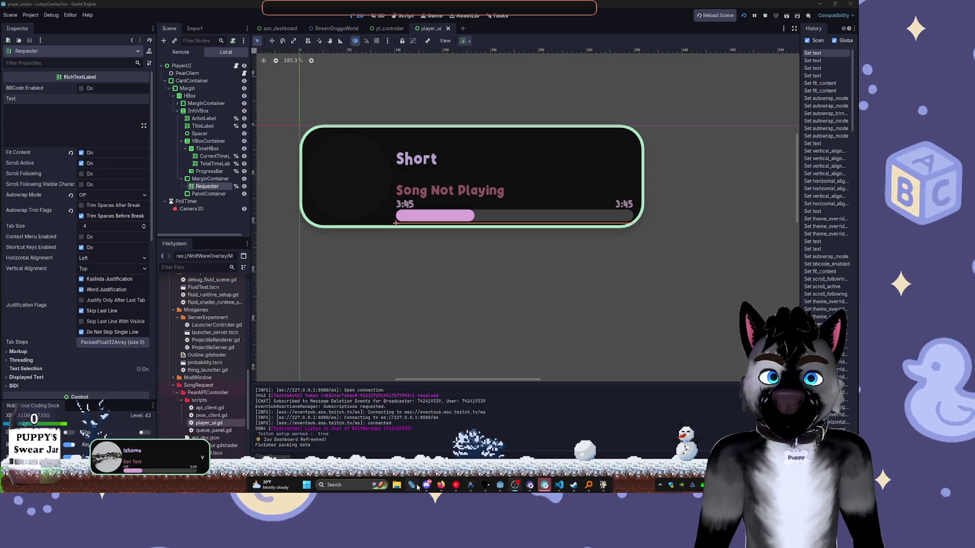
Select the requester MarginContainer and give it a Margin Bottom constant override of 4.
click(502, 487)
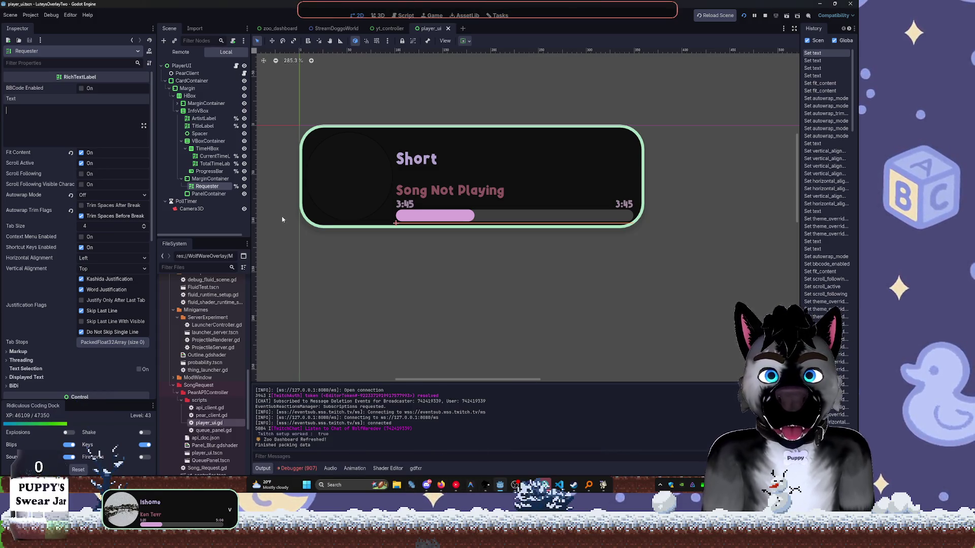
click(208, 194)
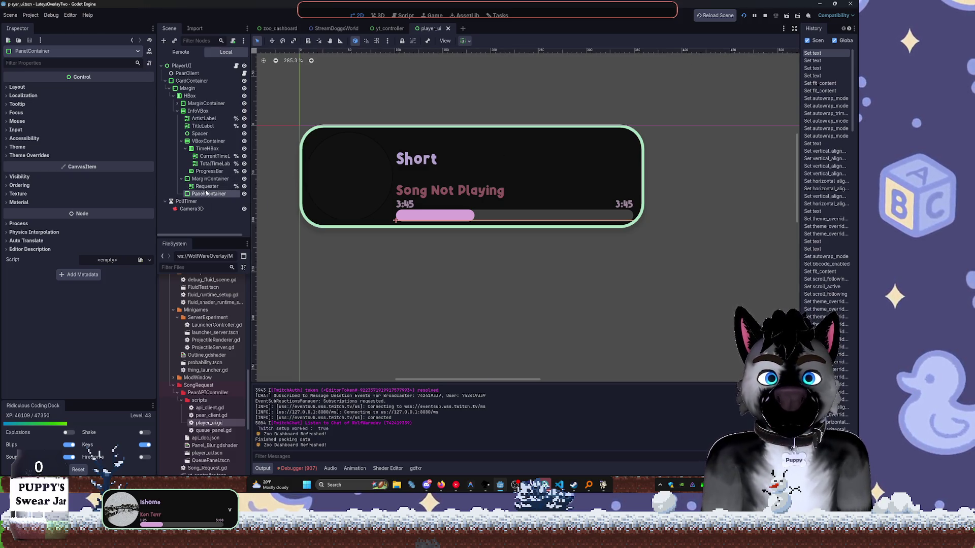
click(209, 178)
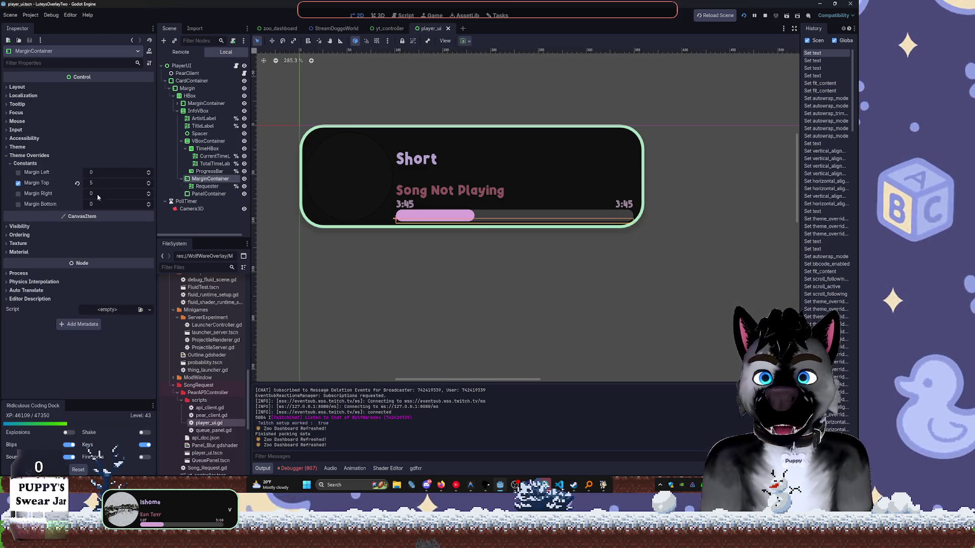
scroll(148, 204, up, 4)
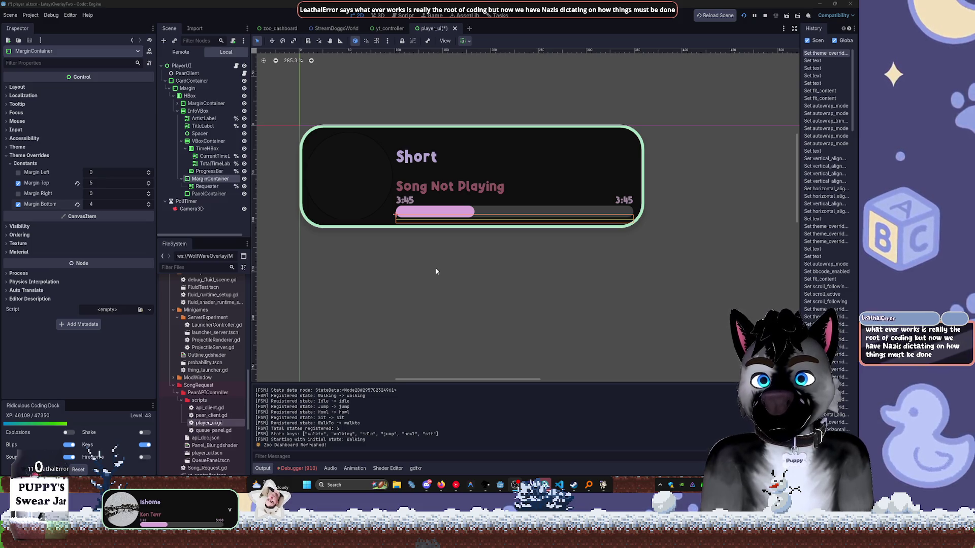
Stop the game, close the yt_controller scene, and relaunch the project from player_ui.
click(766, 15)
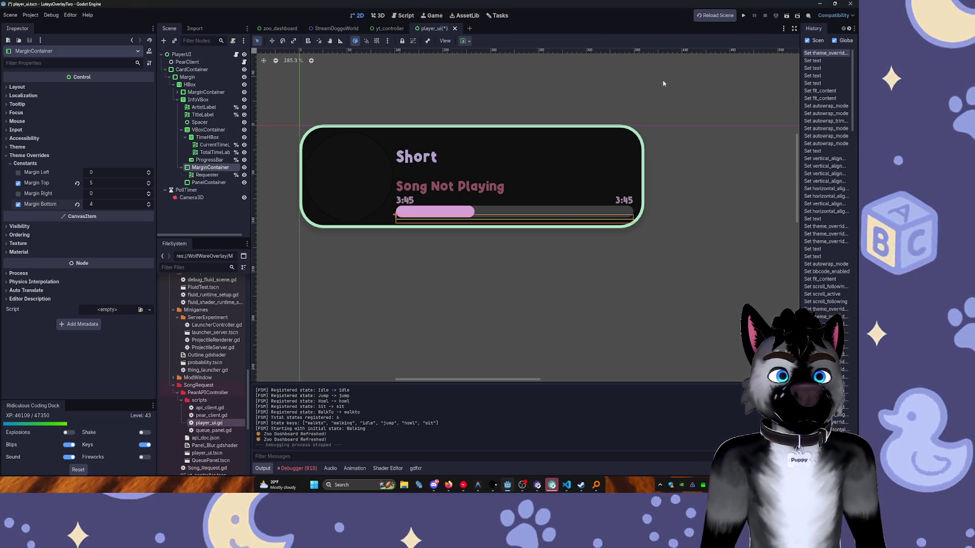
click(390, 28)
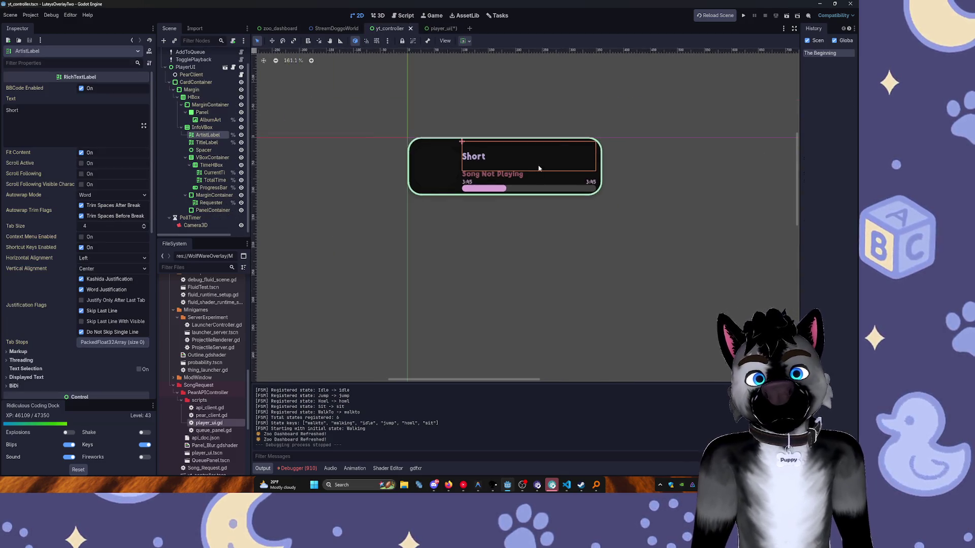
click(411, 28)
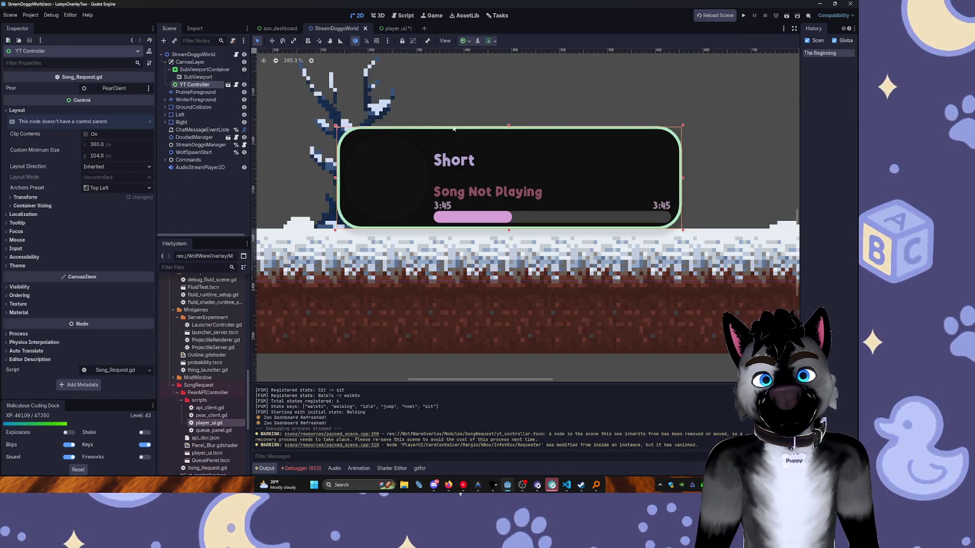
click(392, 29)
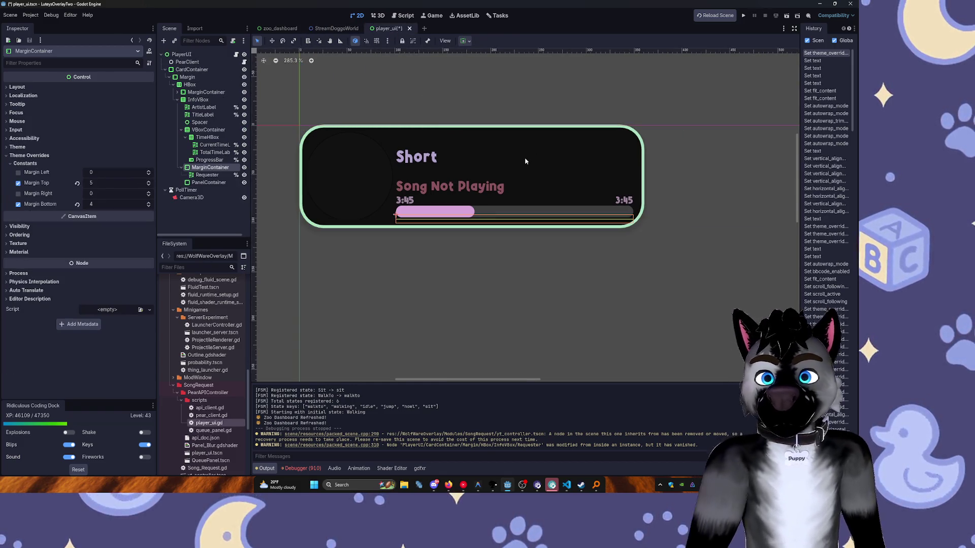
click(745, 16)
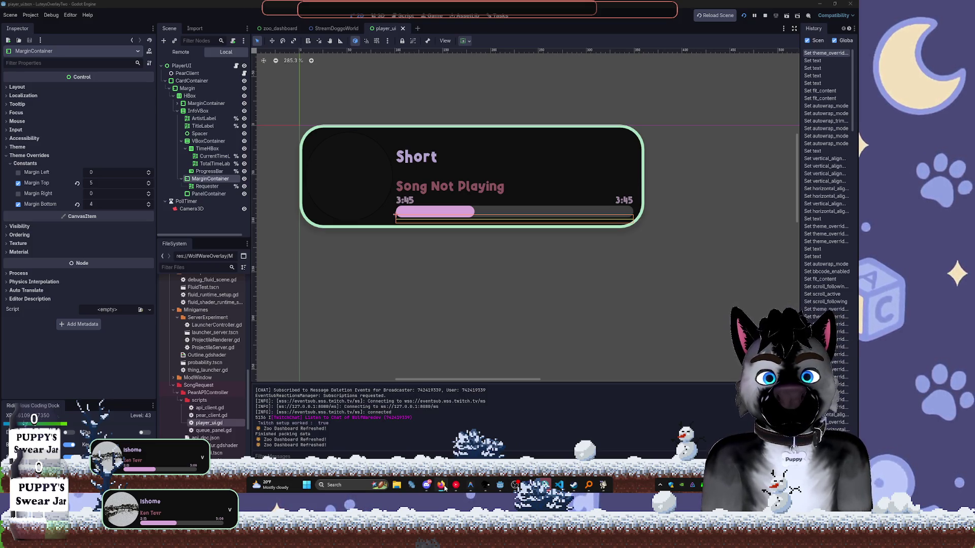
Select the ArtistLabel node and expand its Theme Overrides > Constants in the Inspector.
click(500, 485)
click(500, 485)
scroll(209, 319, down, 5)
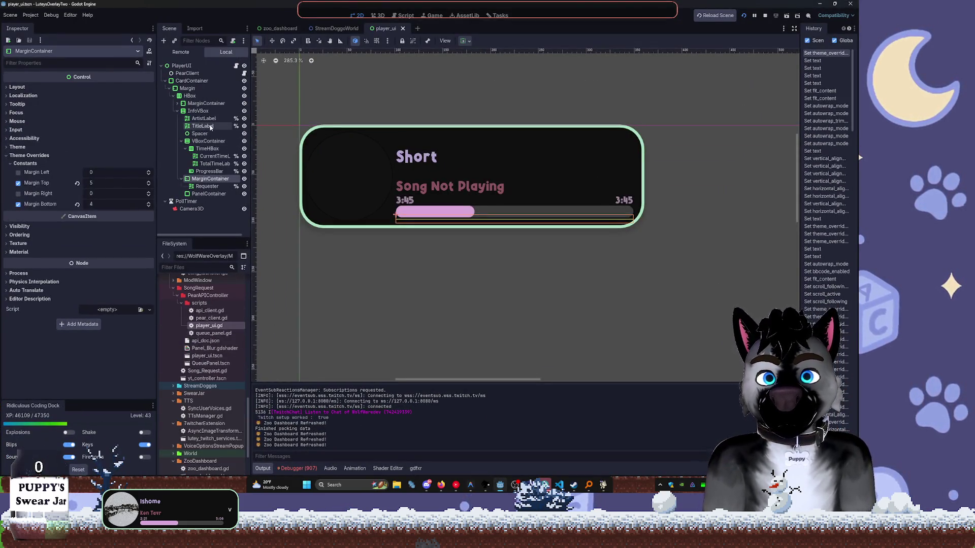
click(407, 154)
scroll(76, 254, down, 10)
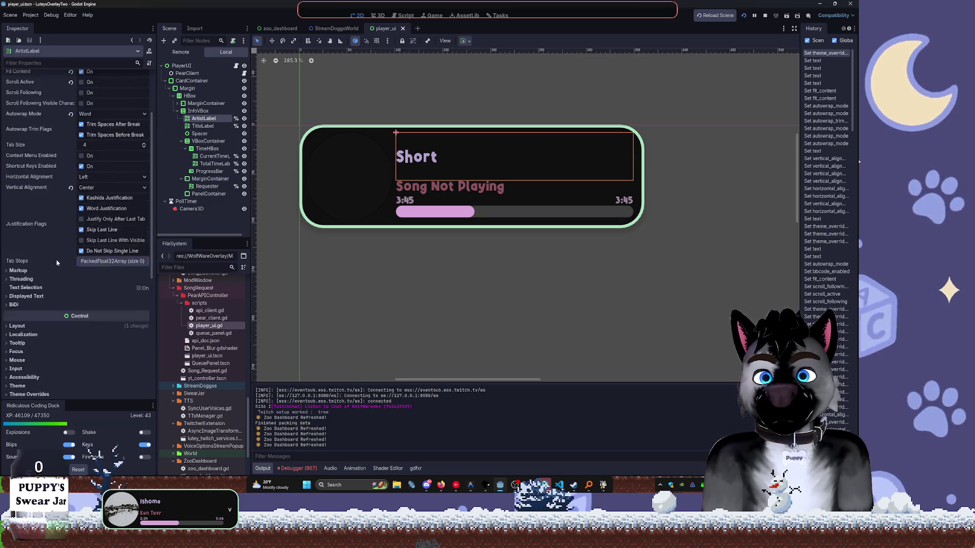
scroll(58, 303, down, 5)
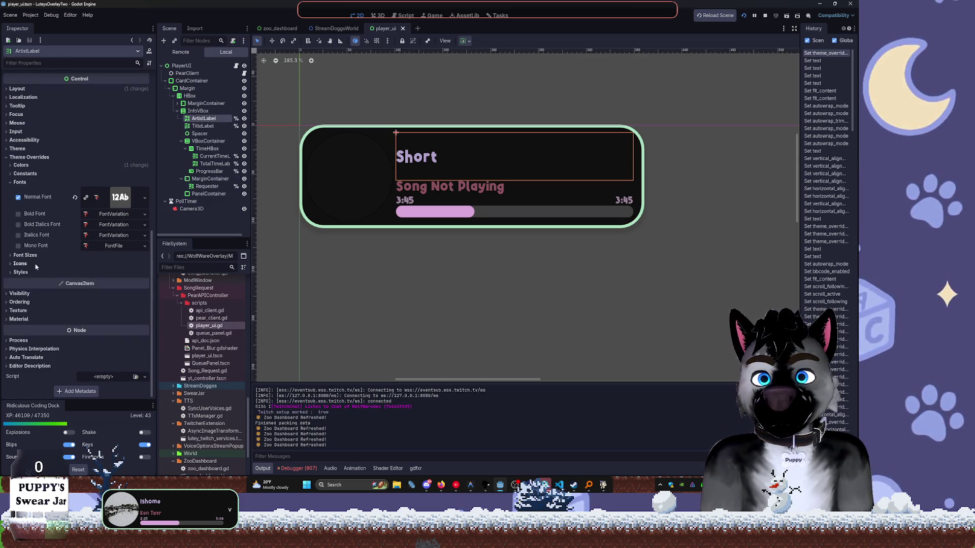
click(23, 165)
click(23, 165)
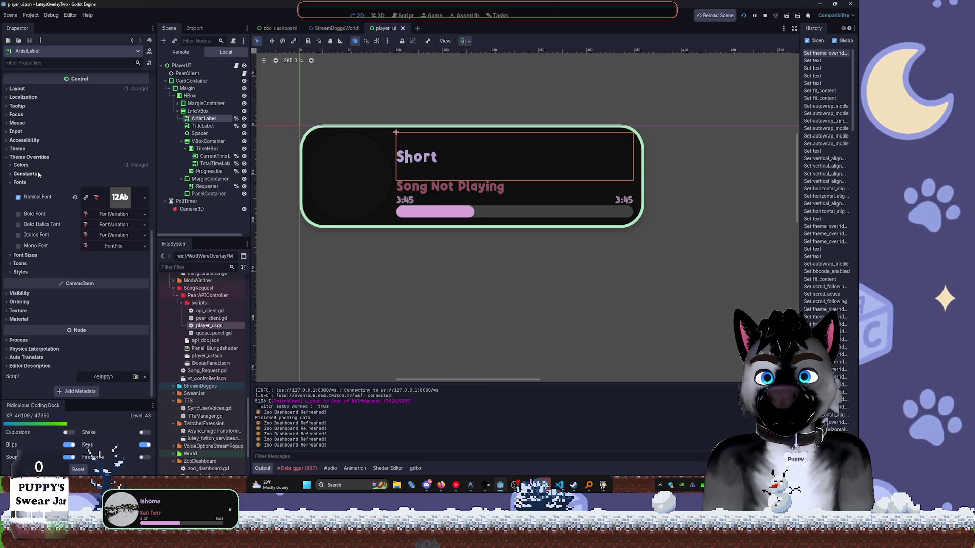
click(30, 174)
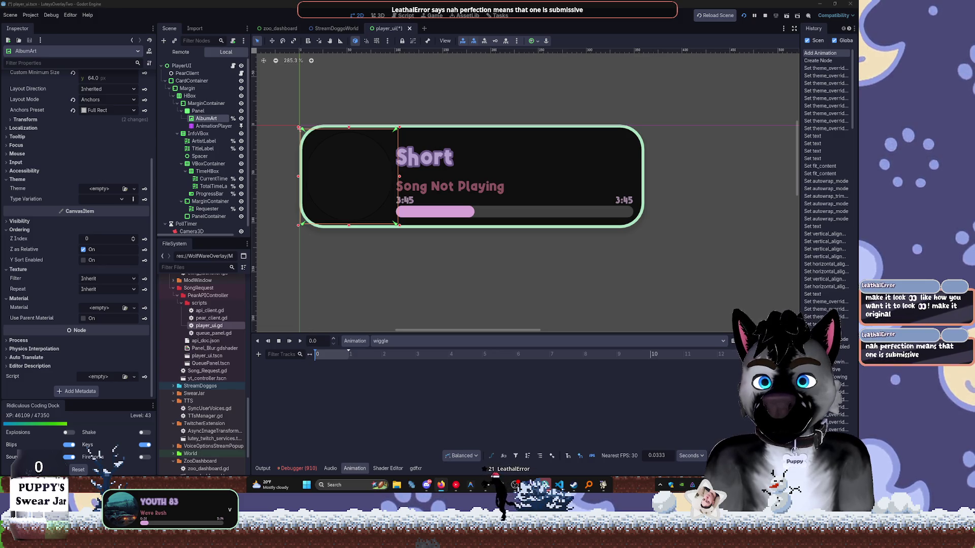
Expand AlbumArt's Transform, trial a 19° rotation and undo it, keeping the art unrotated.
scroll(152, 236, up, 3)
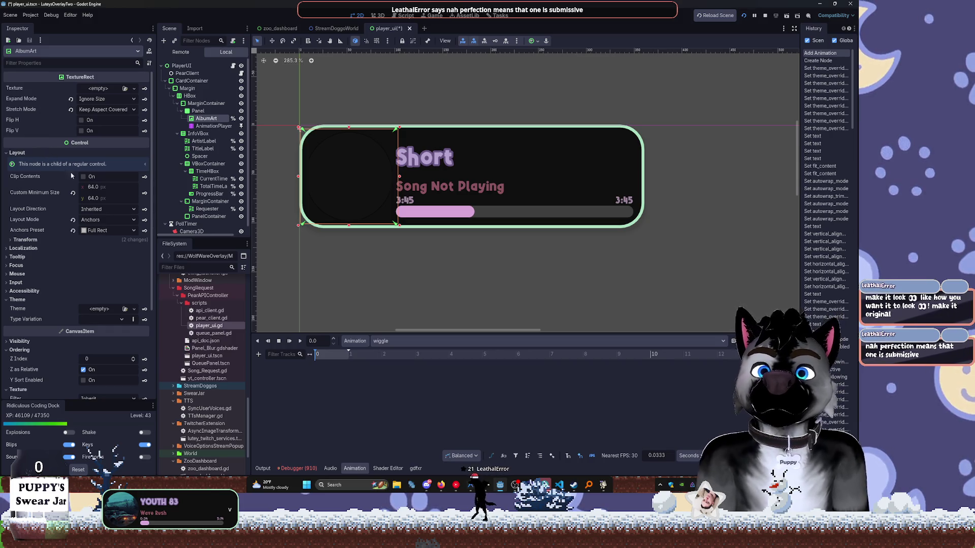
scroll(330, 189, up, 4)
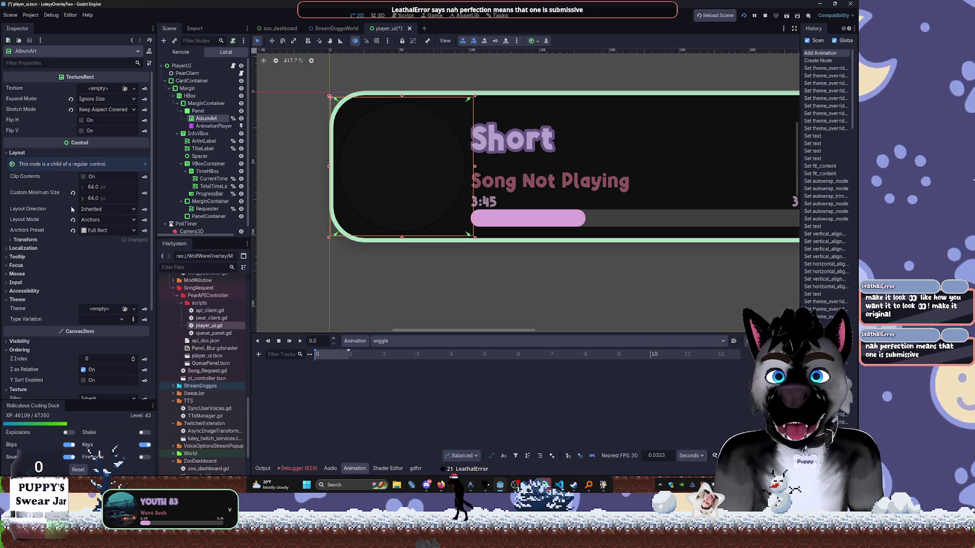
click(28, 241)
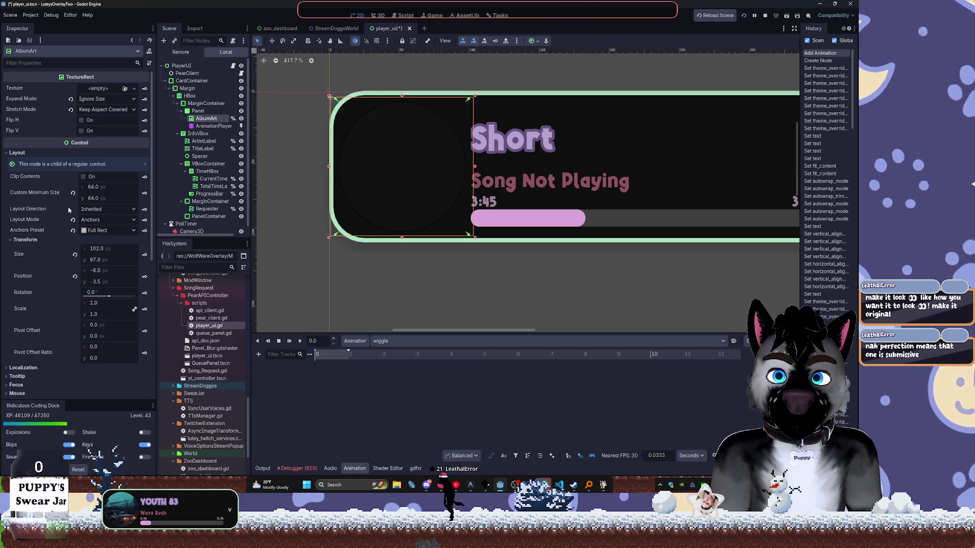
mouse_move(69, 210)
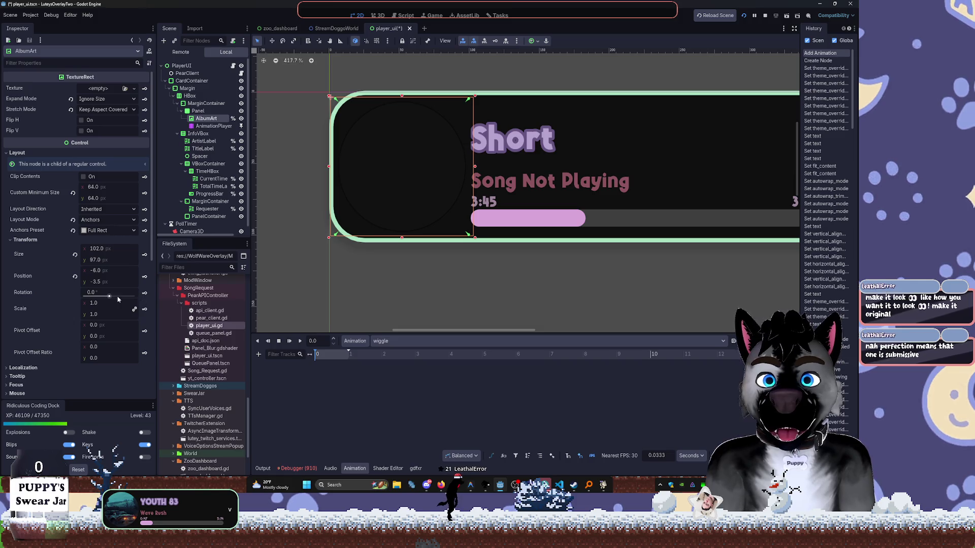
drag(110, 297, 111, 299)
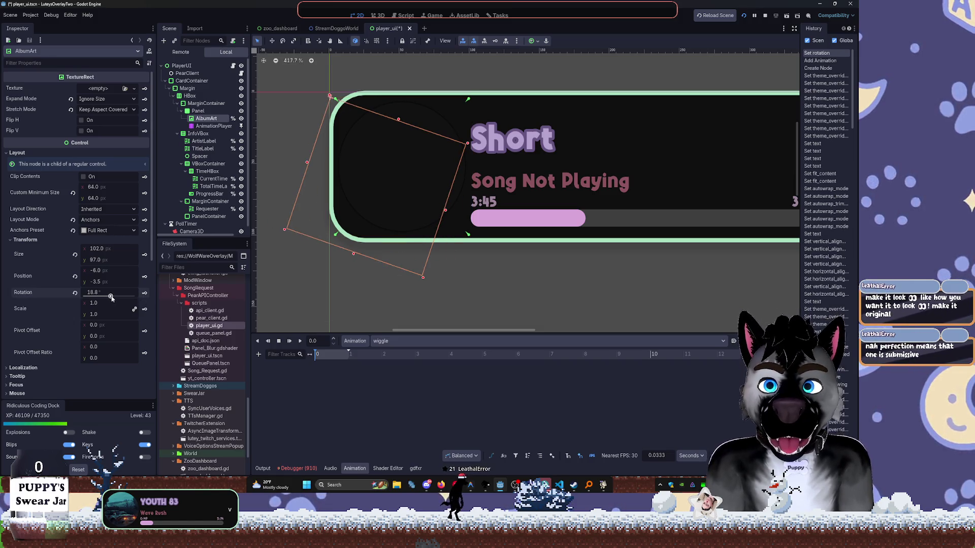
key(ctrl+z)
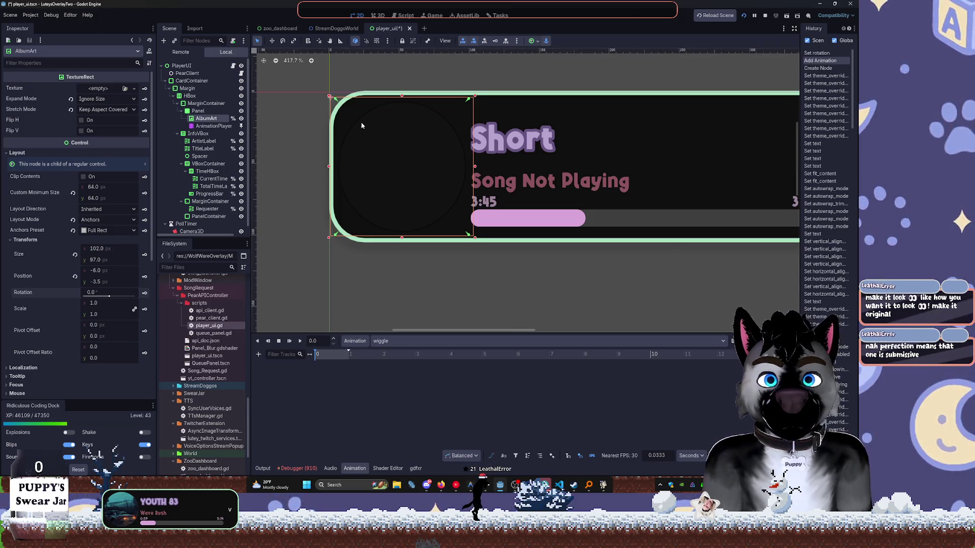
drag(330, 99, 344, 115)
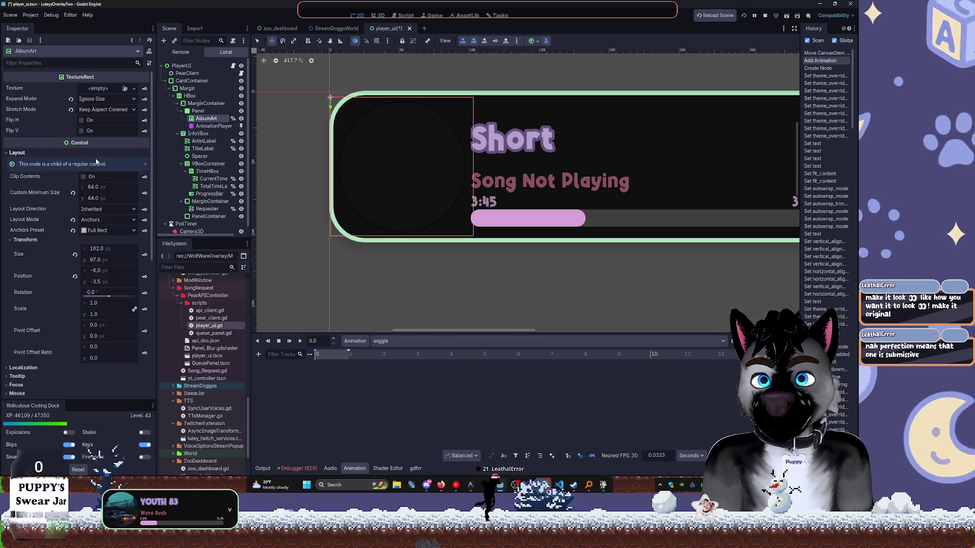
Enter 0.5 into AlbumArt's Pivot Offset x and y fields.
click(94, 325)
text(0.5)
key(Tab)
text(0.5)
key(Tab)
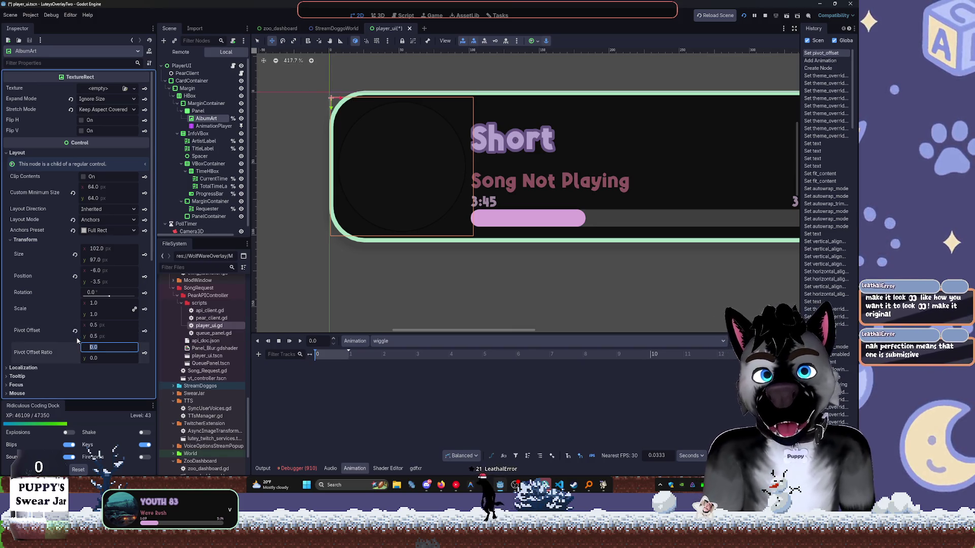
click(113, 324)
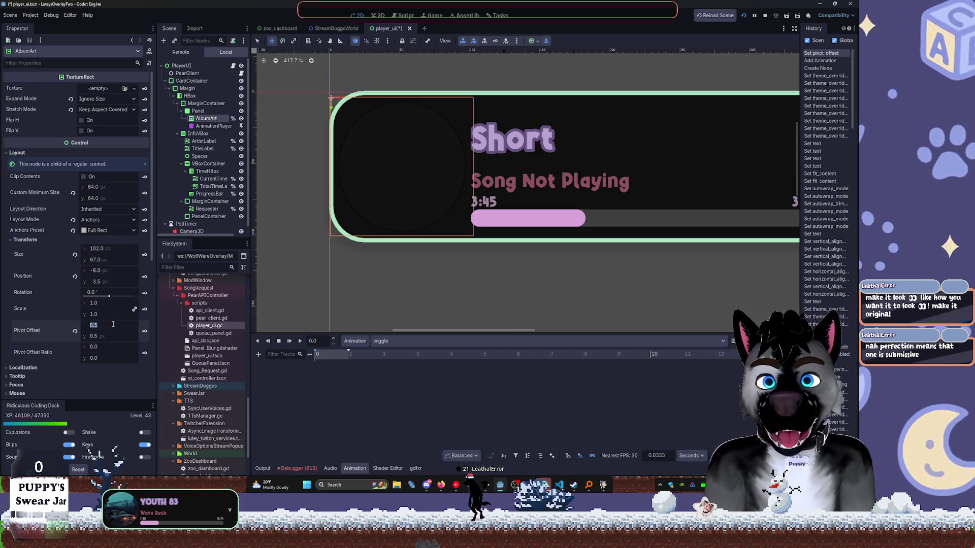
text(.5)
Reset Pivot Offset to 0 and set Pivot Offset Ratio to 0.5 × 0.5.
click(106, 345)
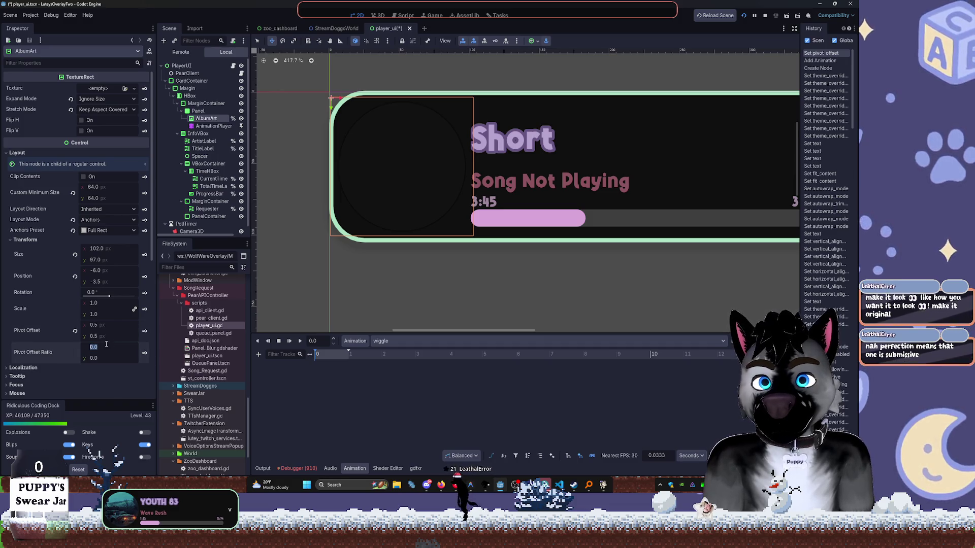
click(75, 331)
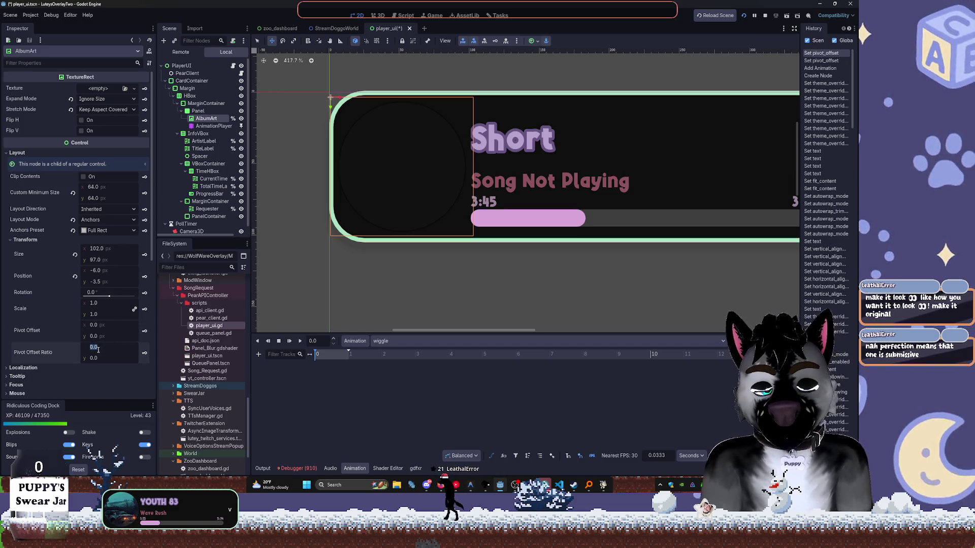
text(.5)
key(Tab)
text(.5)
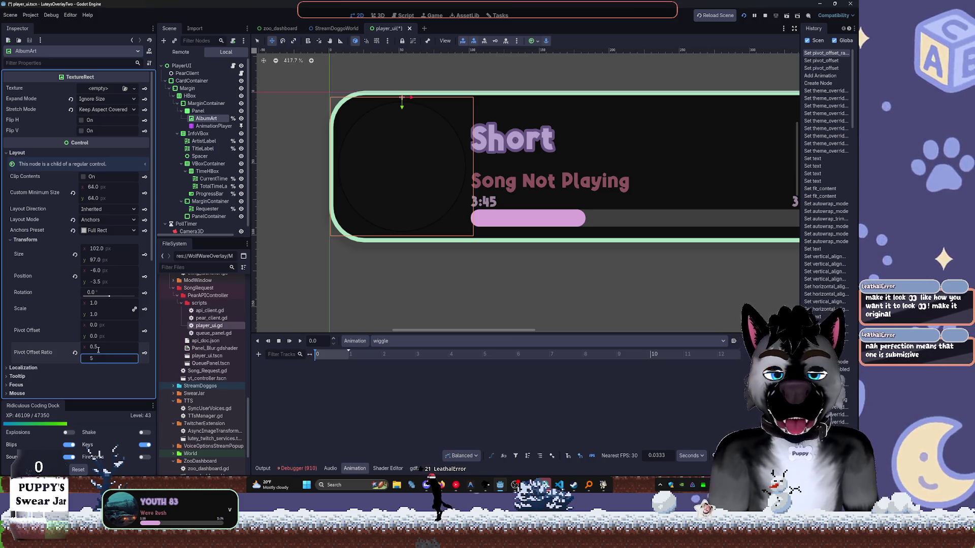
key(Return)
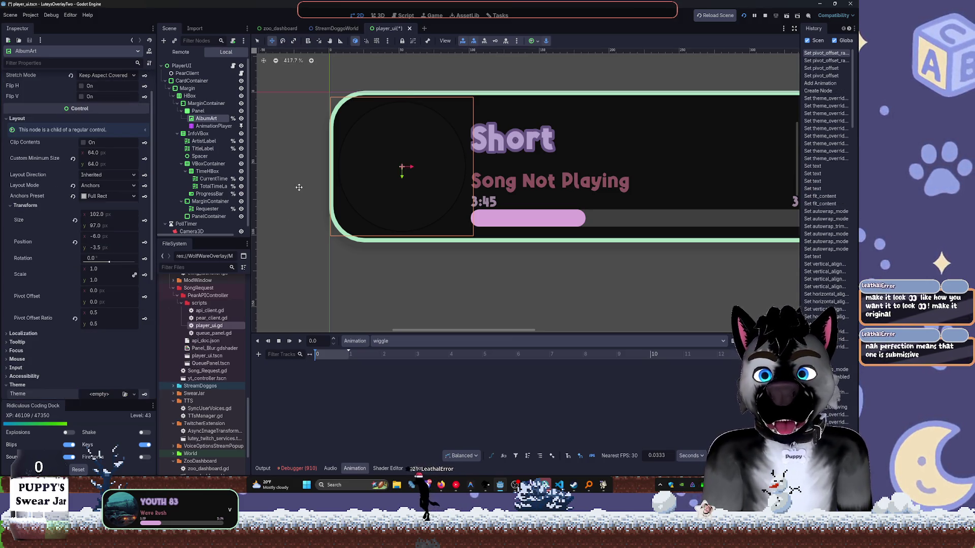
click(212, 126)
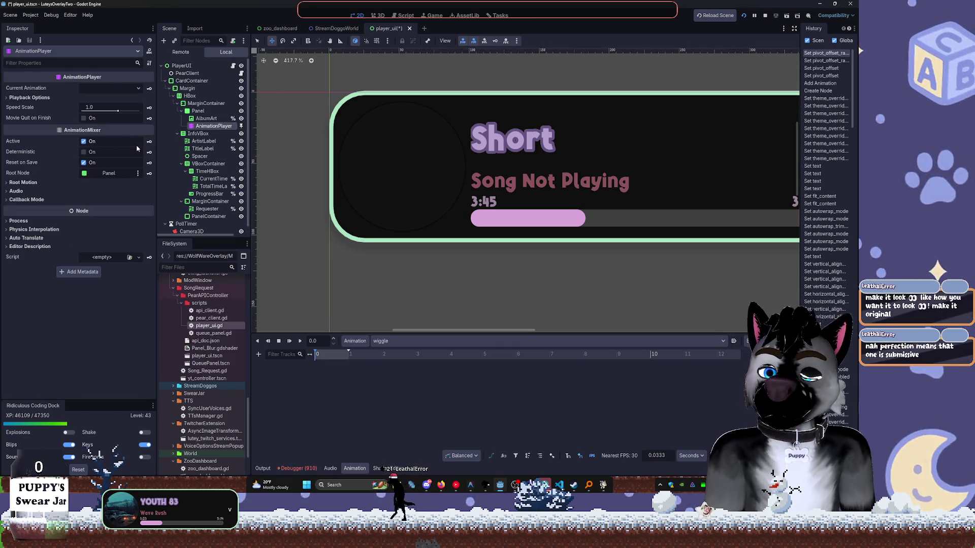
Make wiggle the current animation, then select AlbumArt and trial a rotation, undoing it to 0°.
click(88, 89)
click(105, 109)
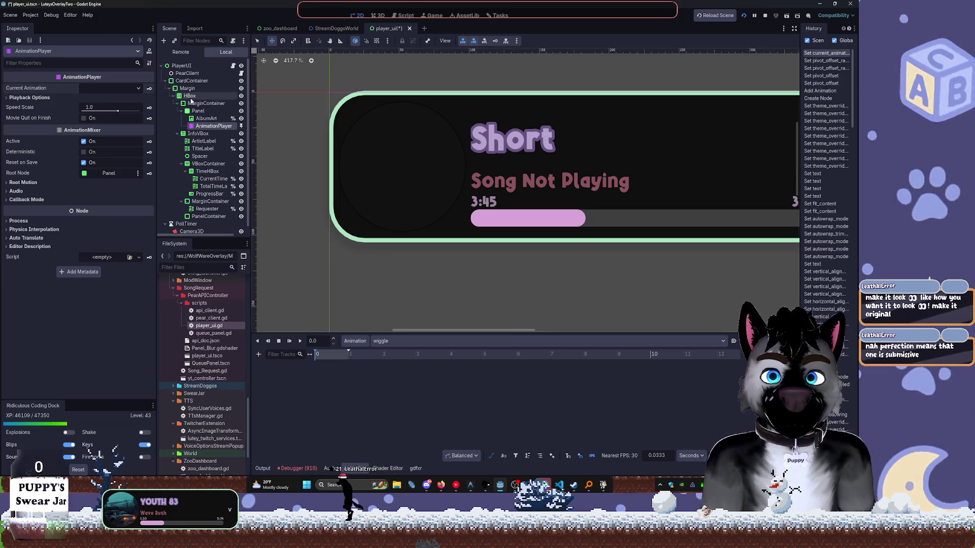
click(205, 119)
click(212, 125)
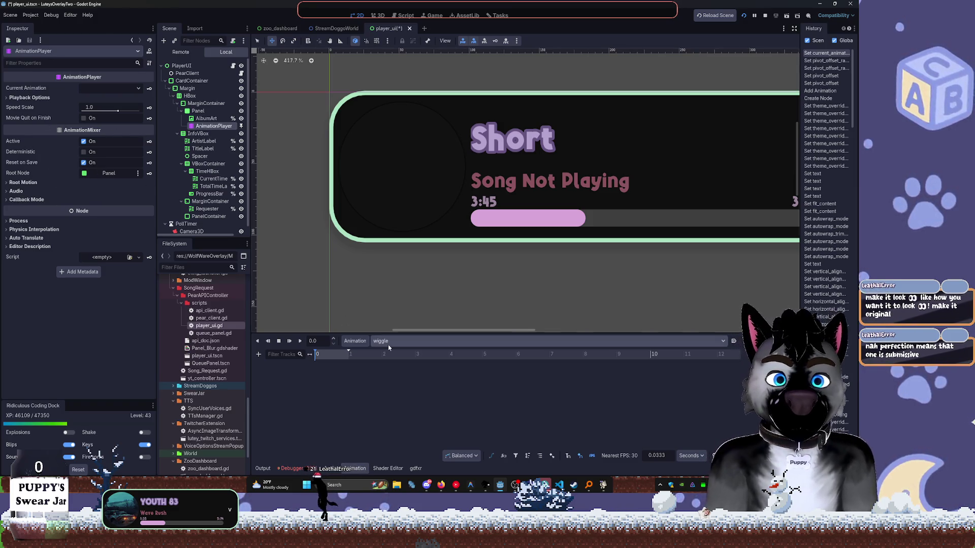
click(206, 120)
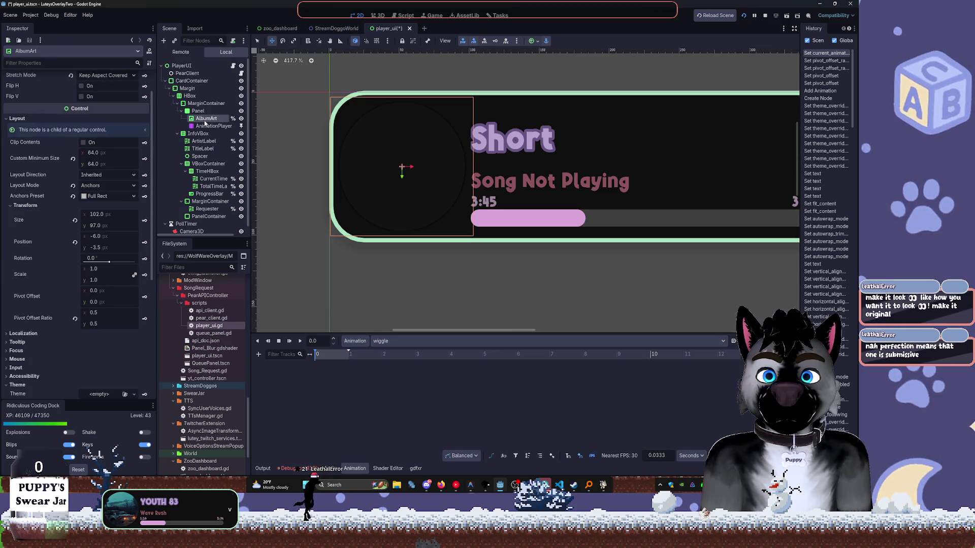
drag(109, 263, 106, 264)
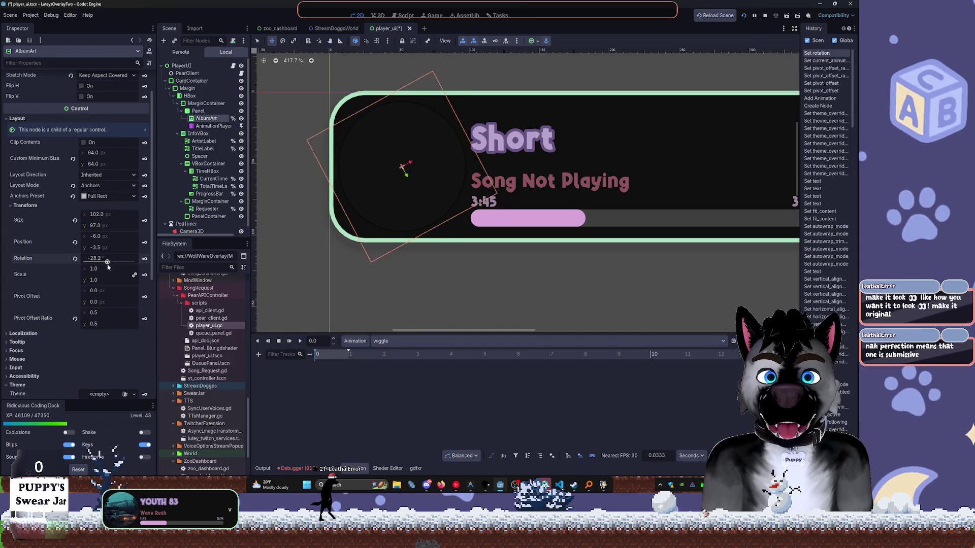
key(ctrl+z)
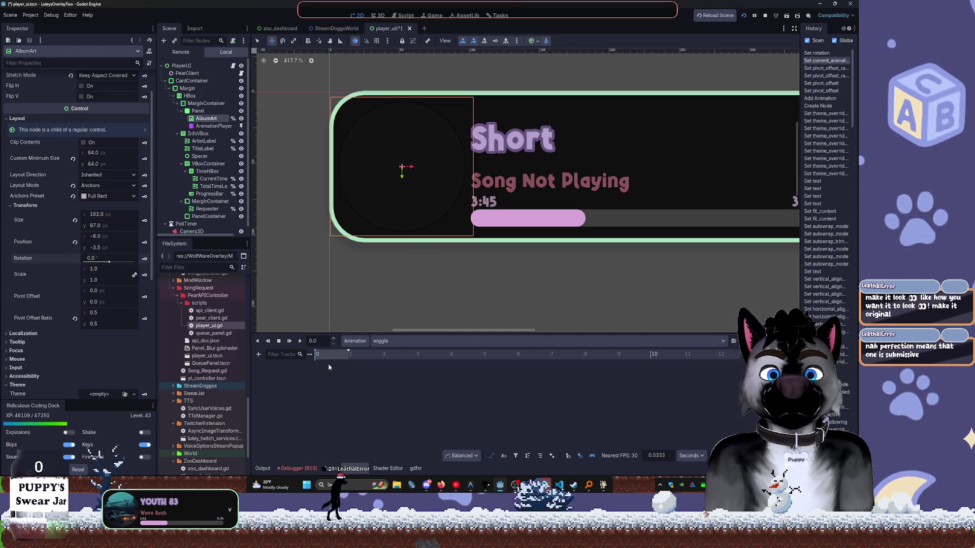
Drag the wiggle animation's end to 6 seconds and request a Rotation key for AlbumArt.
scroll(321, 358, up, 6)
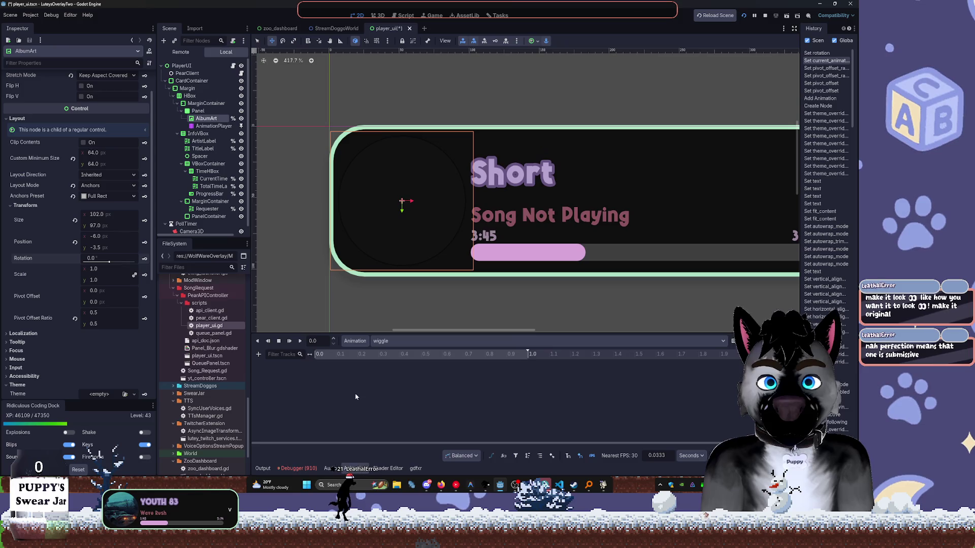
scroll(363, 378, down, 3)
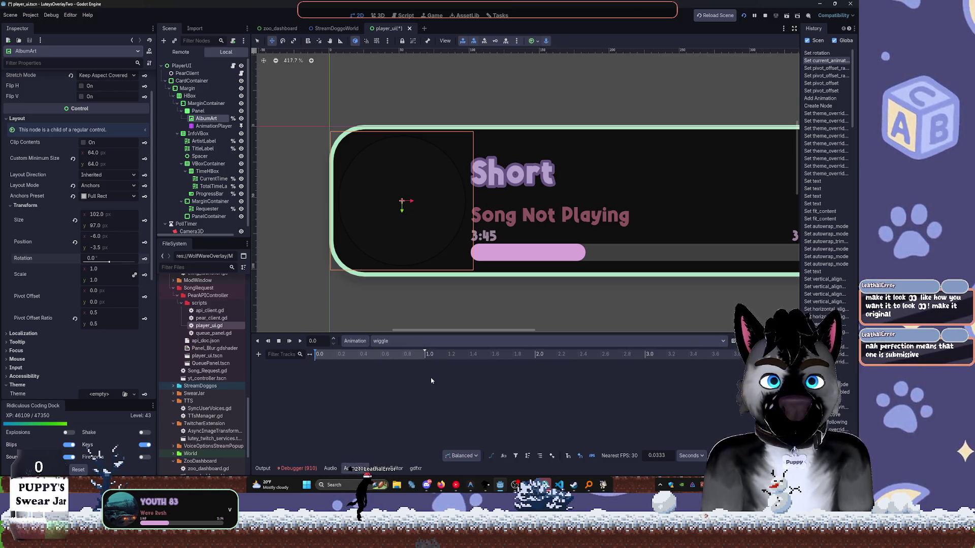
scroll(430, 378, down, 2)
drag(362, 353, 558, 357)
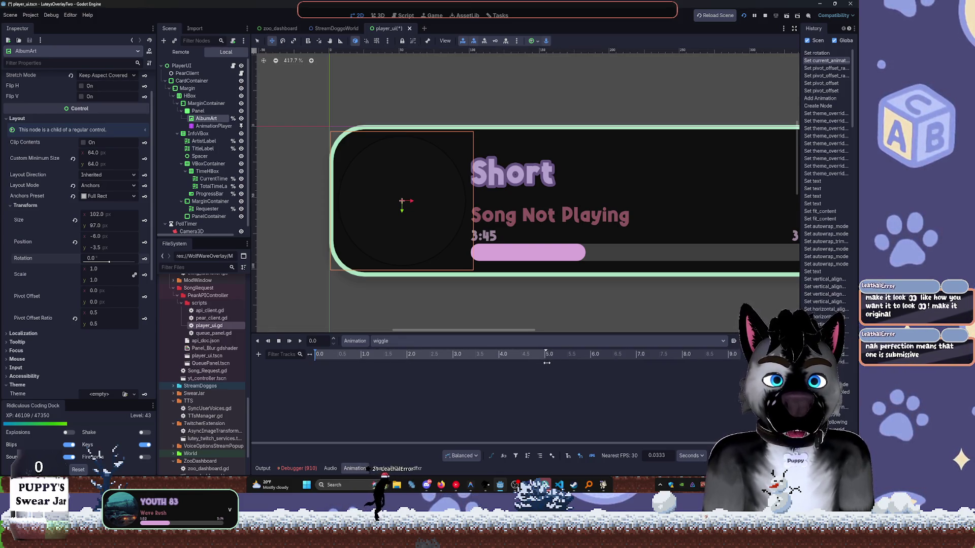
drag(592, 365, 592, 365)
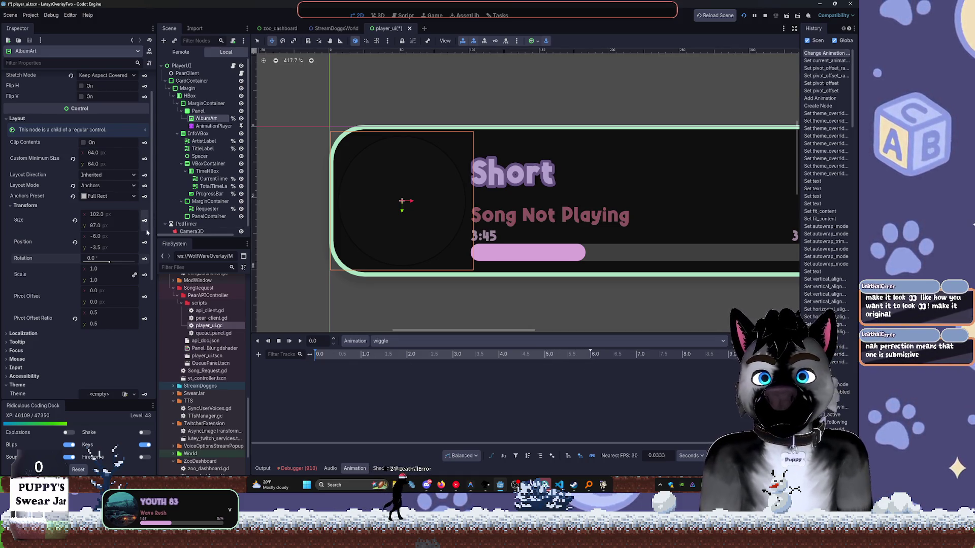
click(145, 259)
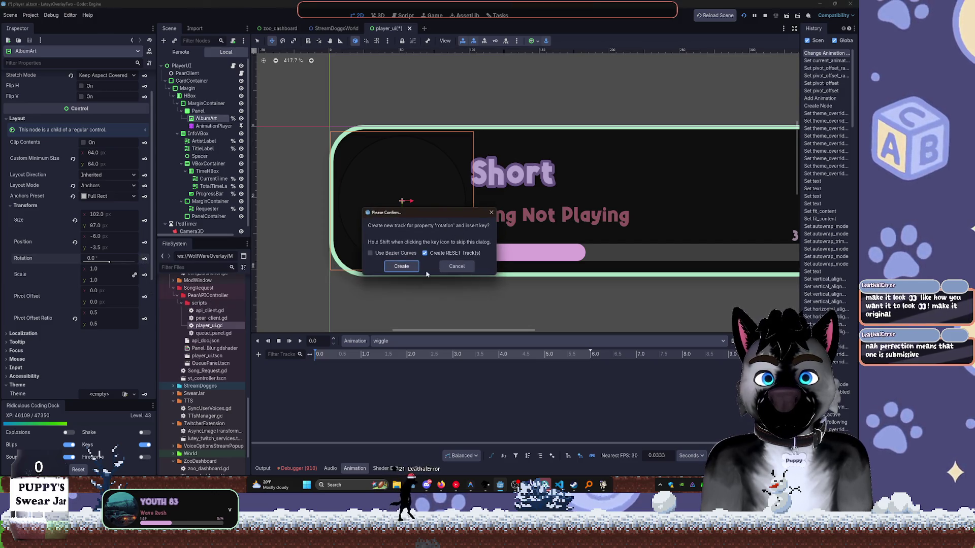
Create the AlbumArt rotation track with a 0° start key, then key 1.5° near 3 seconds.
click(401, 266)
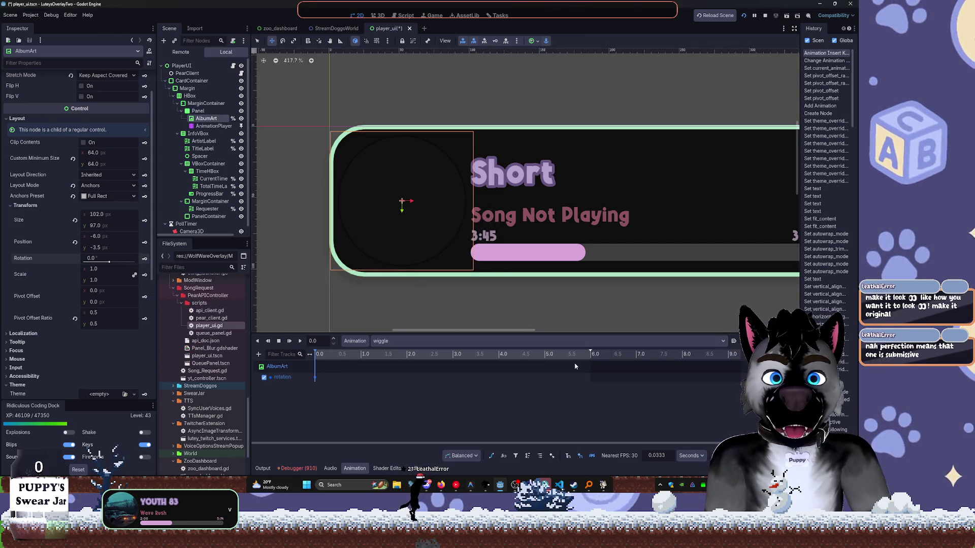
click(590, 353)
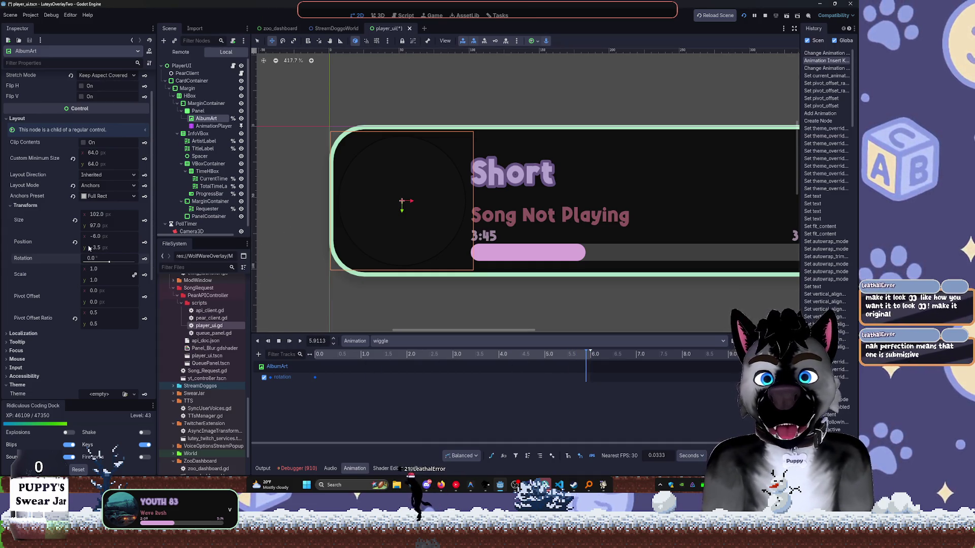
drag(109, 262, 106, 263)
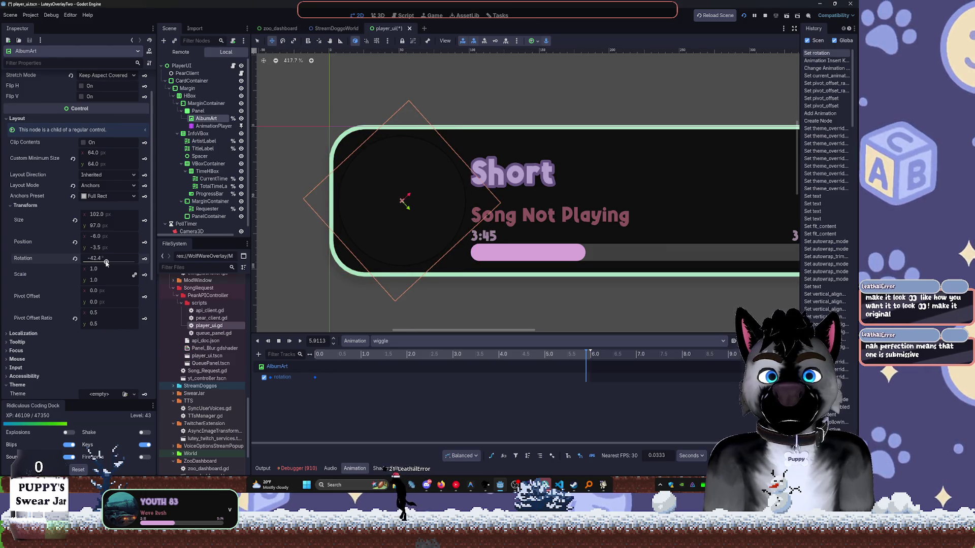
drag(411, 355, 453, 361)
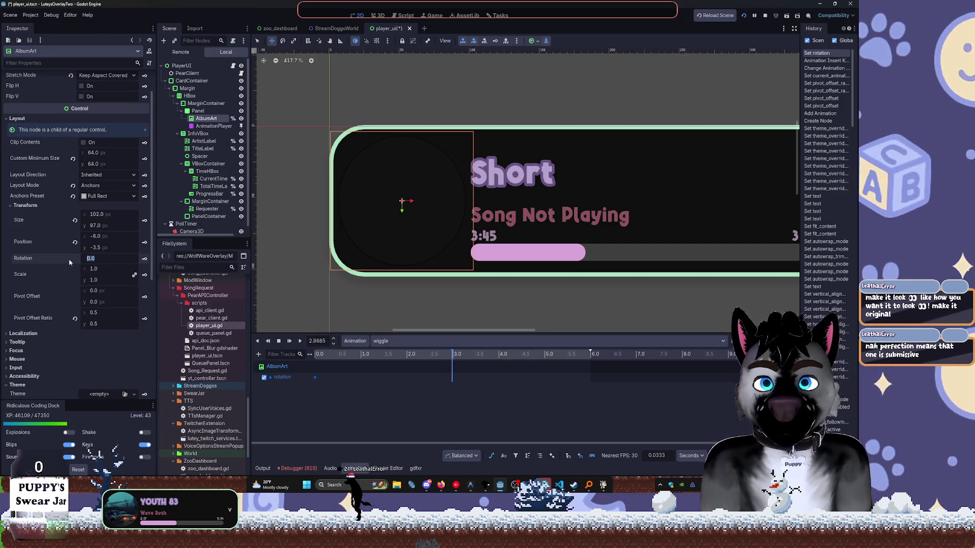
text(1.5)
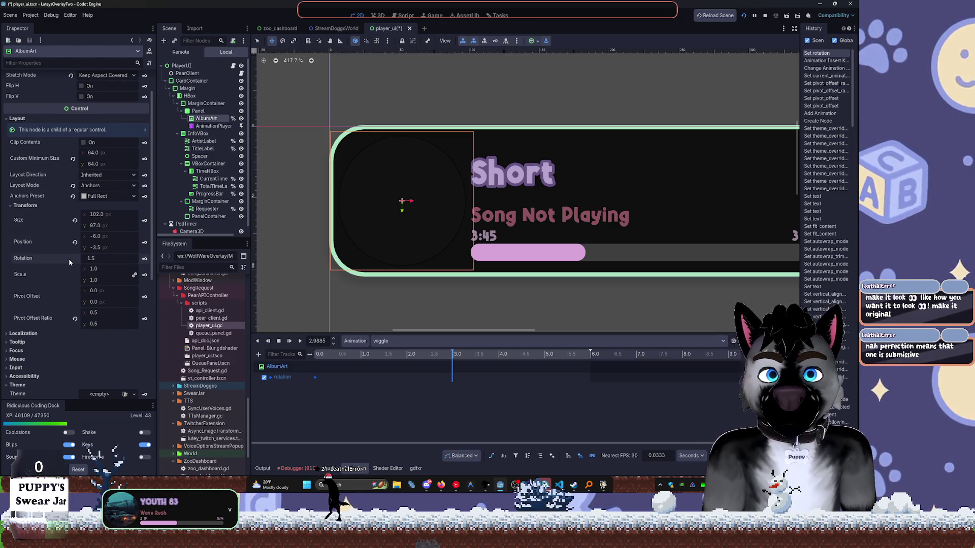
key(Return)
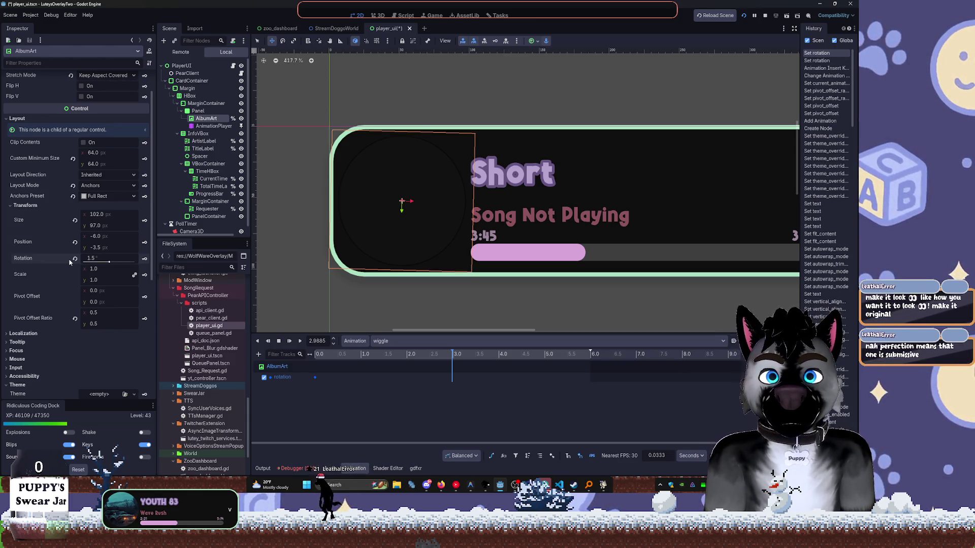
click(100, 258)
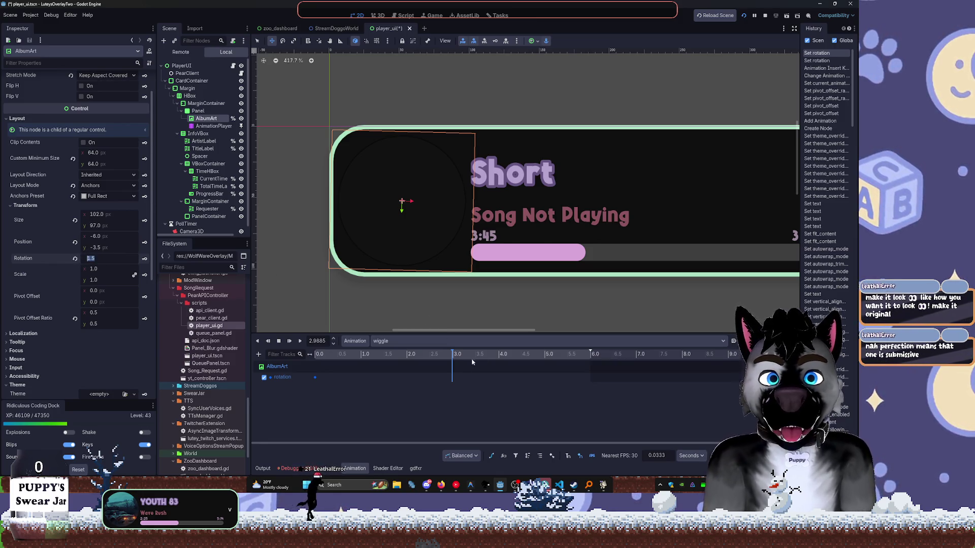
click(145, 259)
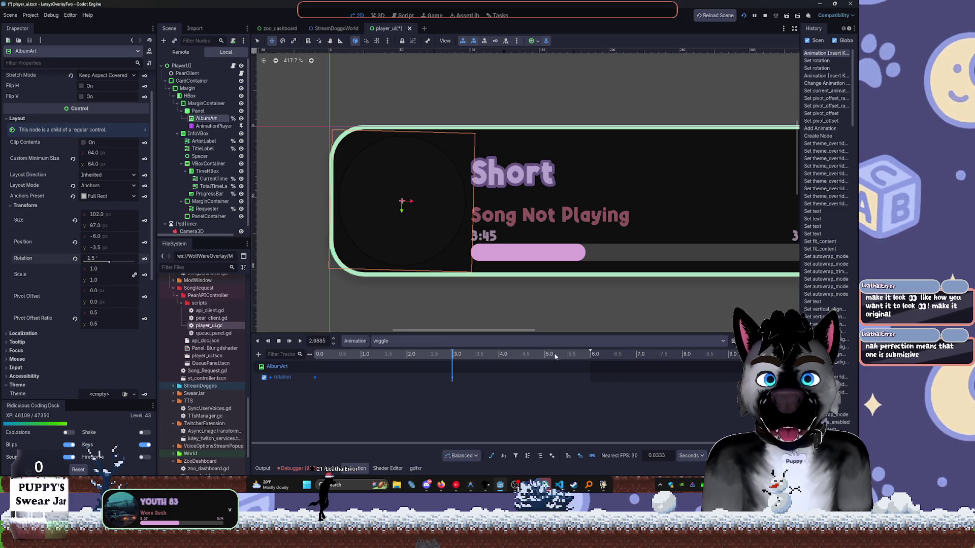
Key a -0.5° rotation at 6 seconds and move that key to 5 seconds.
click(590, 356)
text(-5)
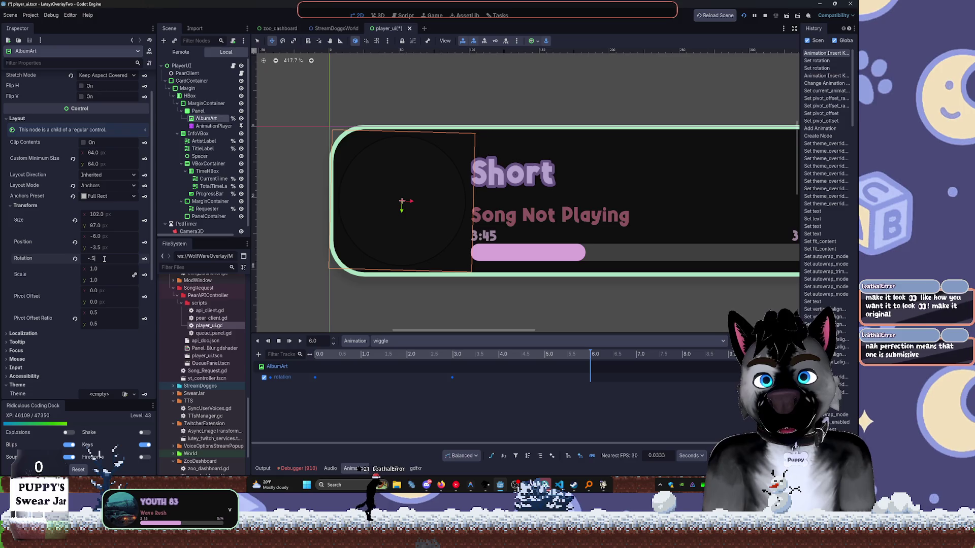
key(Return)
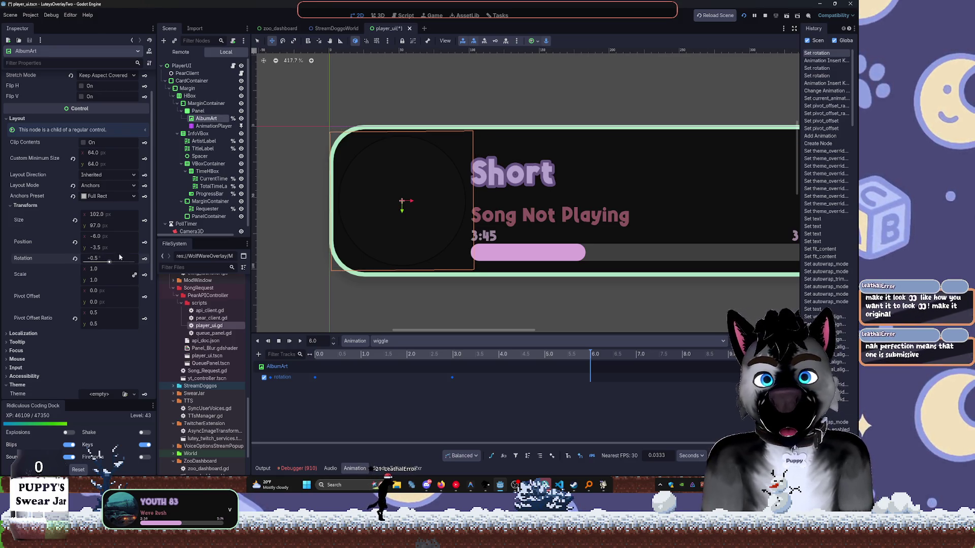
click(145, 259)
drag(590, 377, 545, 378)
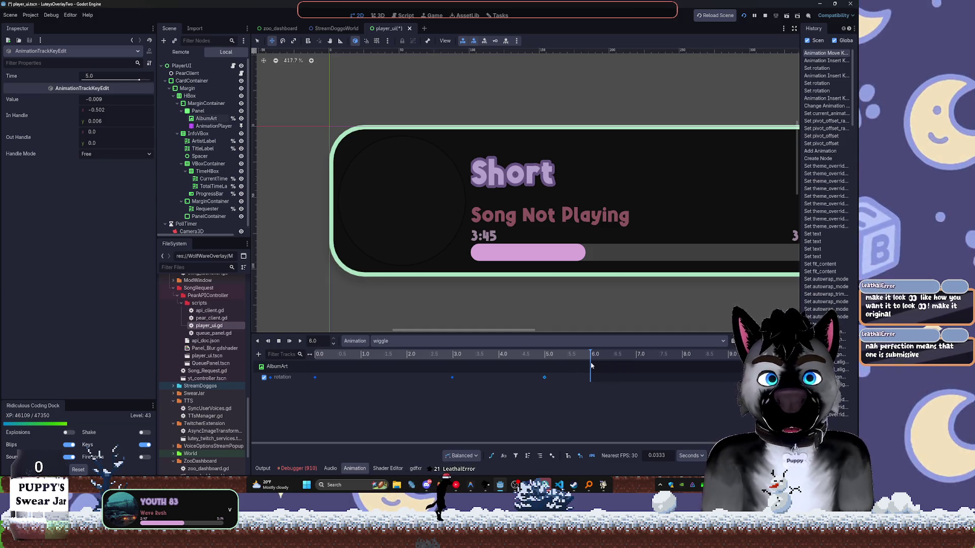
Key AlbumArt's rotation back to 0° at 6 seconds and scrub the wiggle back to the start.
click(208, 120)
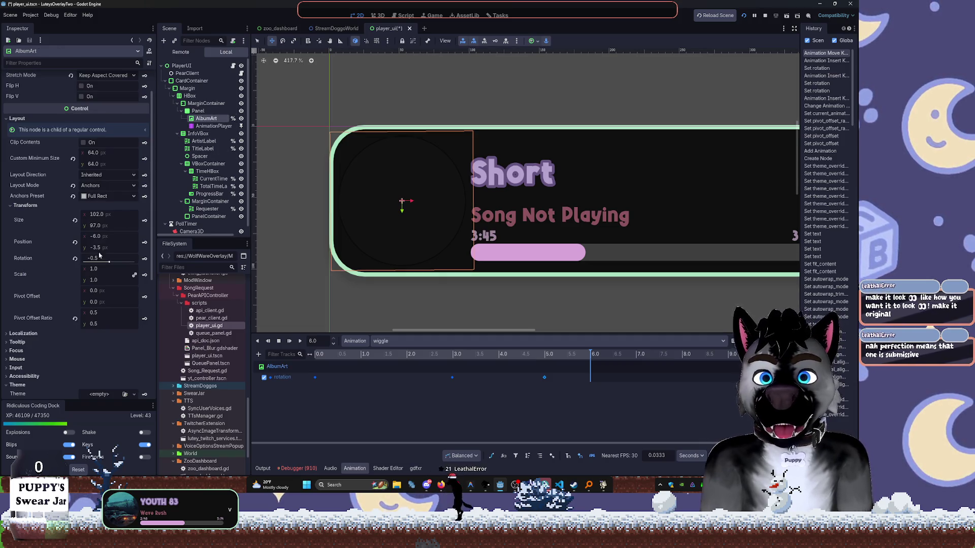
click(76, 259)
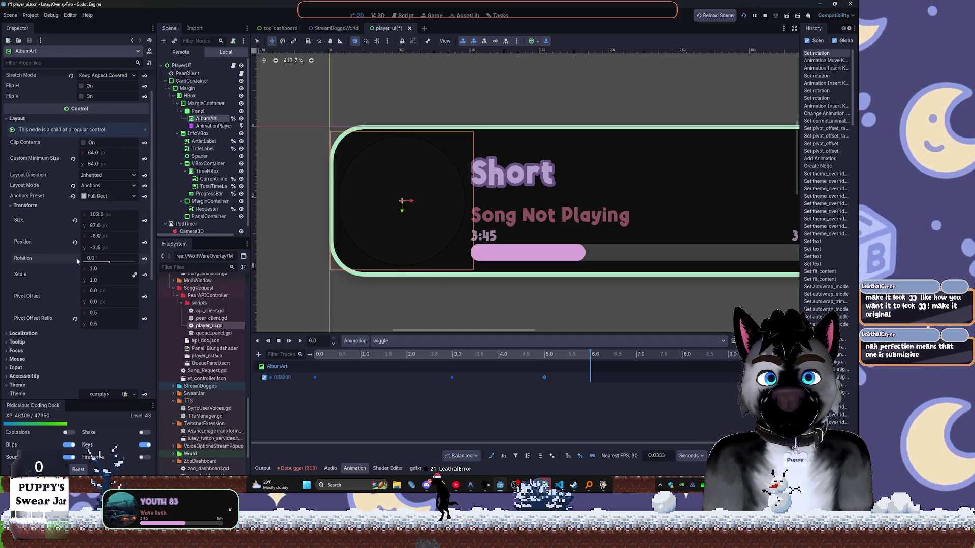
click(145, 259)
mouse_move(582, 358)
mouse_down()
mouse_move(534, 357)
mouse_move(551, 361)
mouse_up()
drag(583, 366, 296, 361)
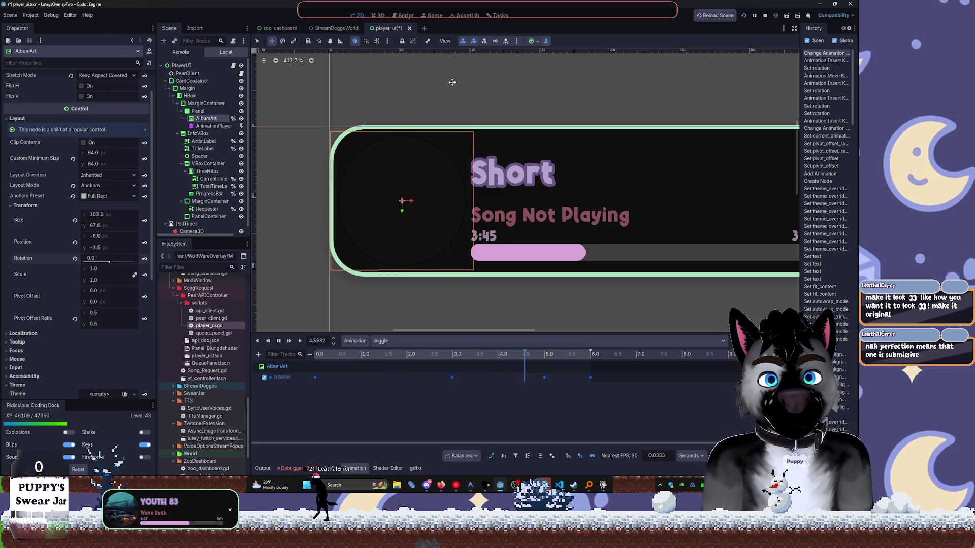
Stop the running game and relaunch the project to test the wiggle animation.
click(754, 15)
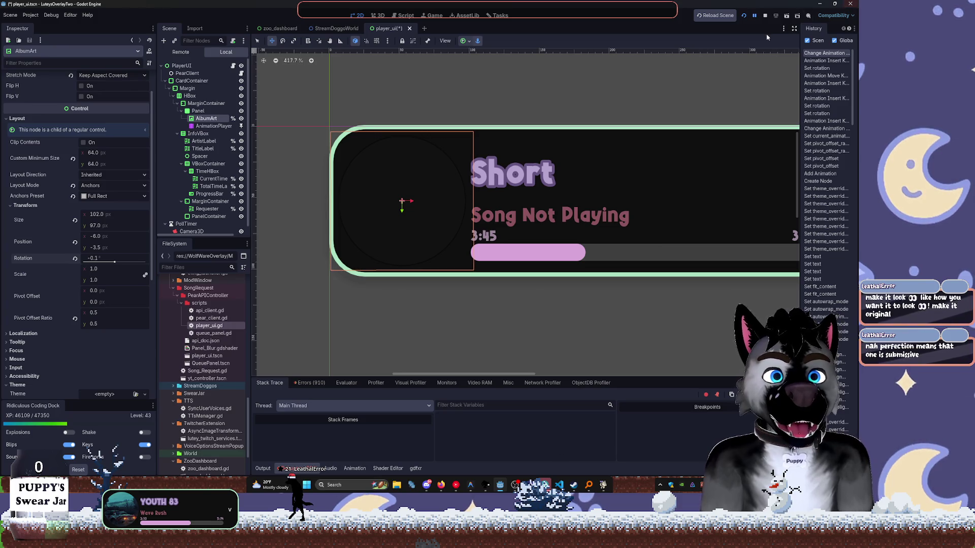
click(766, 15)
click(744, 15)
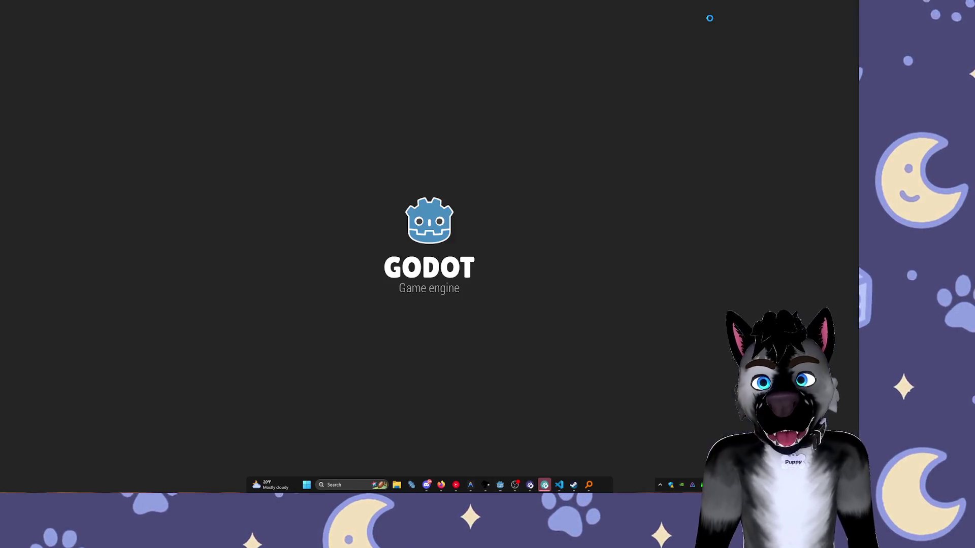
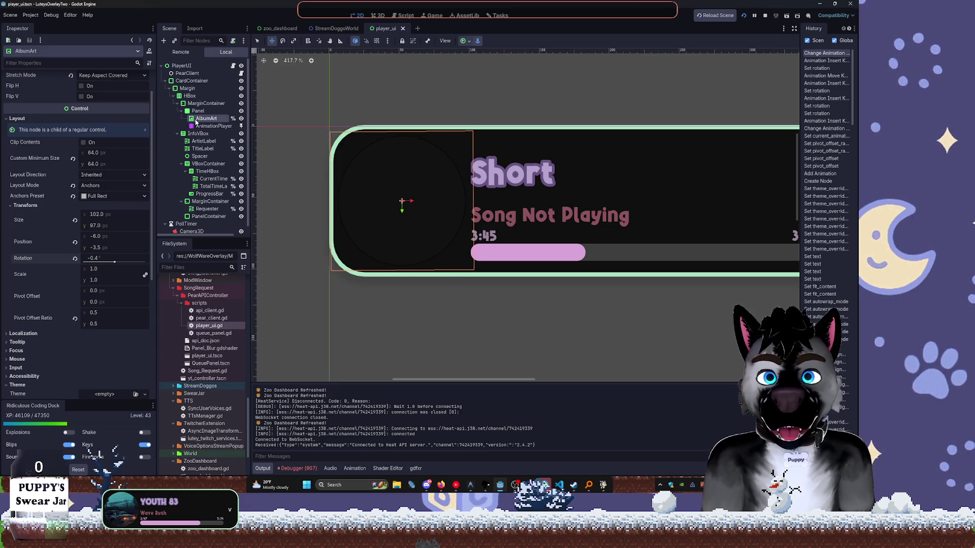
Stop the wiggle animation and drag three selected rotation keyframes later on the timeline.
click(214, 126)
click(283, 341)
mouse_move(654, 424)
mouse_down()
mouse_move(507, 370)
mouse_move(424, 361)
mouse_up()
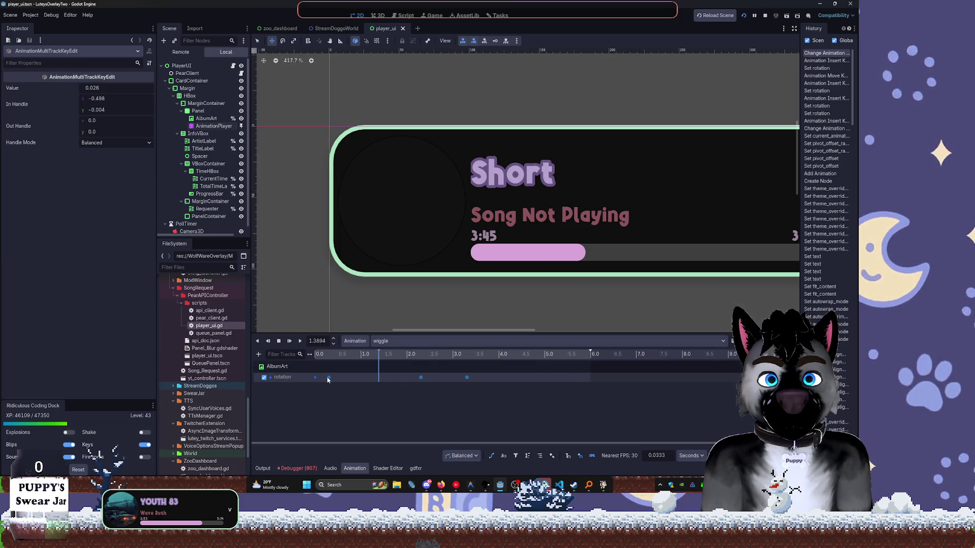
drag(325, 381, 363, 387)
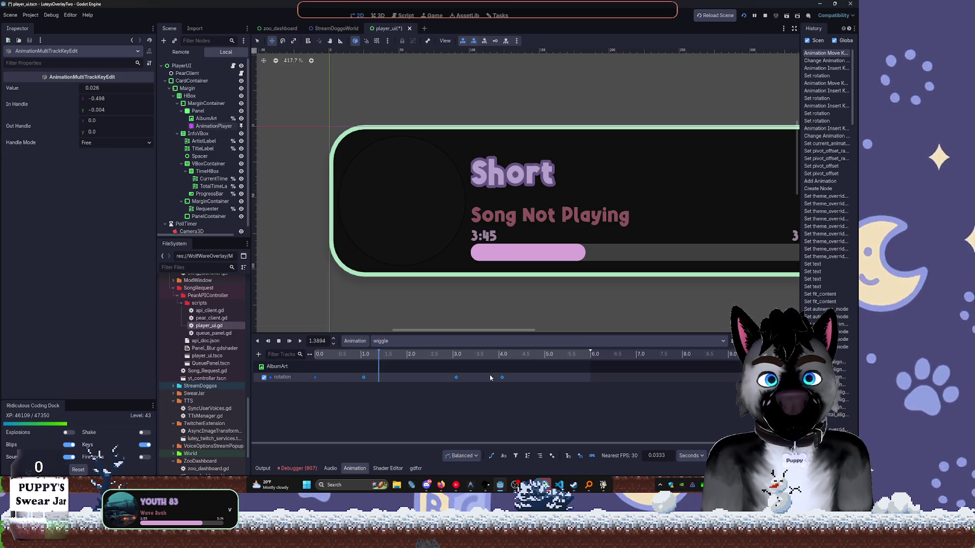
Nudge the keyframes near 2 and 3 seconds later and check the pose at 3.0 s.
click(456, 380)
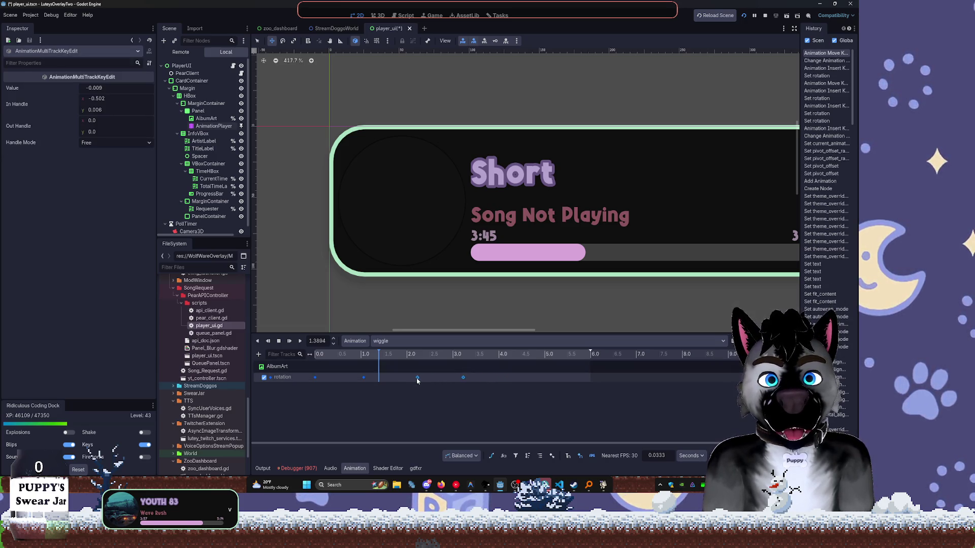
drag(406, 382, 408, 382)
click(452, 377)
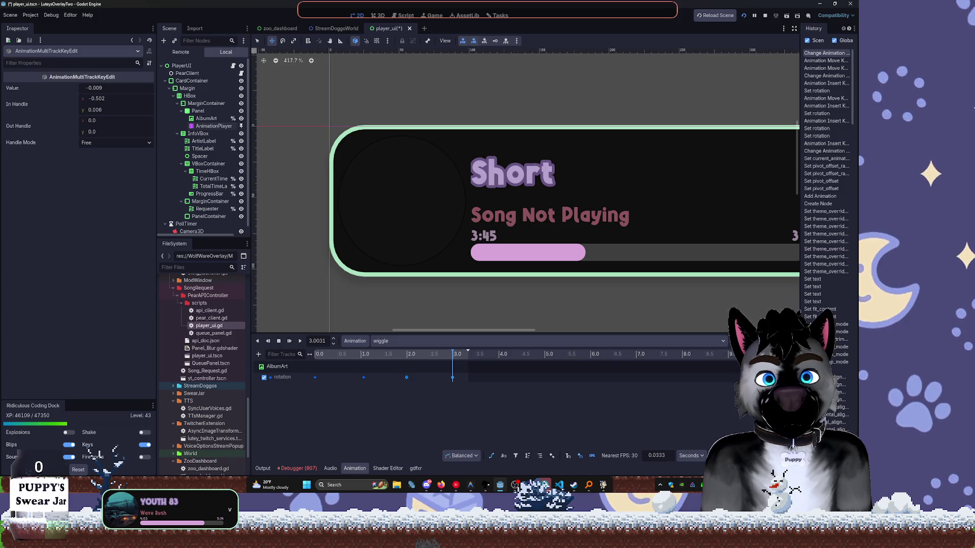
click(278, 342)
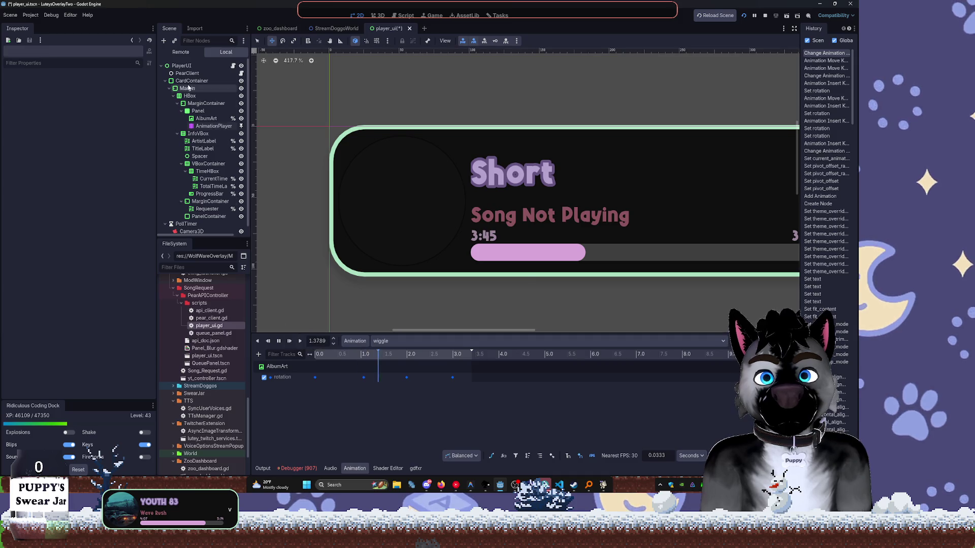
click(206, 118)
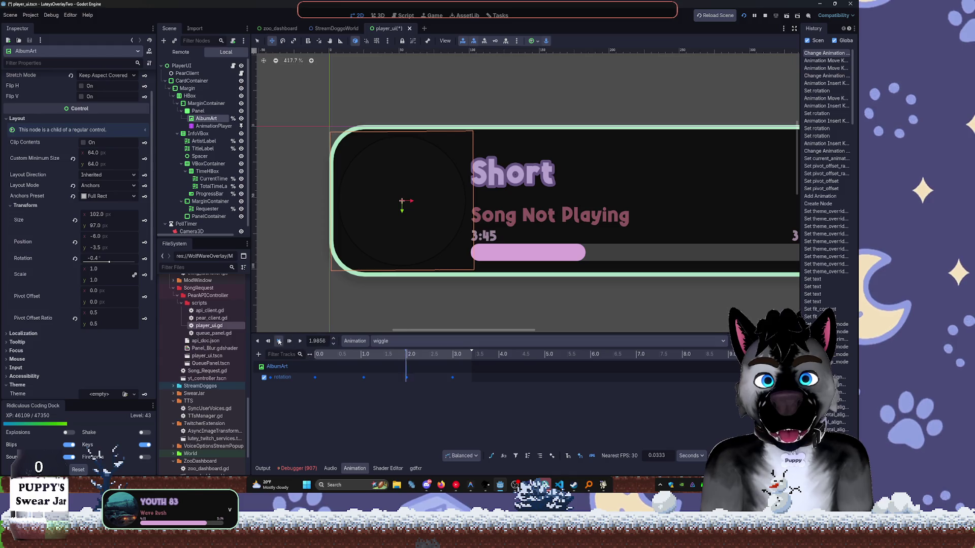
Change the 1.0667 s rotation keyframe's value from 0.026 to 0.526.
click(323, 376)
click(314, 378)
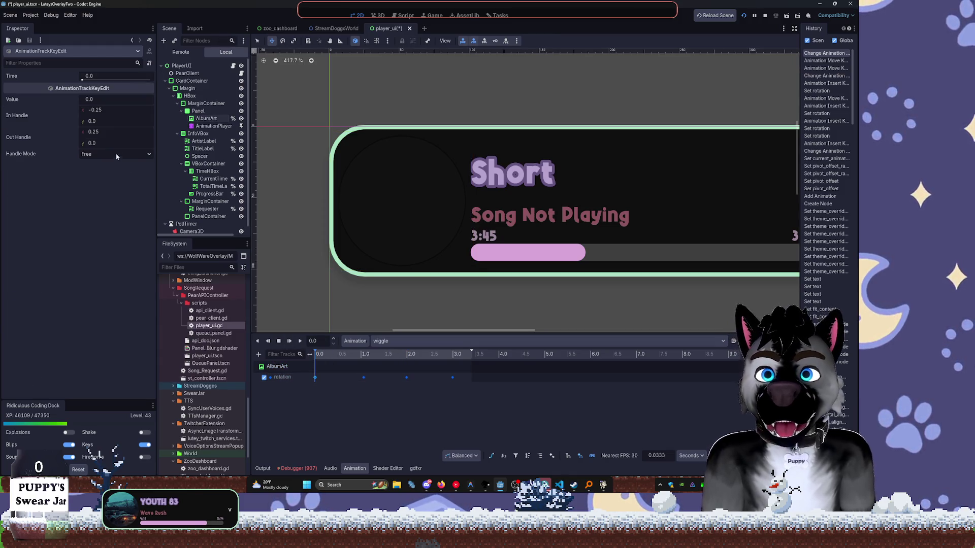
click(364, 379)
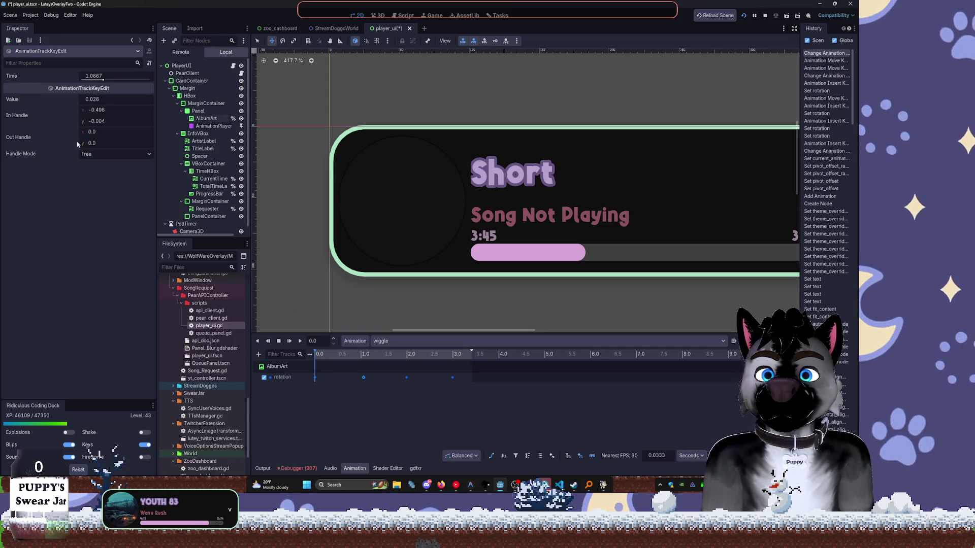
click(364, 378)
click(92, 100)
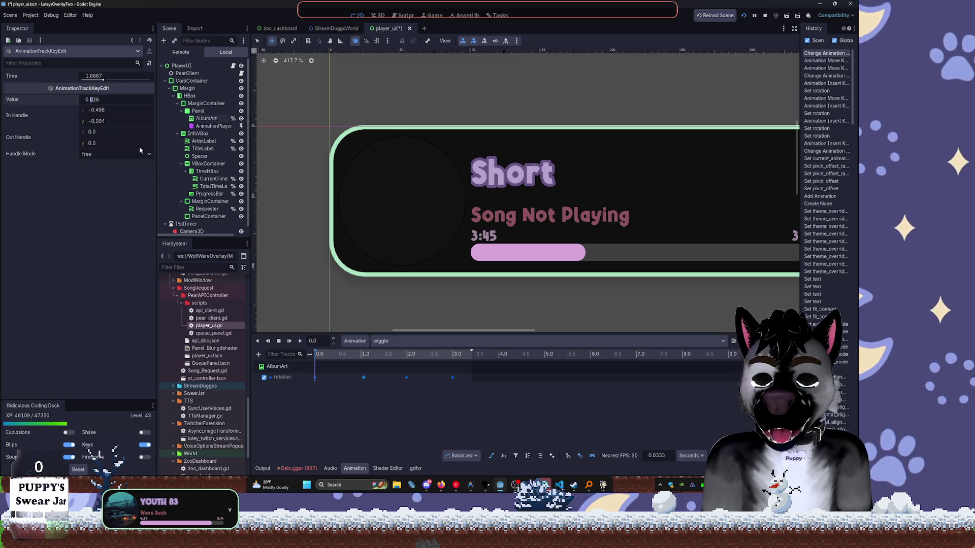
text(5)
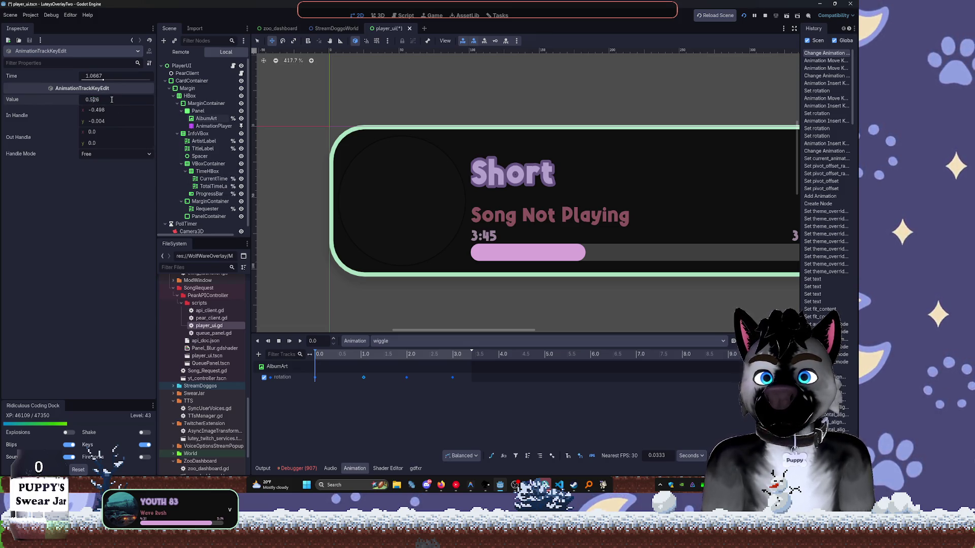
click(326, 358)
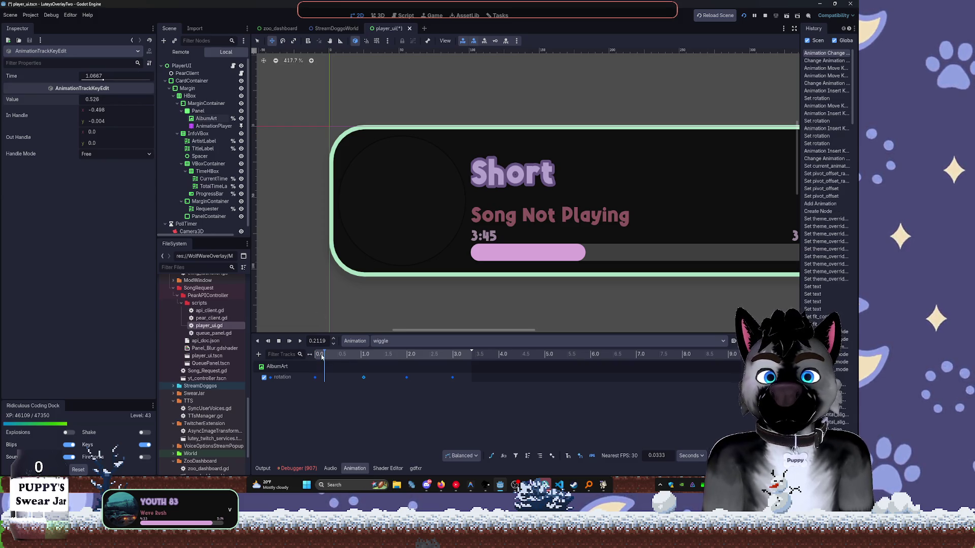
Scrub the wiggle animation and delete the rotation keyframe near 2.0 s.
click(206, 118)
click(324, 356)
mouse_move(325, 358)
mouse_down()
mouse_move(359, 369)
mouse_move(346, 371)
mouse_move(455, 382)
mouse_up()
click(407, 377)
key(Delete)
Move the rotation keyframe near 2.9 s back to about 1.3 s.
click(367, 377)
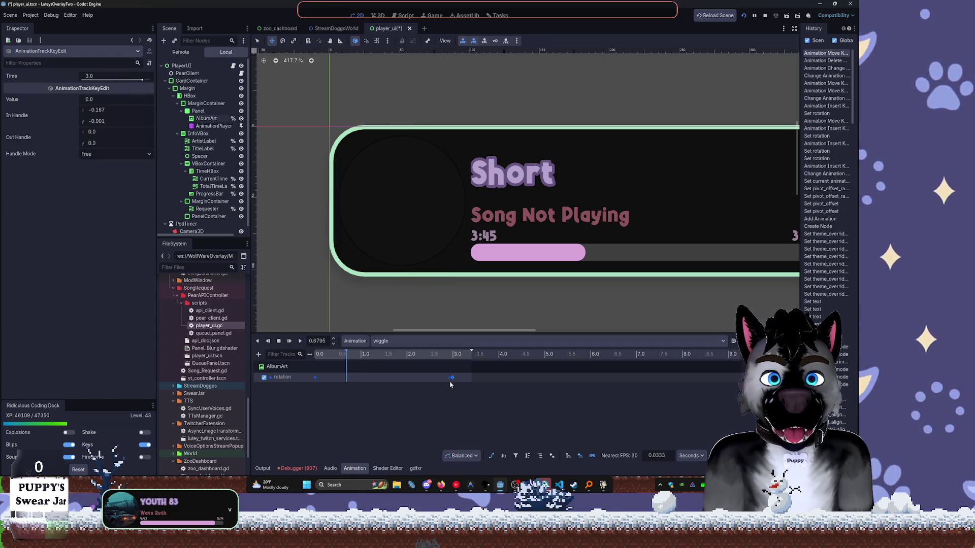
click(450, 377)
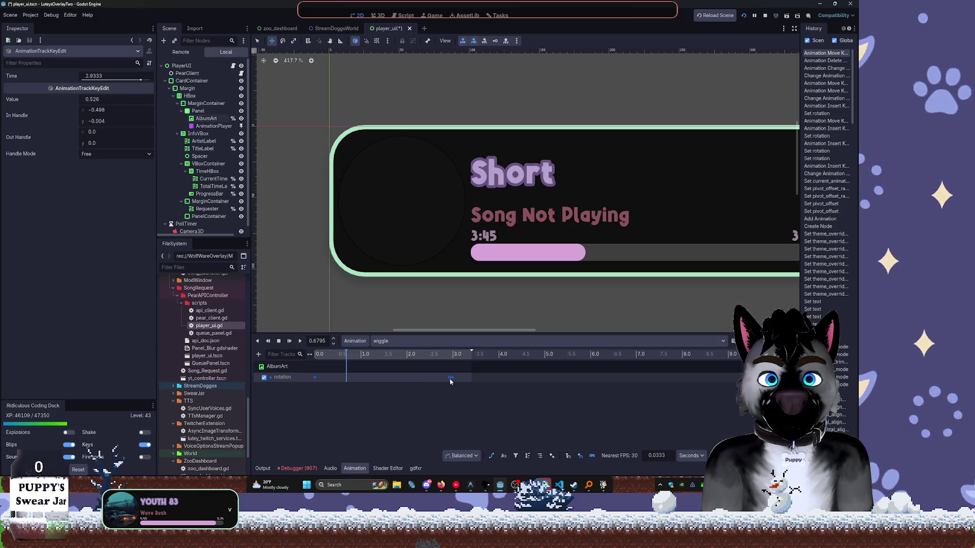
click(443, 380)
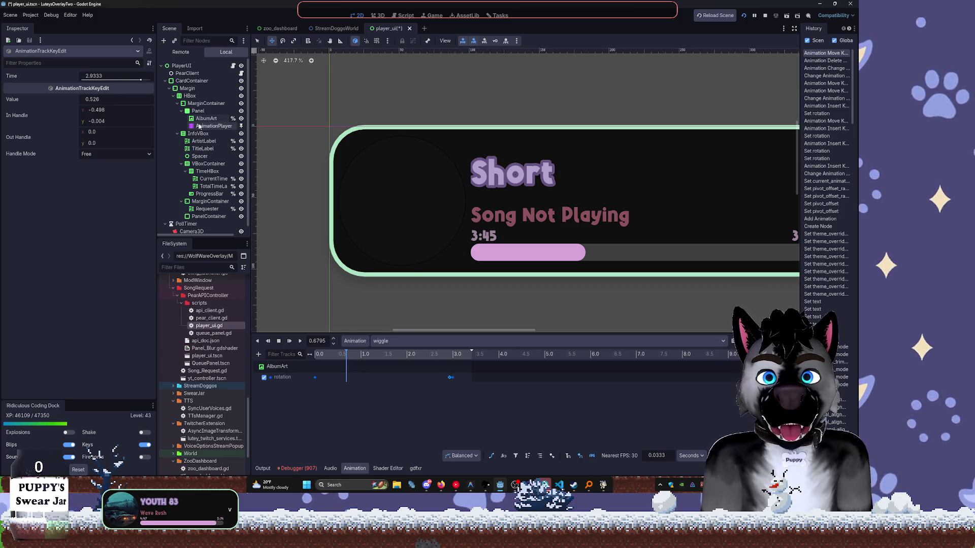
drag(441, 379, 357, 386)
click(341, 387)
click(339, 354)
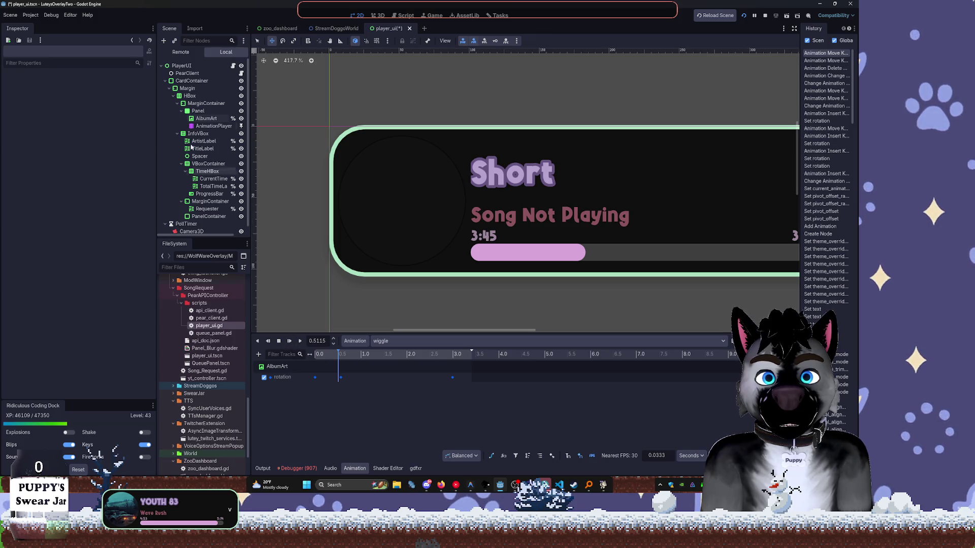
Drag the rotation keyframe near 0.57 s to the end of the loop, about 3.37 s.
click(206, 118)
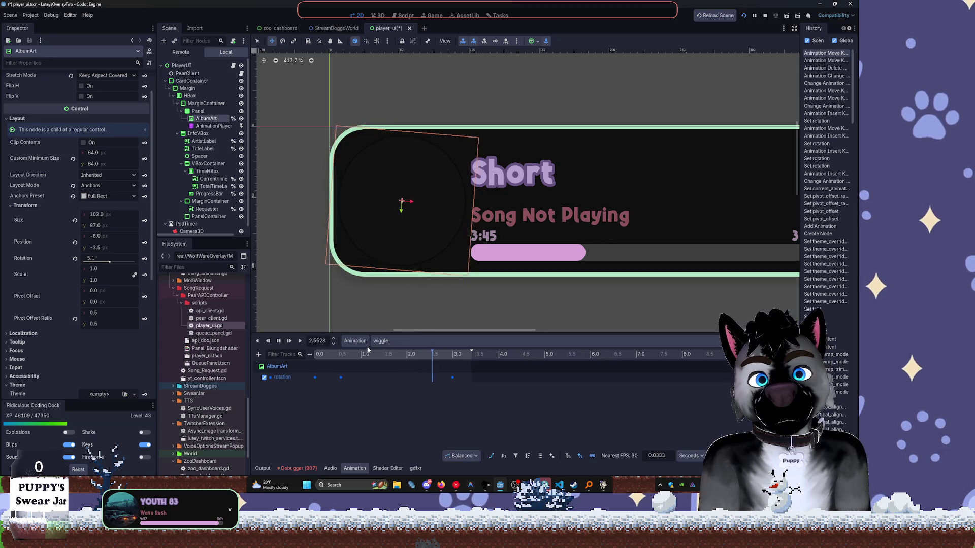
click(340, 378)
mouse_move(340, 379)
mouse_down()
mouse_move(478, 394)
mouse_move(469, 395)
mouse_up()
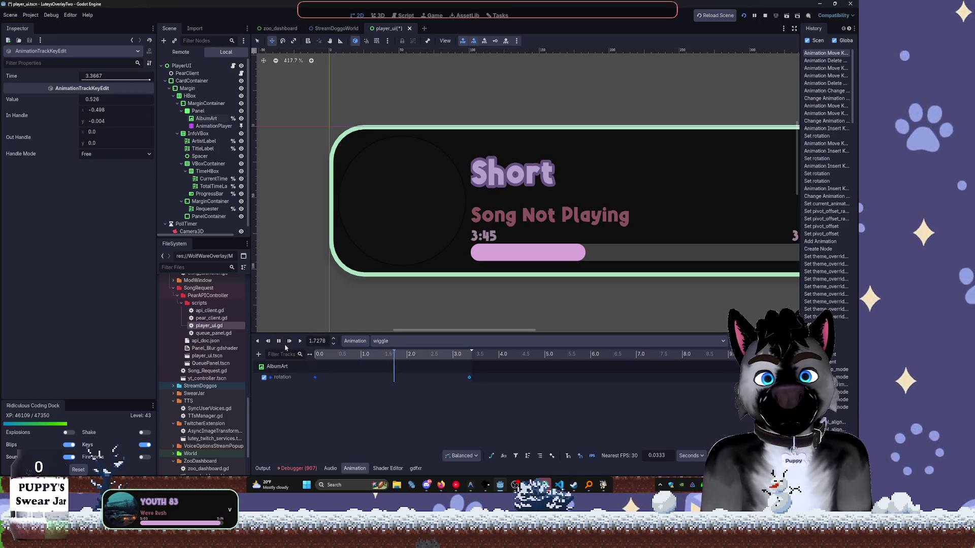
click(206, 120)
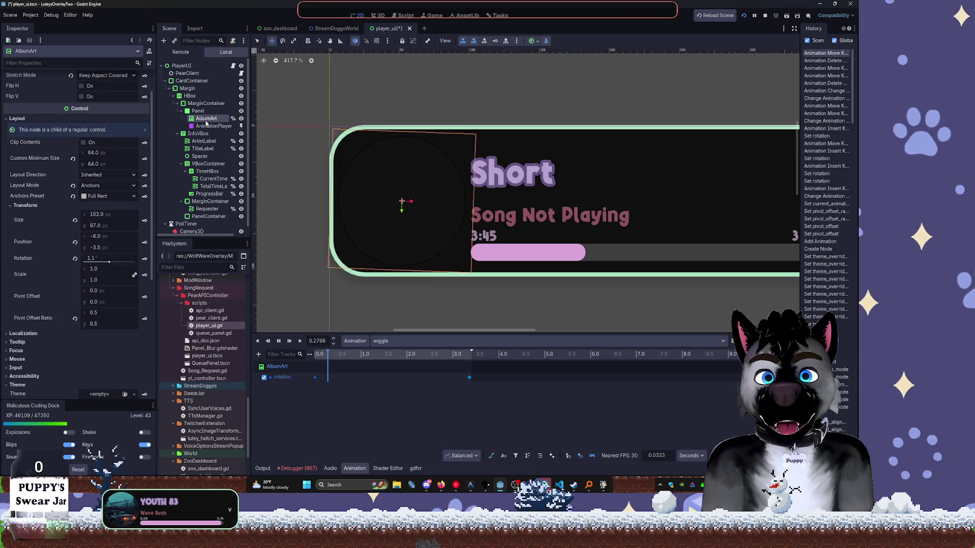
scroll(106, 116, up, 2)
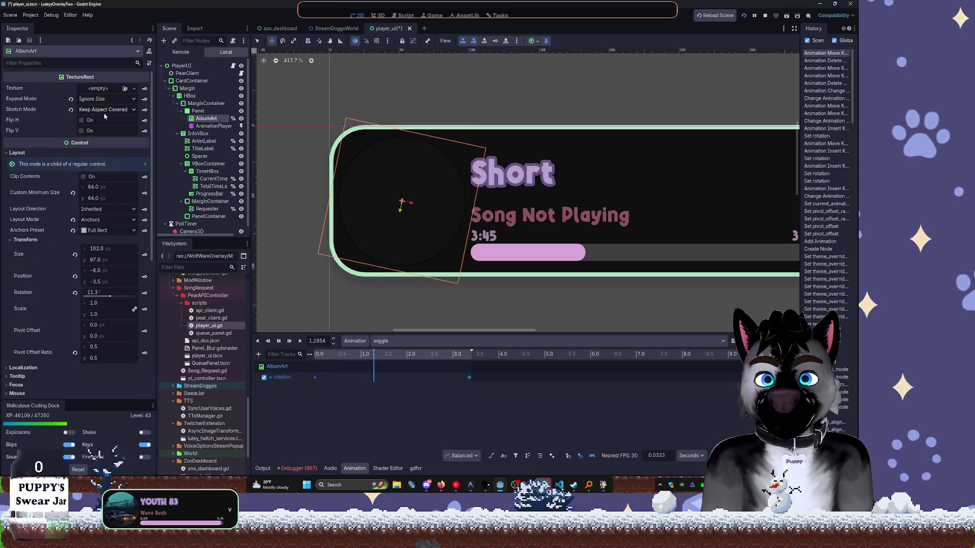
Assign a new PlaceholderTexture2D to AlbumArt's Texture at a size of 32×32.
click(134, 88)
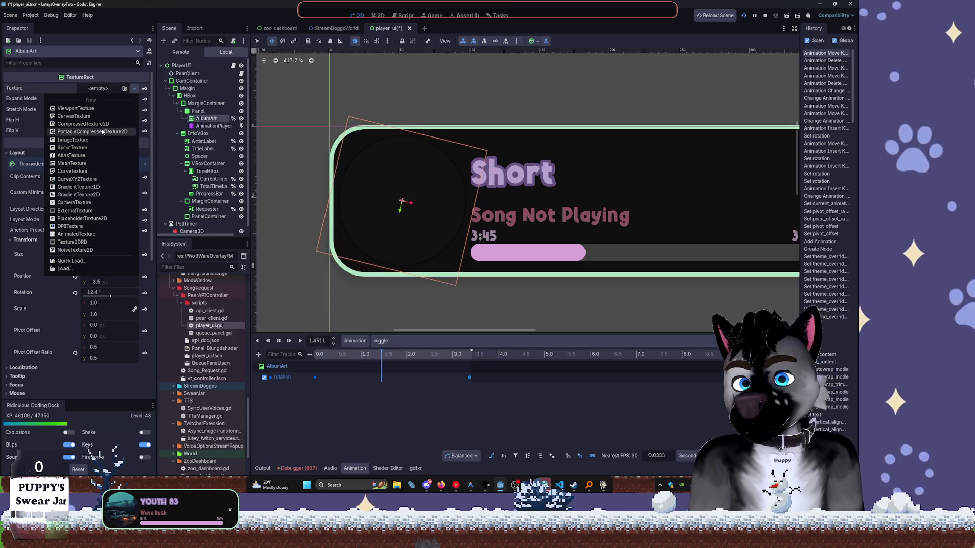
click(93, 219)
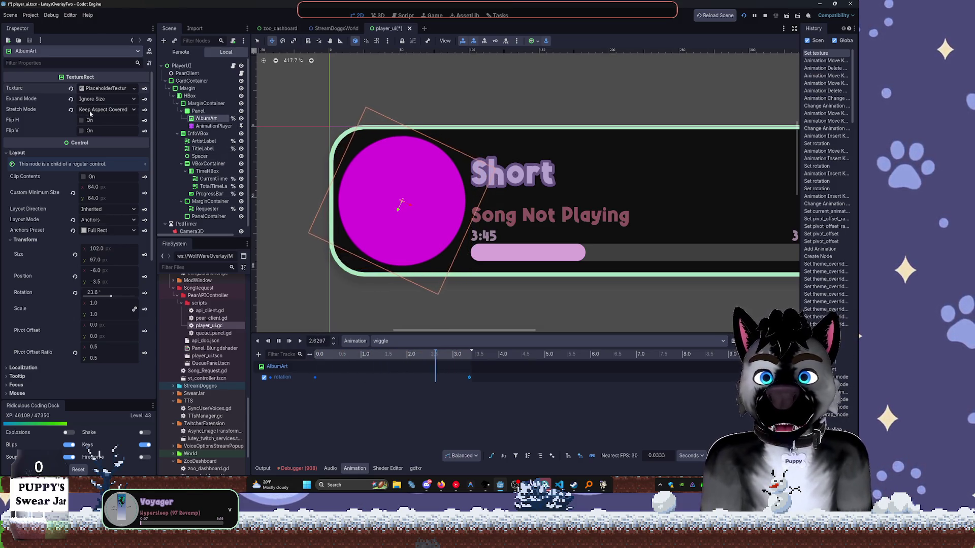
click(110, 88)
drag(87, 101, 96, 101)
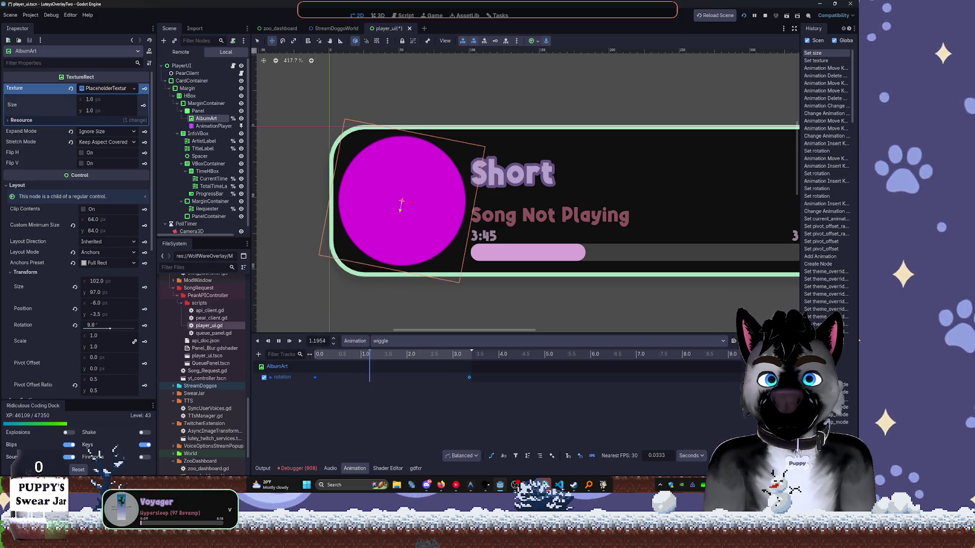
text(32)
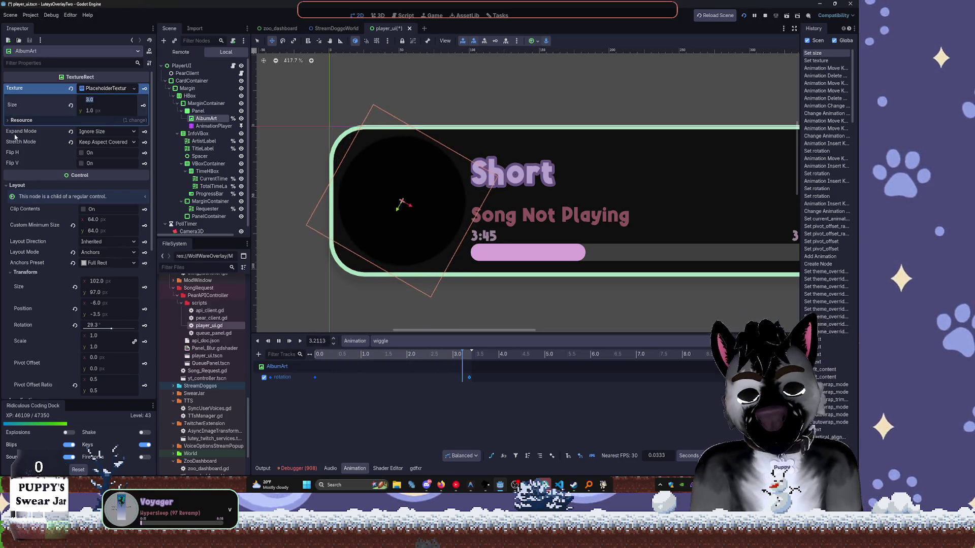
key(Tab)
text(32)
key(Return)
click(108, 101)
click(403, 65)
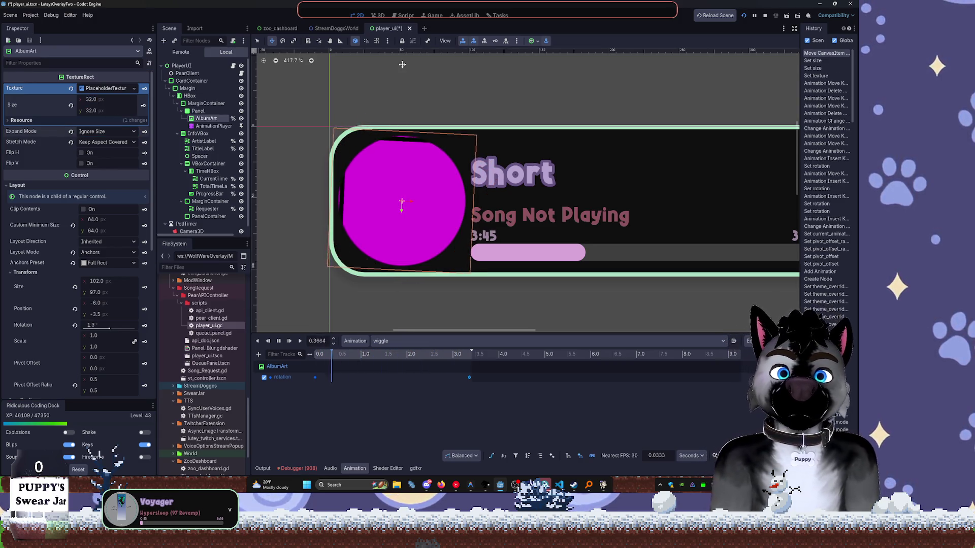
Resize the placeholder texture to 64×64, then drag the width value down.
click(97, 99)
text(64)
key(Tab)
text(64)
key(Tab)
key(shift+Tab)
drag(97, 99, 94, 99)
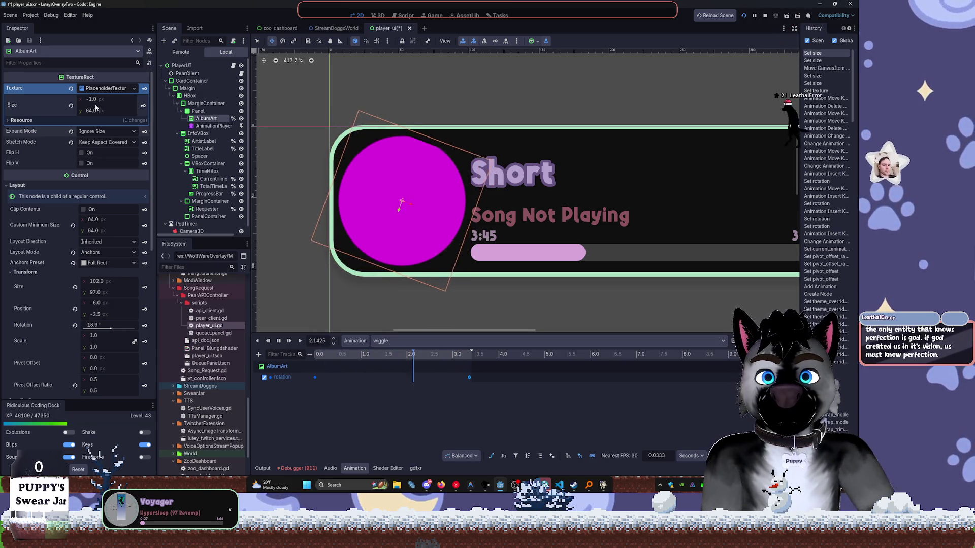
drag(99, 100, 102, 100)
click(112, 113)
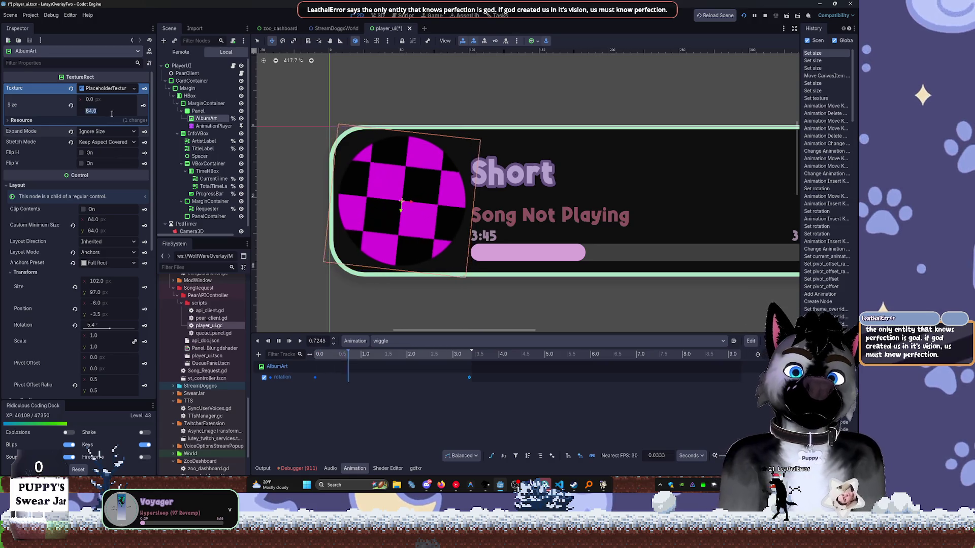
text(1)
Set the placeholder height to 1 px and delete the rotation keyframe near 3.25 s.
key(Tab)
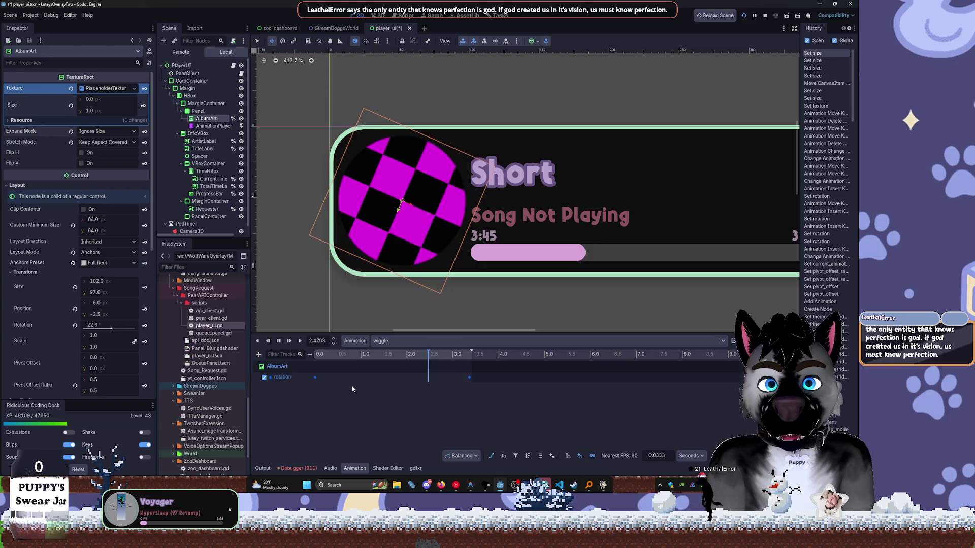
click(325, 355)
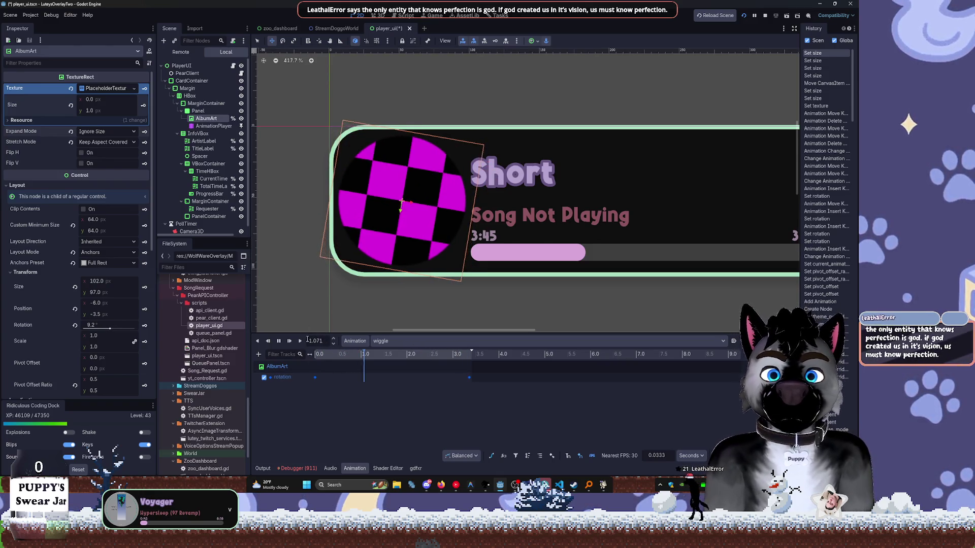
click(469, 377)
key(Delete)
click(315, 377)
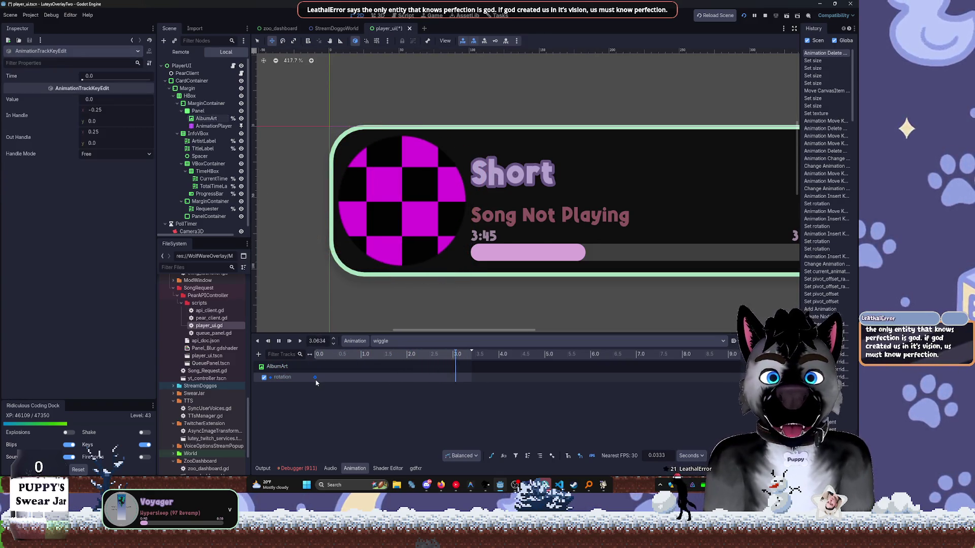
Delete the last rotation key, stop playback, and revert AlbumArt's Position from (-8.0, -3.5) to (0, 0).
key(Delete)
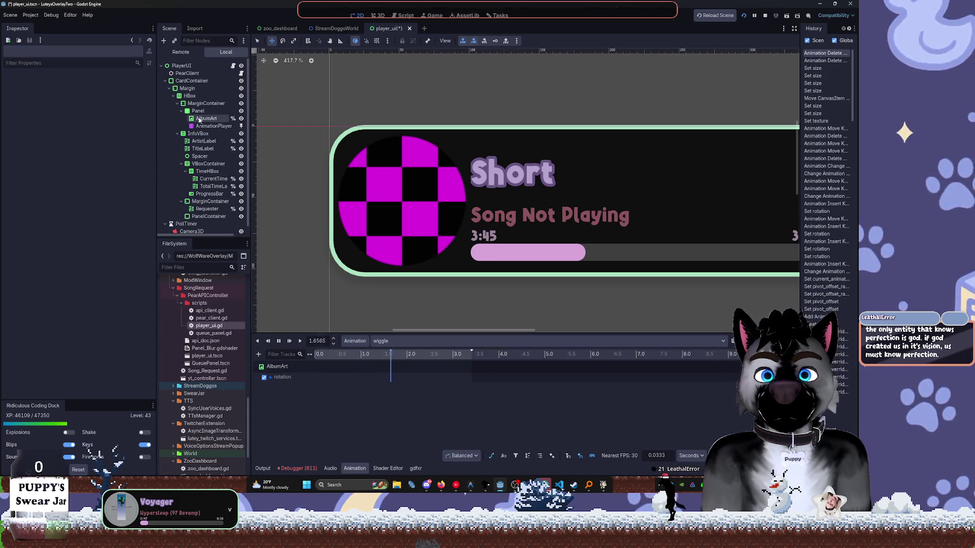
click(213, 125)
click(278, 341)
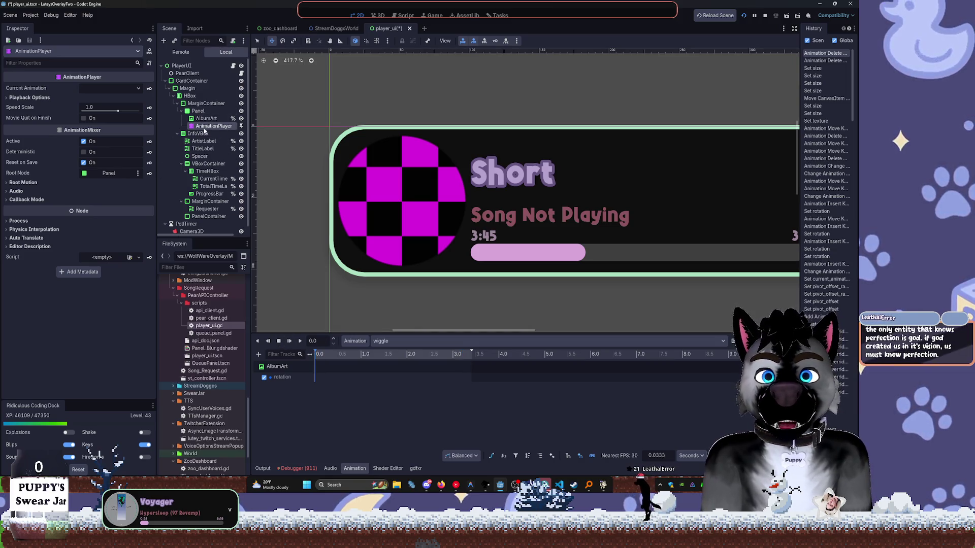
click(206, 118)
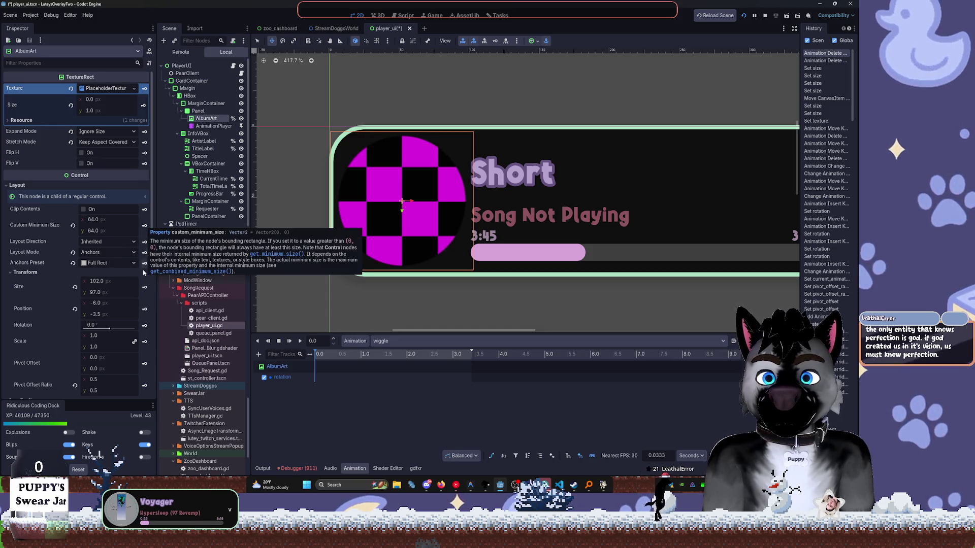
click(75, 309)
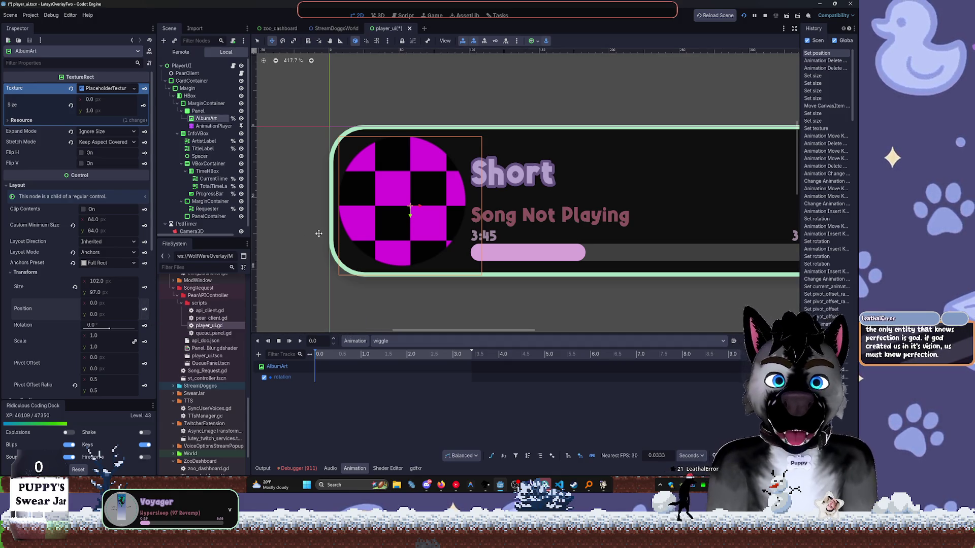
Undo, revert AlbumArt's Position to (0, 0) again, and key rotation at 0.0 s.
key(ctrl+z)
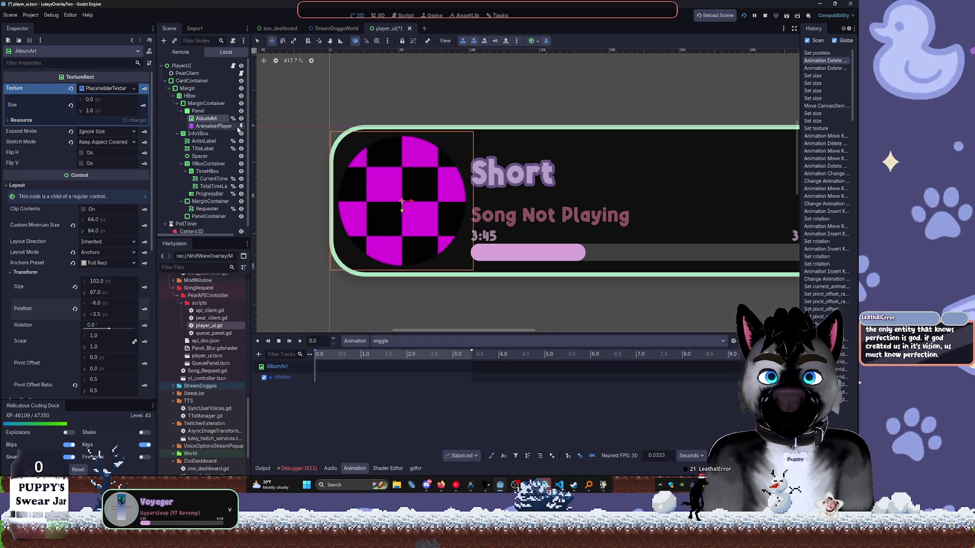
click(75, 309)
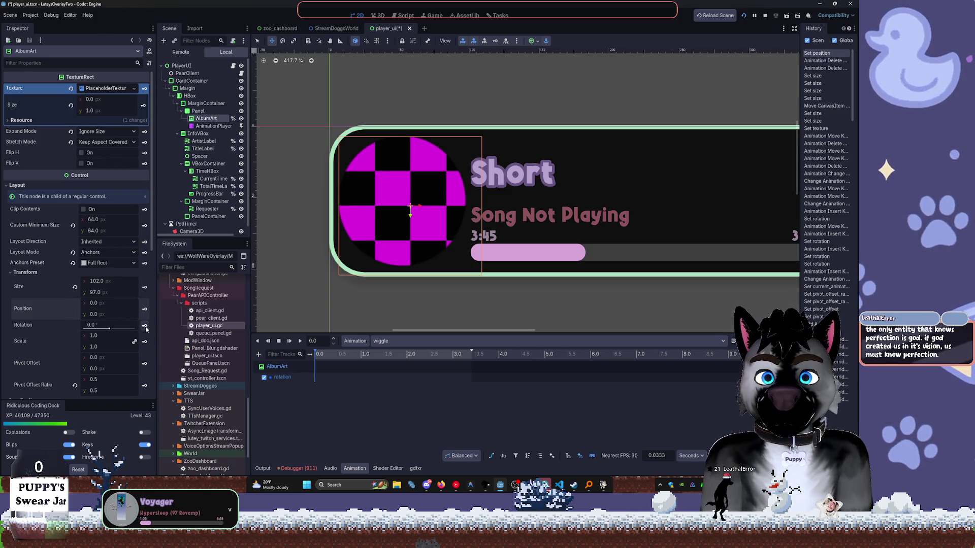
click(145, 326)
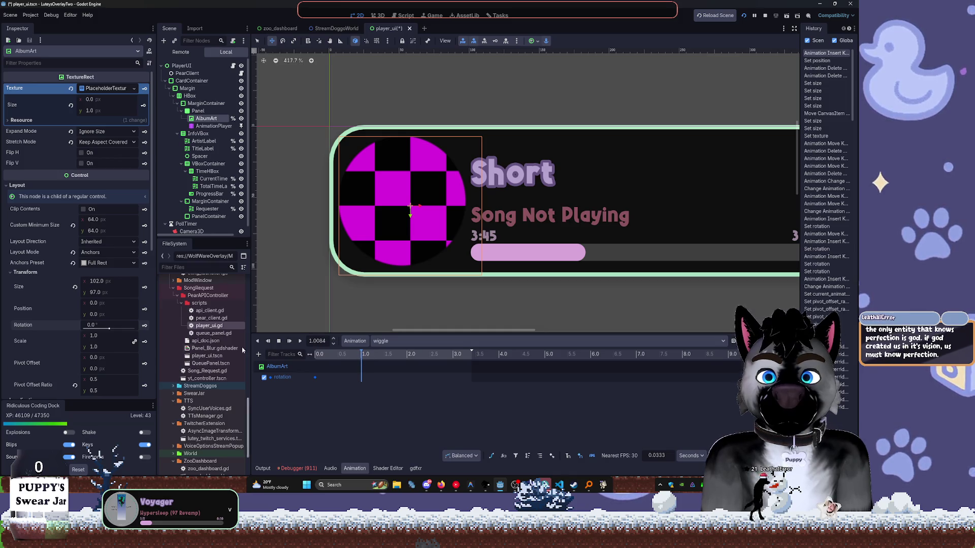
Test a 10° rotation keyframe near 1 second, then delete it.
drag(109, 329, 110, 330)
text(10)
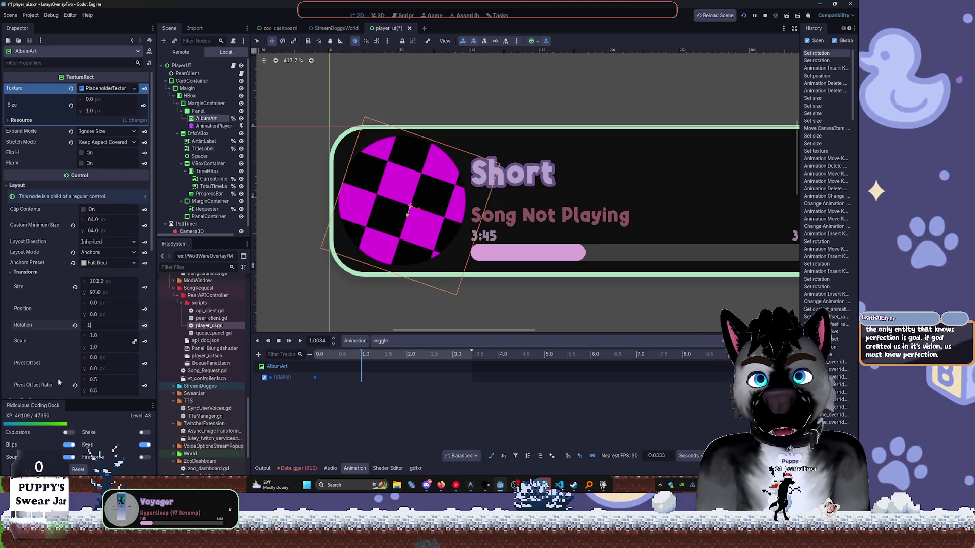
key(Return)
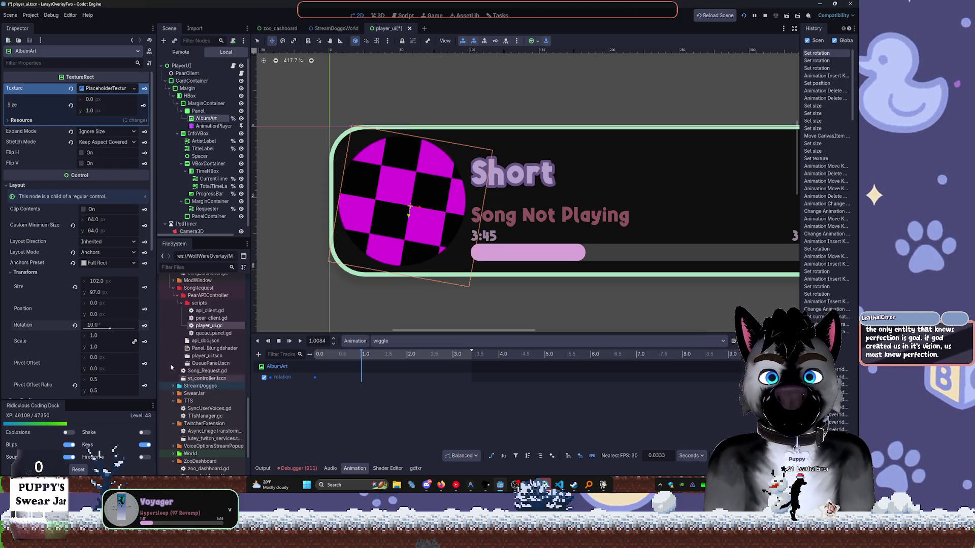
click(146, 326)
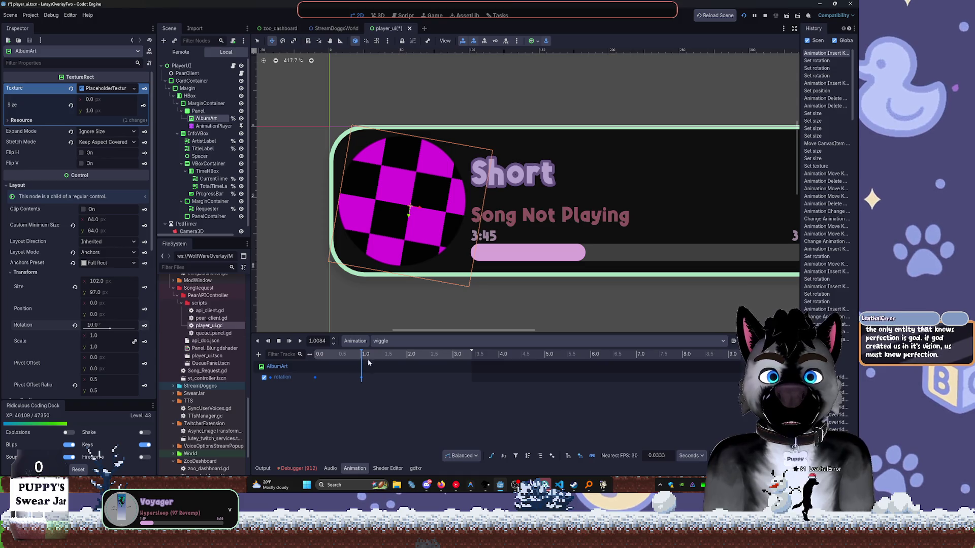
click(453, 354)
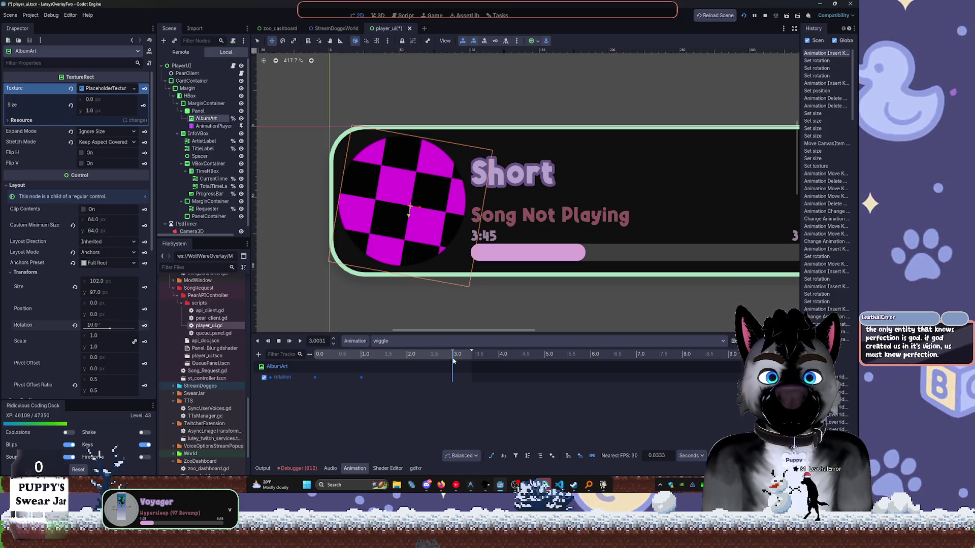
click(100, 326)
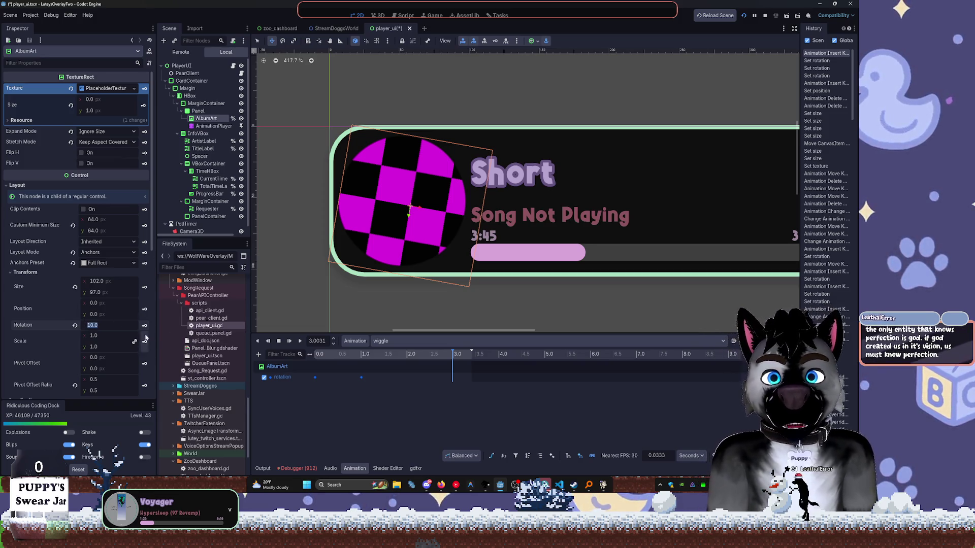
click(361, 378)
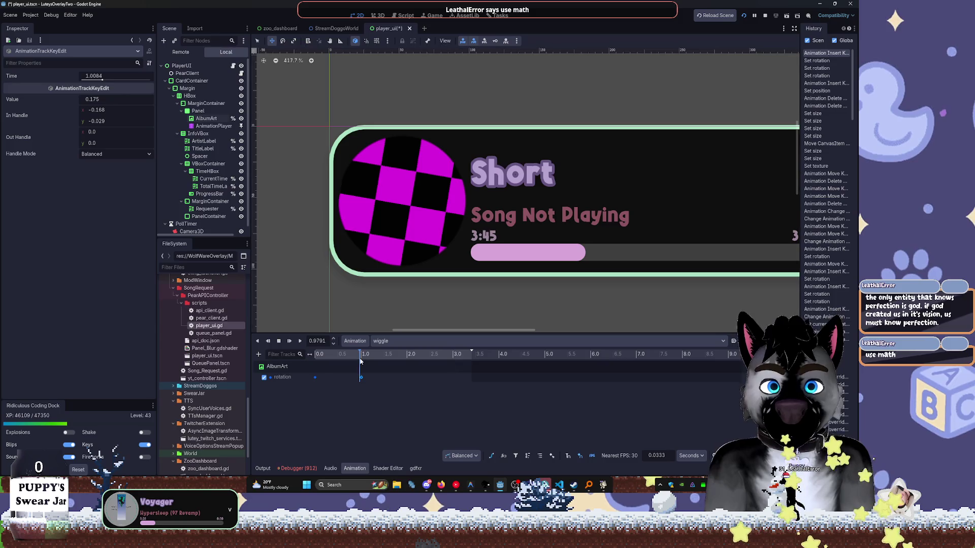
key(Delete)
click(362, 377)
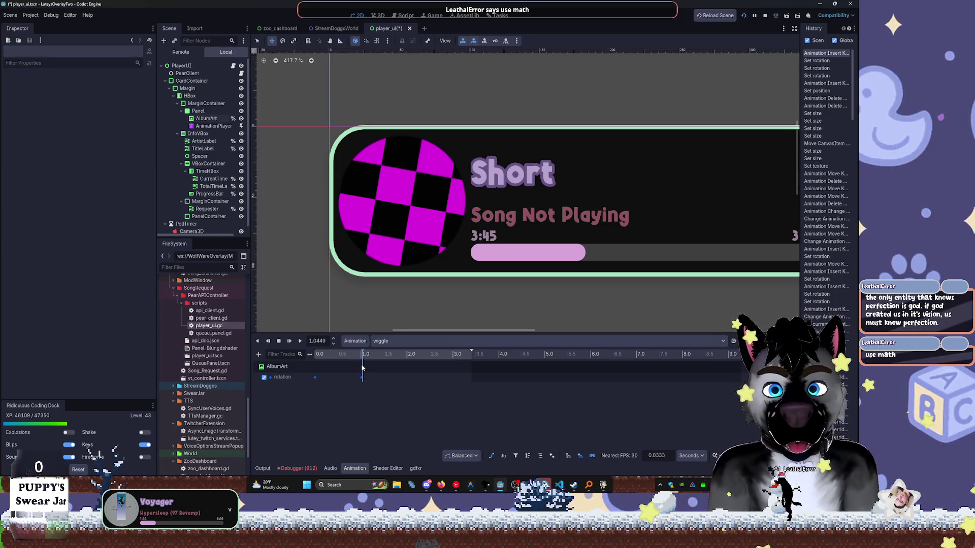
click(361, 363)
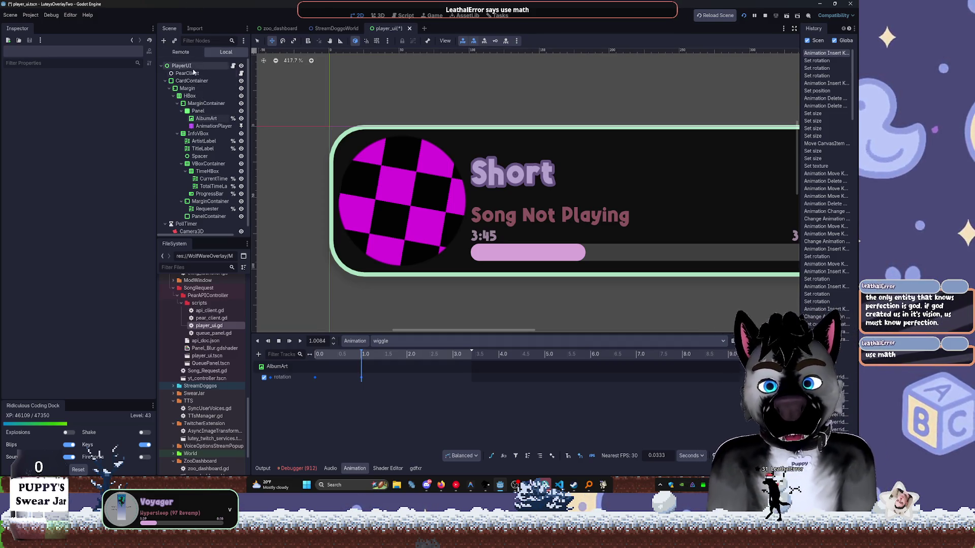
Inspect the AnimationPlayer settings and select the rotation keyframe at time 0.
click(206, 126)
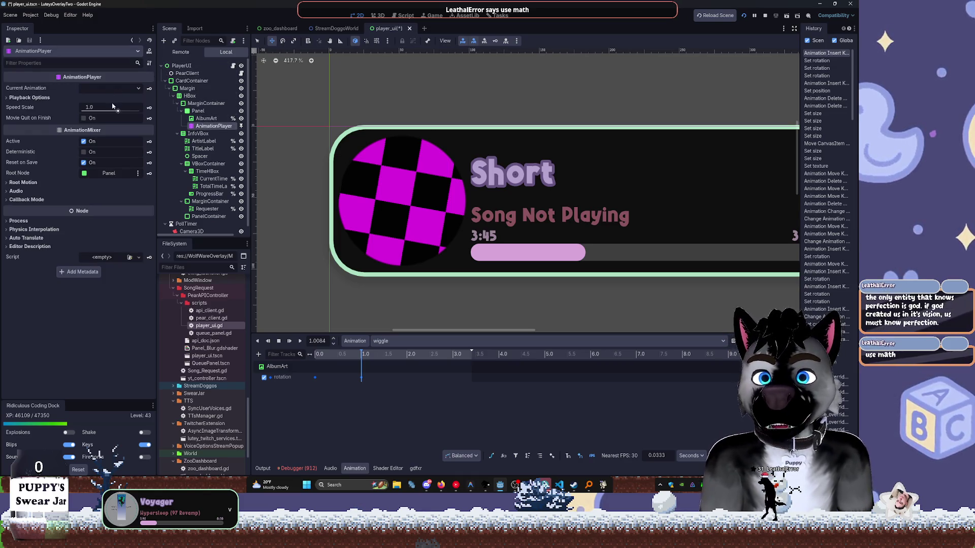
mouse_move(95, 75)
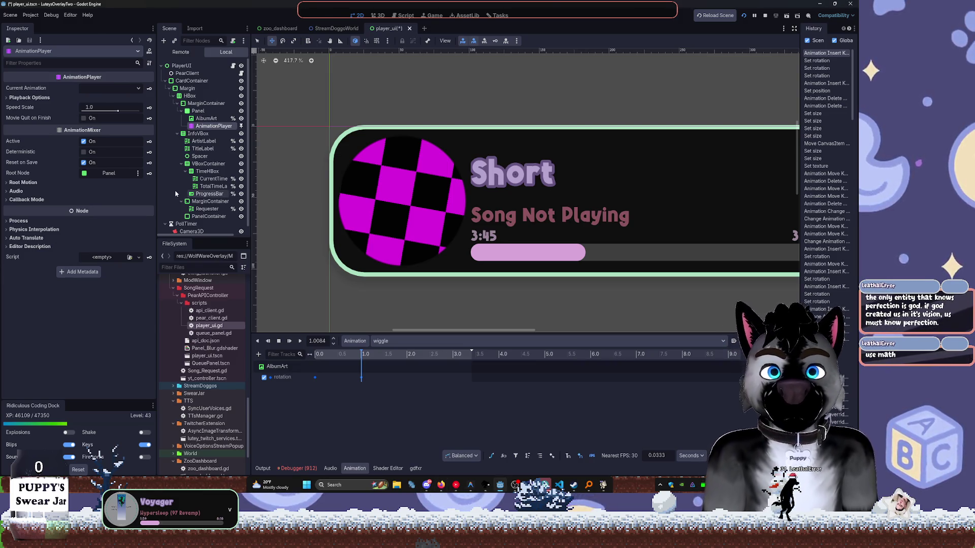
click(207, 119)
click(213, 126)
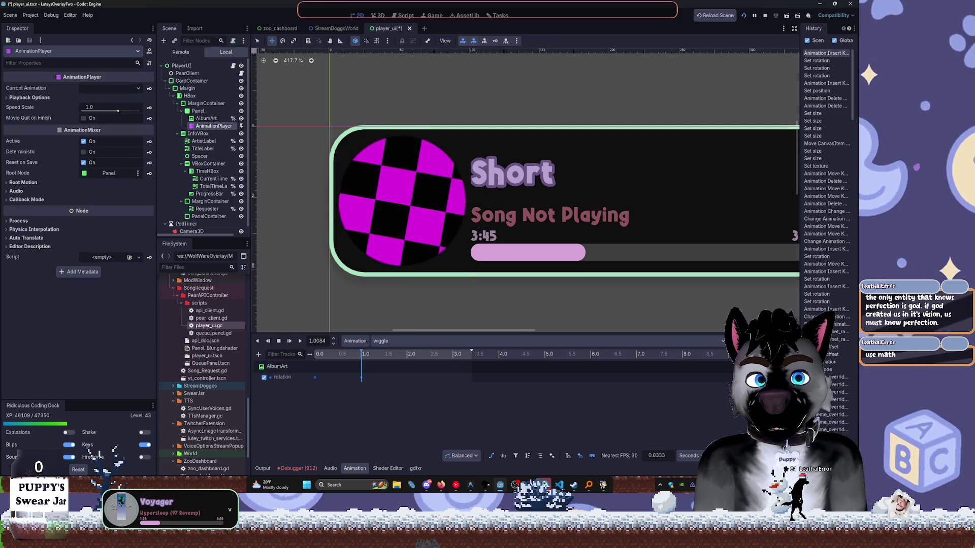
click(315, 377)
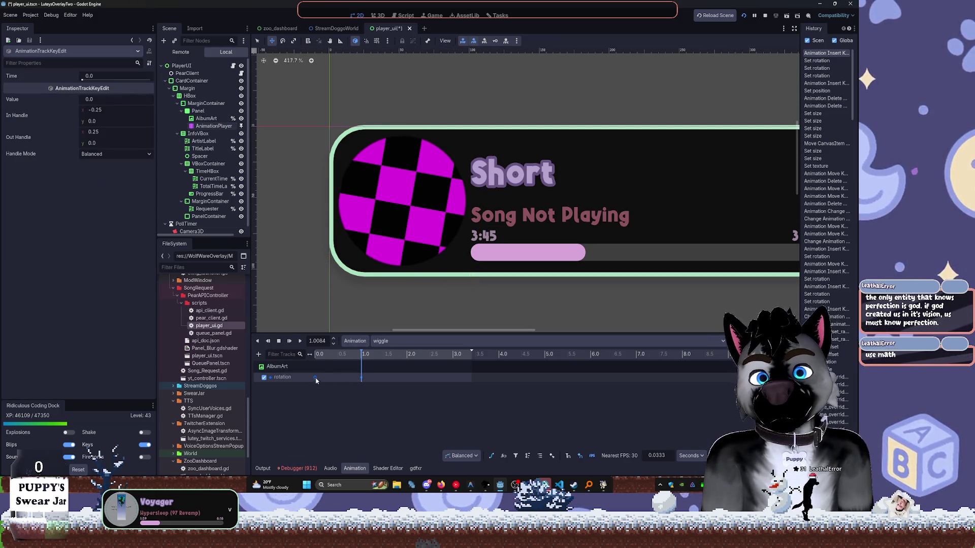
Move the start keyframe to 1 second and set AlbumArt's rotation to 8 degrees.
drag(359, 357, 361, 376)
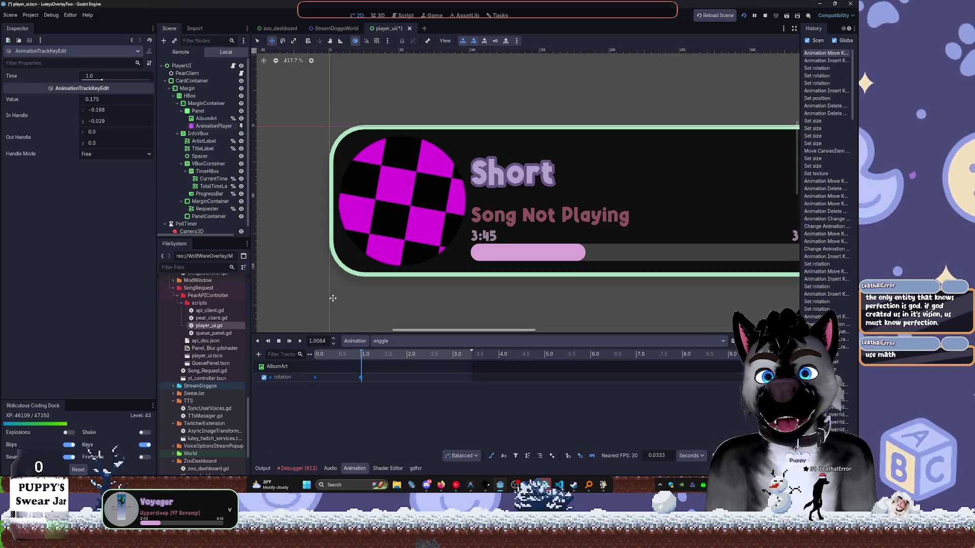
click(199, 125)
click(201, 119)
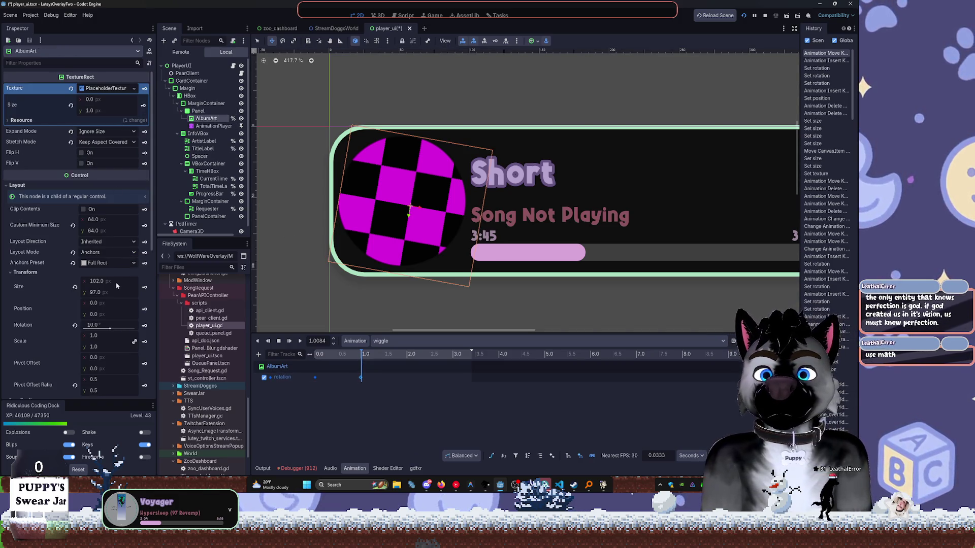
click(94, 325)
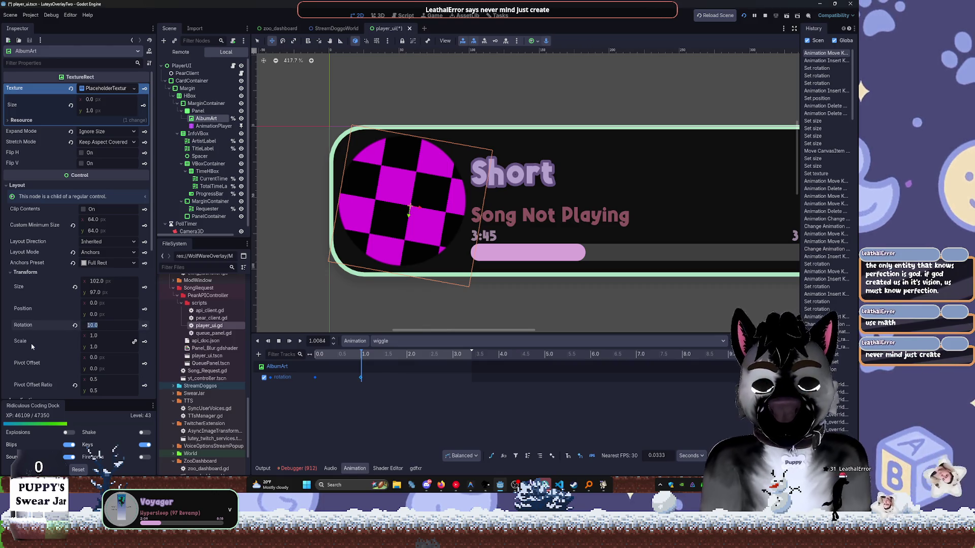
text(8)
key(Return)
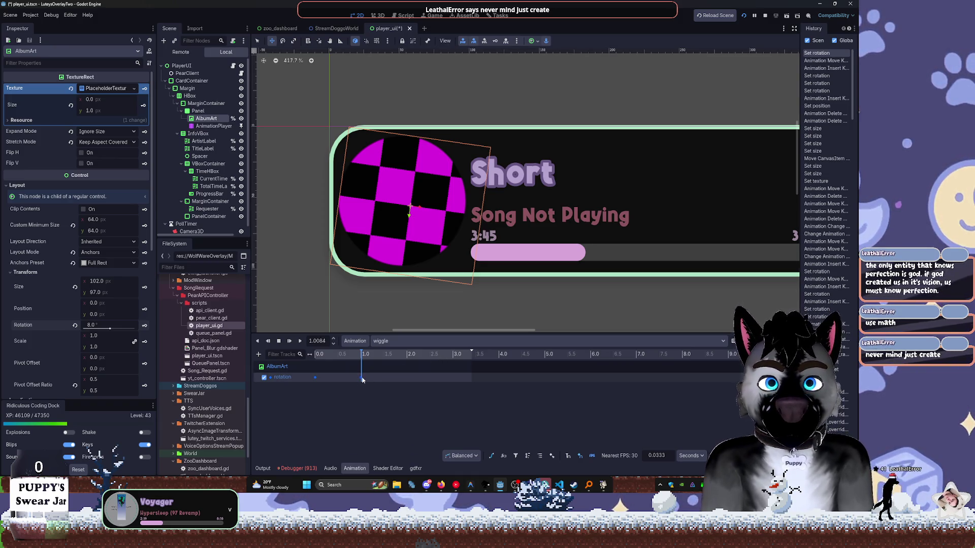
Key a -4 degree rotation at 2 seconds.
scroll(530, 382, up, 10)
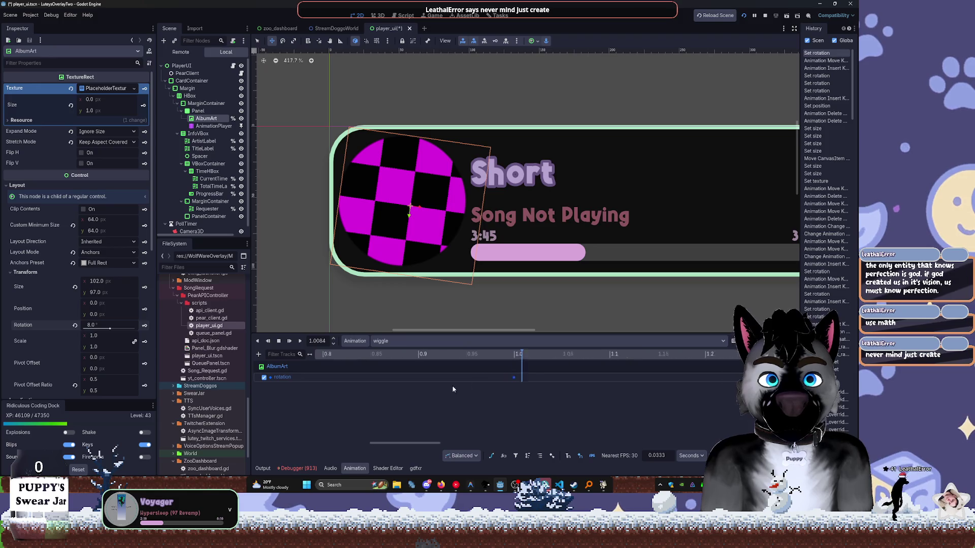
scroll(508, 378, down, 10)
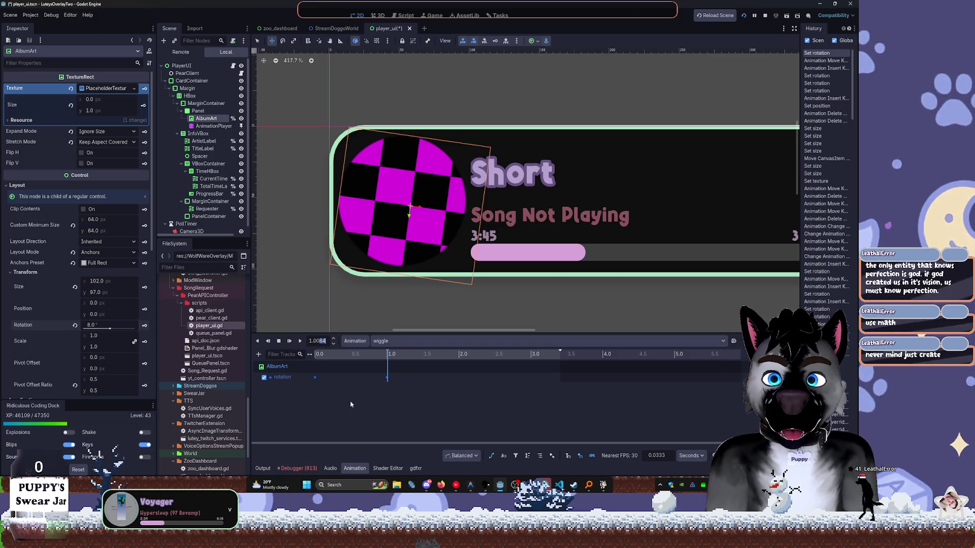
click(422, 357)
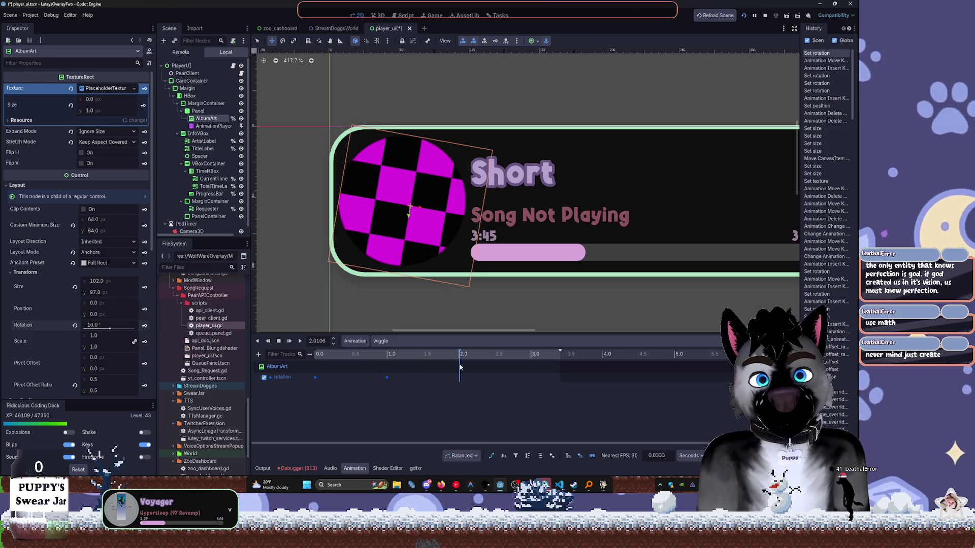
key(BackSpace)
key(BackSpace)
key(BackSpace)
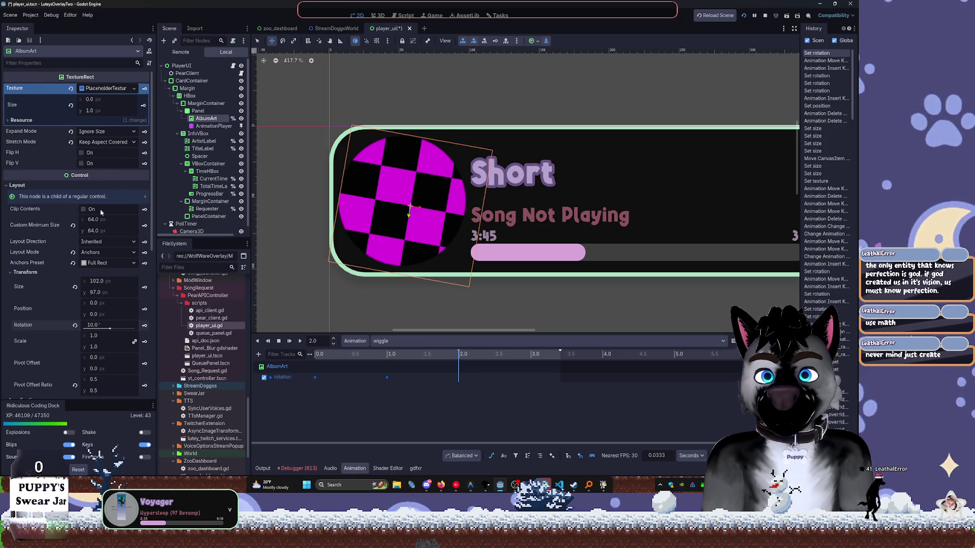
click(109, 325)
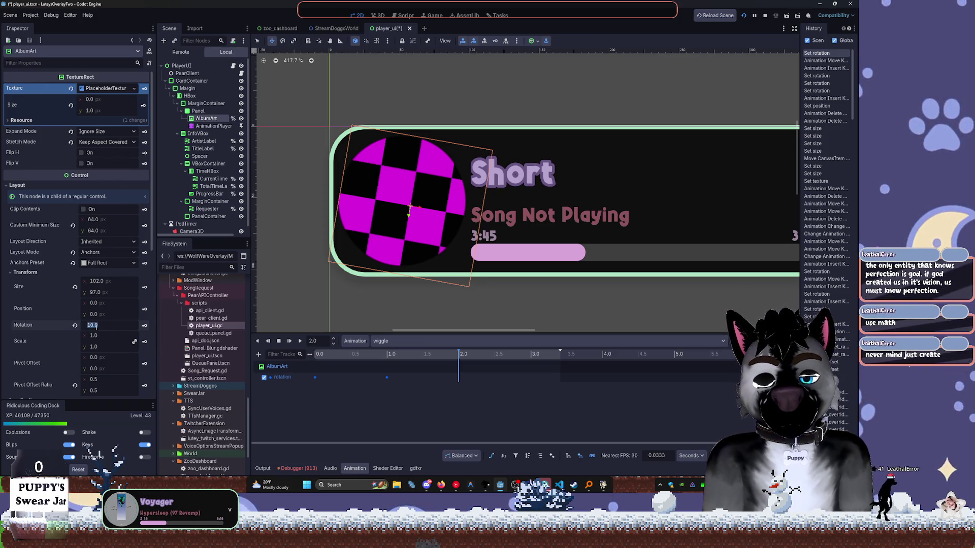
text(-4)
key(Return)
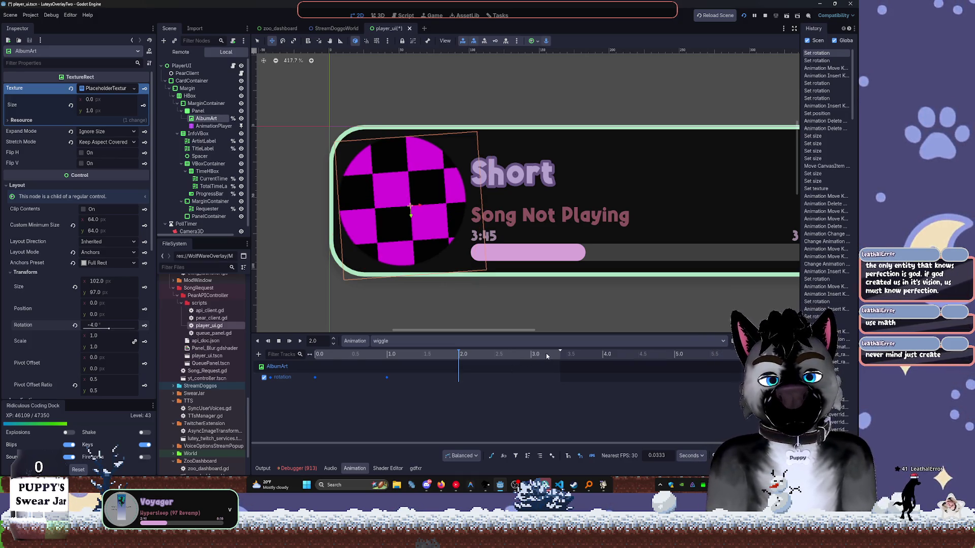
click(145, 325)
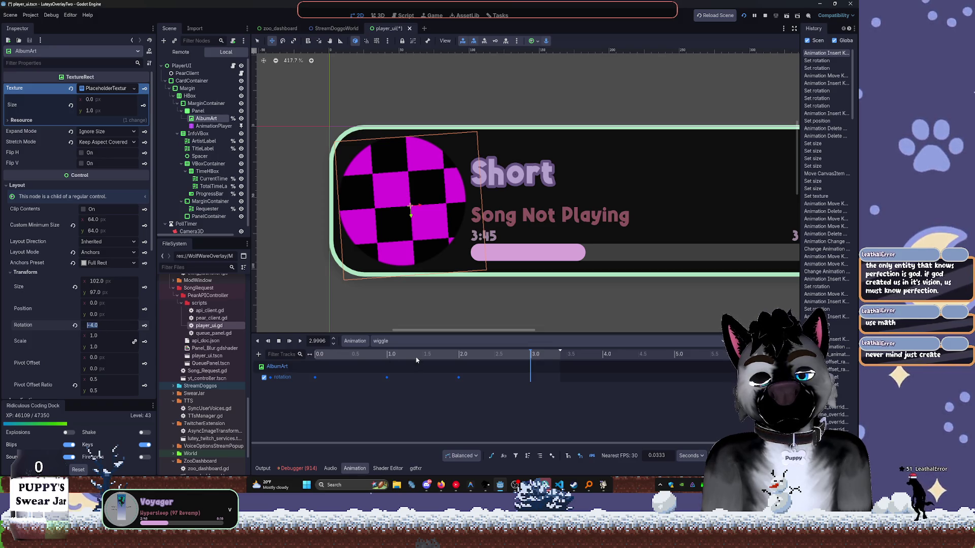
text(5)
Key a 5 degree rotation at 3 seconds and play the wiggle animation.
key(Return)
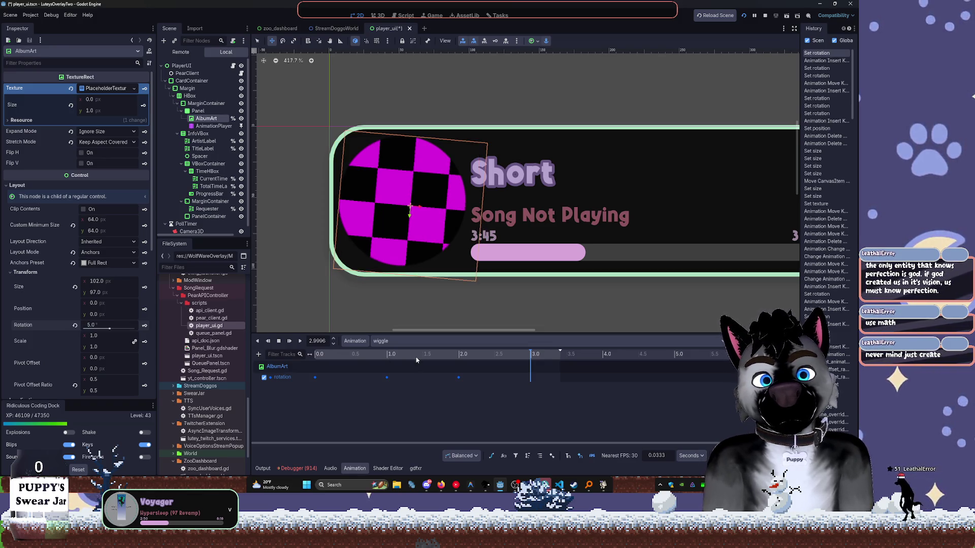
click(145, 325)
click(277, 341)
click(300, 341)
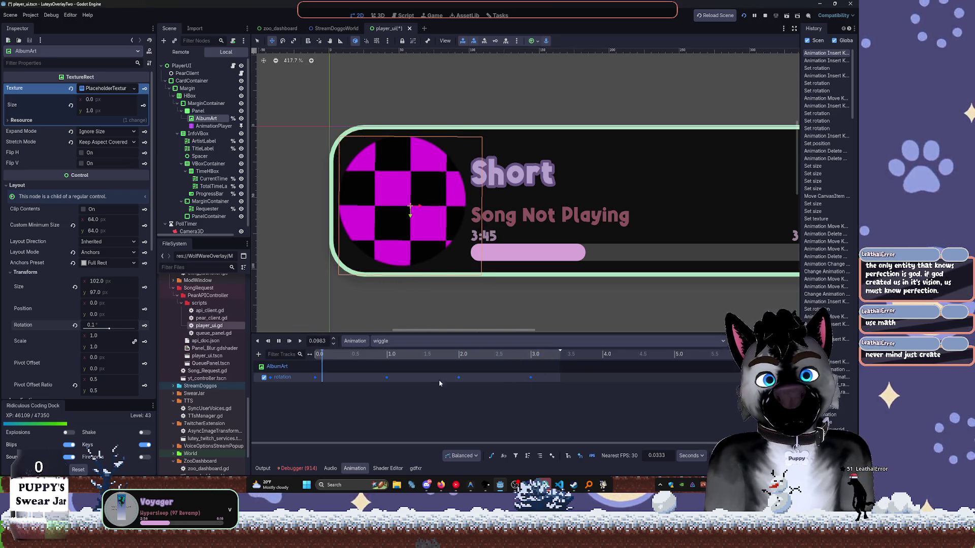
click(386, 377)
Shift the rotation keys to about 1.37, 3.2 and 2.07 s, then enable the bezier curve view.
drag(416, 380, 475, 380)
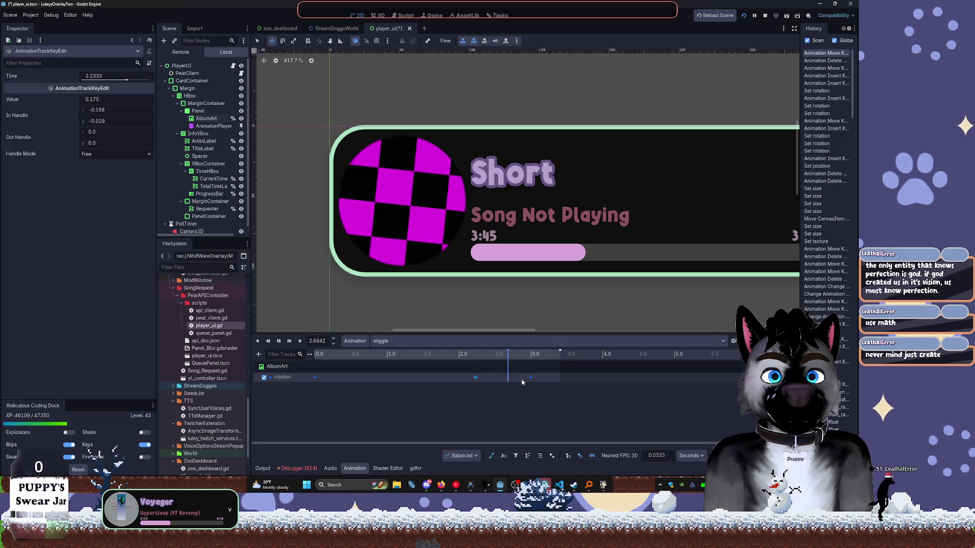
drag(531, 377, 548, 380)
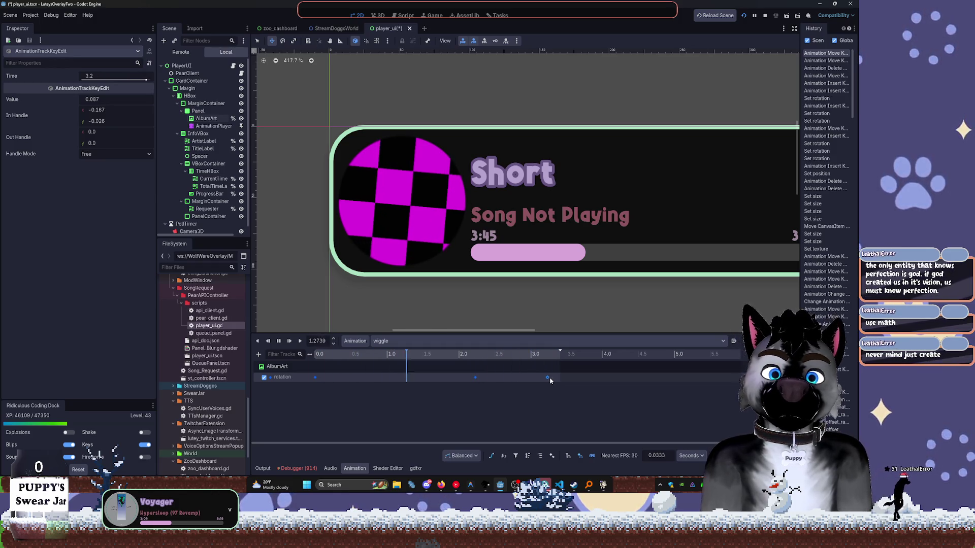
drag(475, 378, 463, 378)
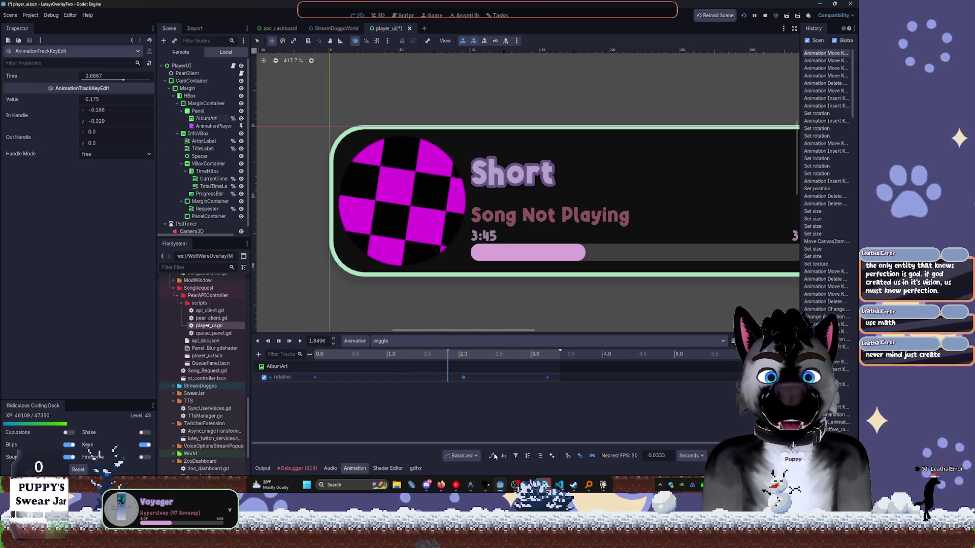
click(452, 386)
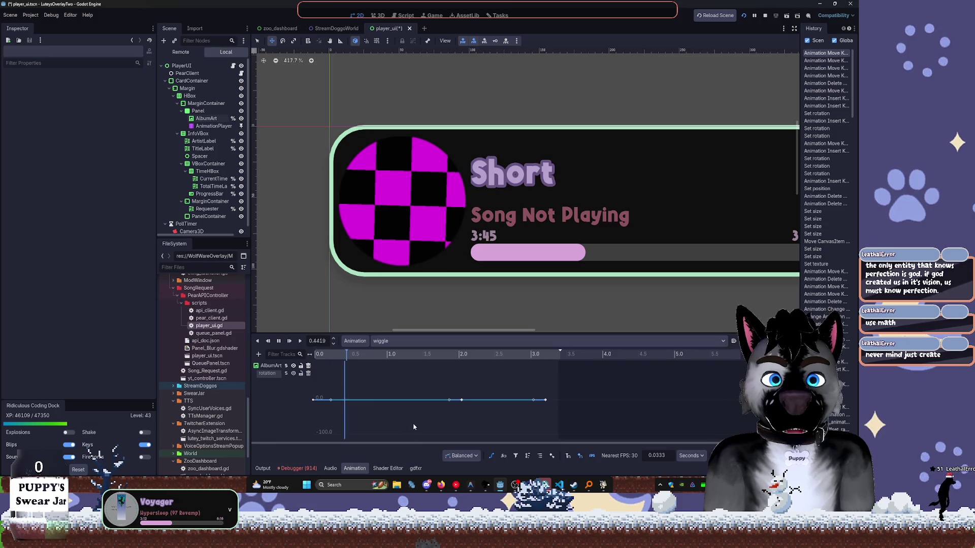
Zoom the bezier timeline, bring the whole player card into view, and run the project.
scroll(413, 423, up, 5)
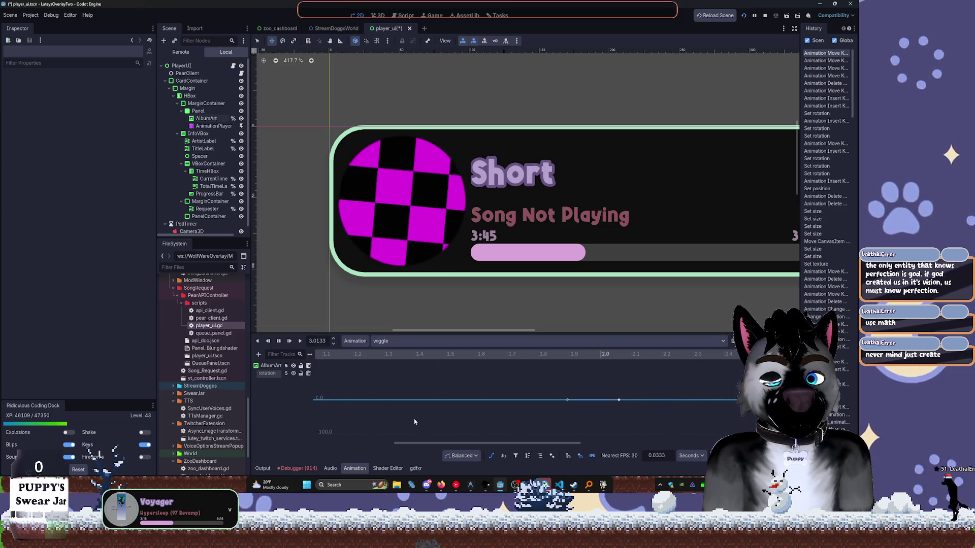
scroll(409, 422, down, 2)
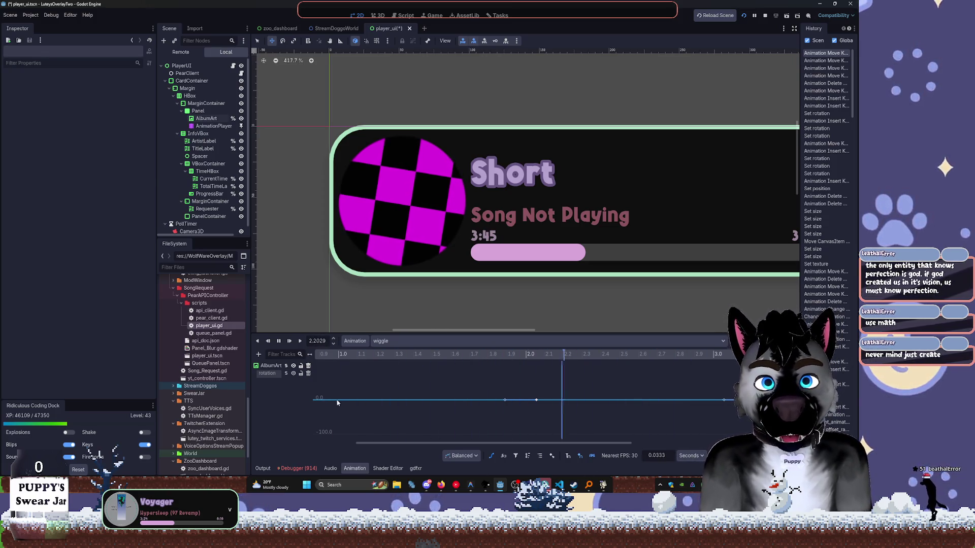
scroll(411, 428, up, 8)
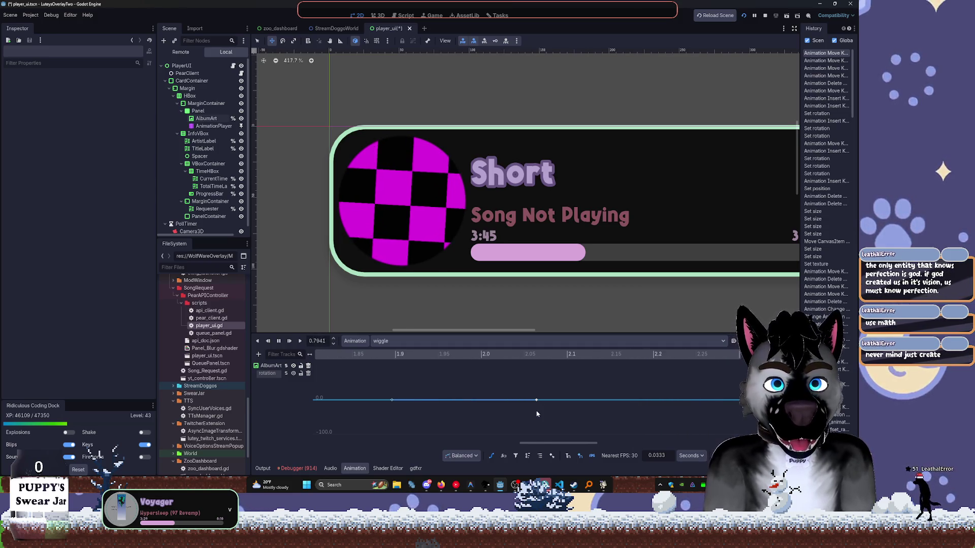
scroll(360, 413, up, 4)
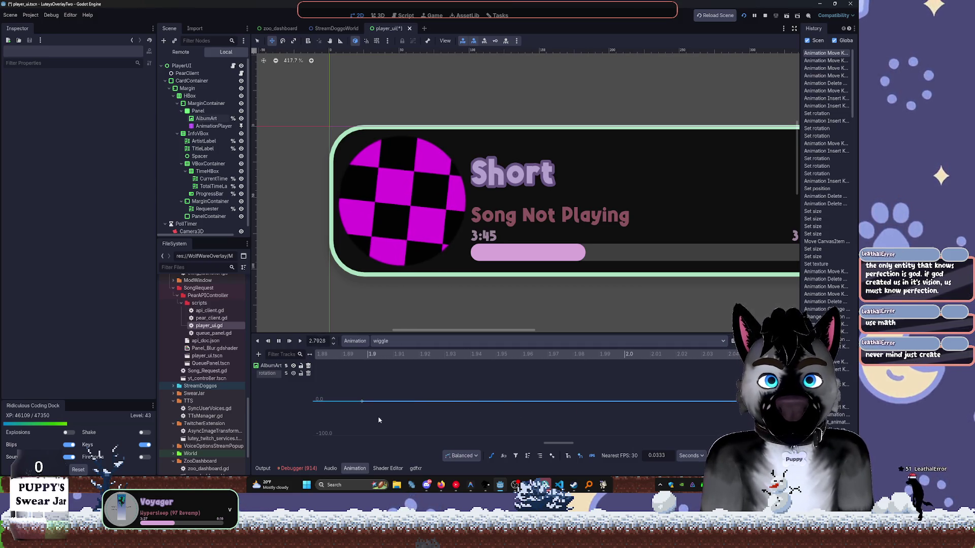
scroll(359, 413, up, 3)
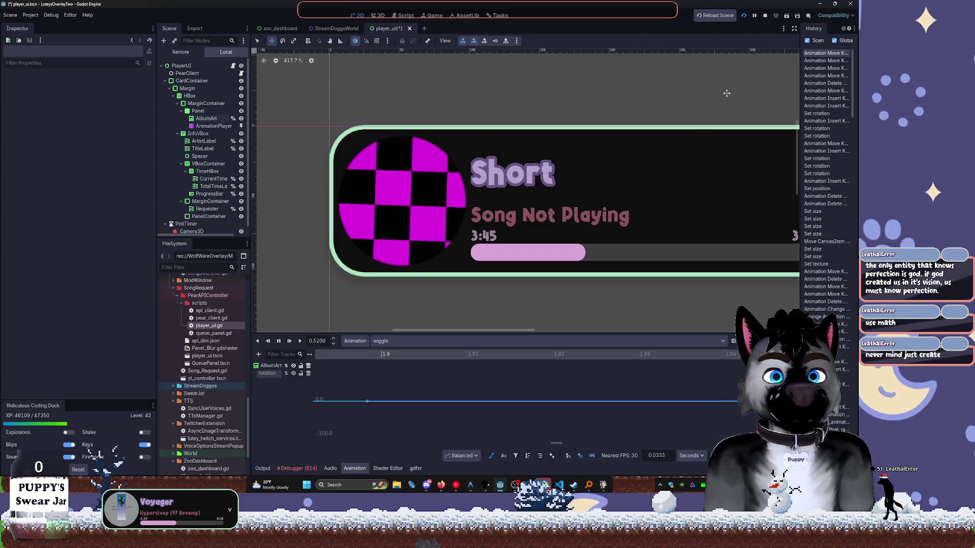
drag(688, 138, 646, 141)
click(765, 18)
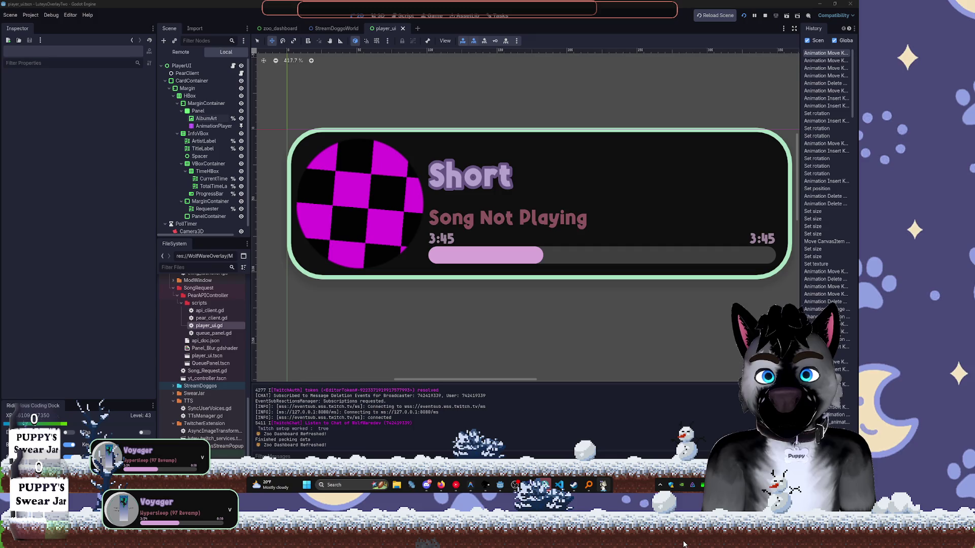
Select the AnimationPlayer node so the Inspector and Animation panel show the wiggle track.
mouse_move(590, 486)
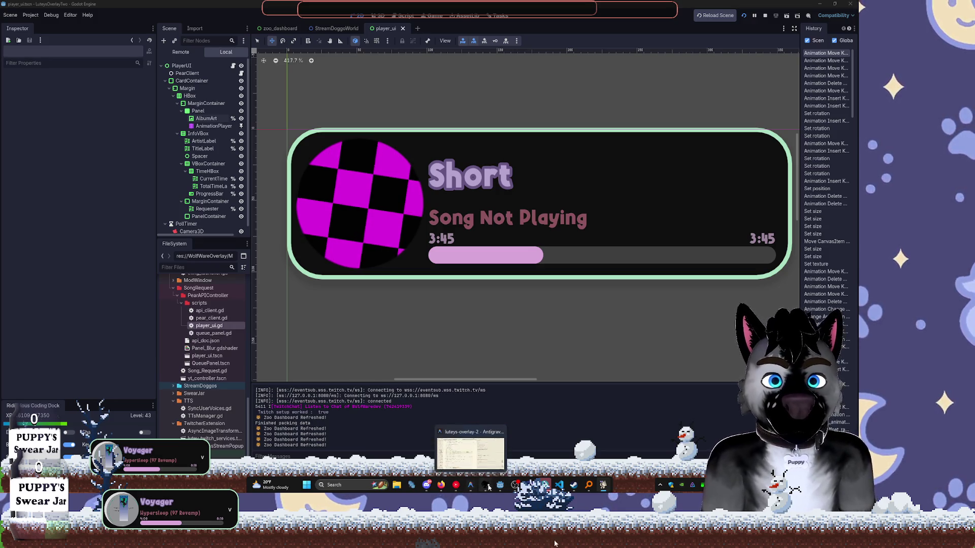
click(221, 128)
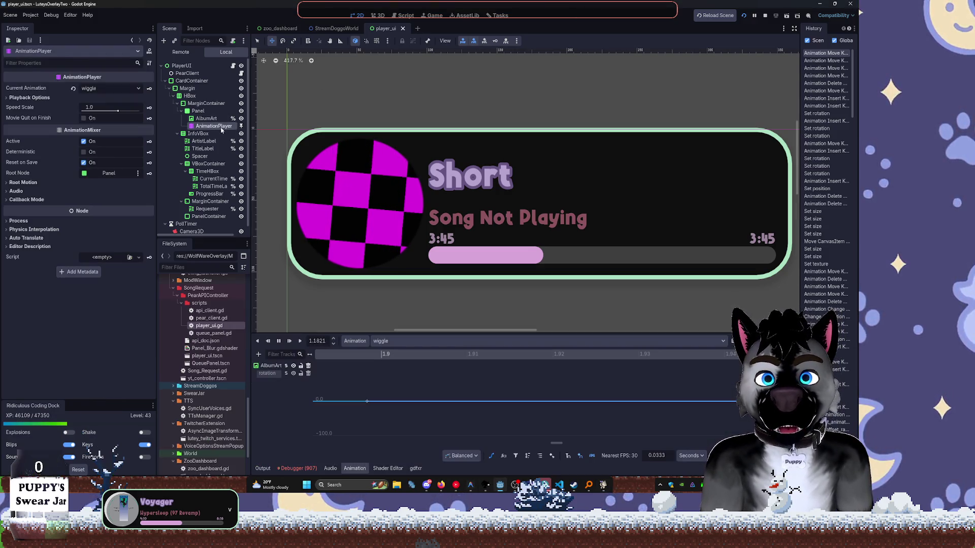
Make wiggle autoplay on load and relaunch the project to test it.
click(734, 341)
click(765, 16)
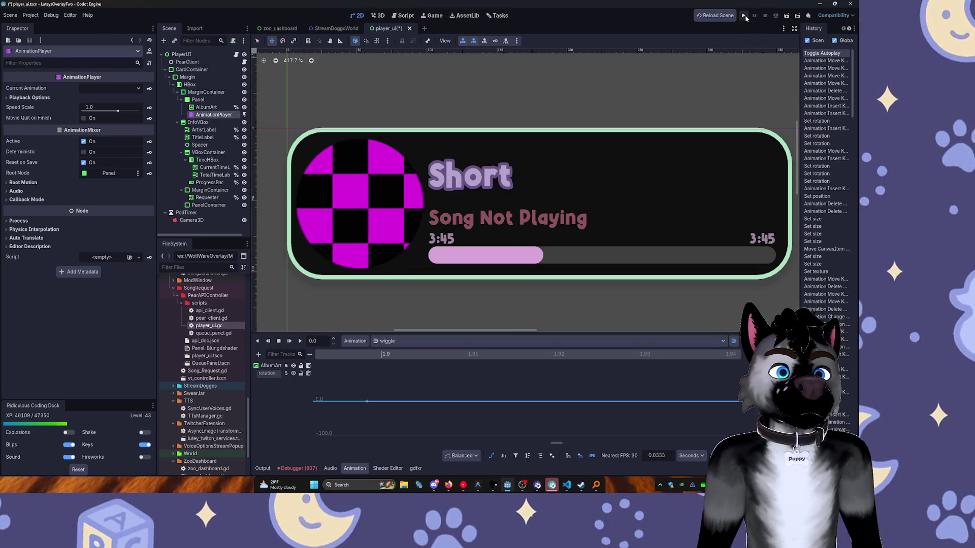
click(745, 16)
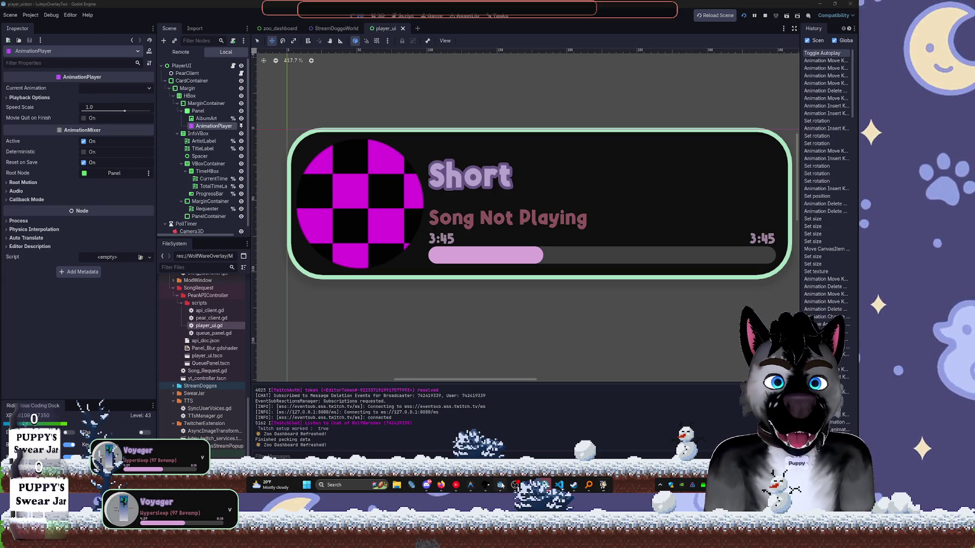
Set the AnimationPlayer's Current Animation to wiggle, rerun the project, then stop it with F8.
click(116, 88)
click(135, 109)
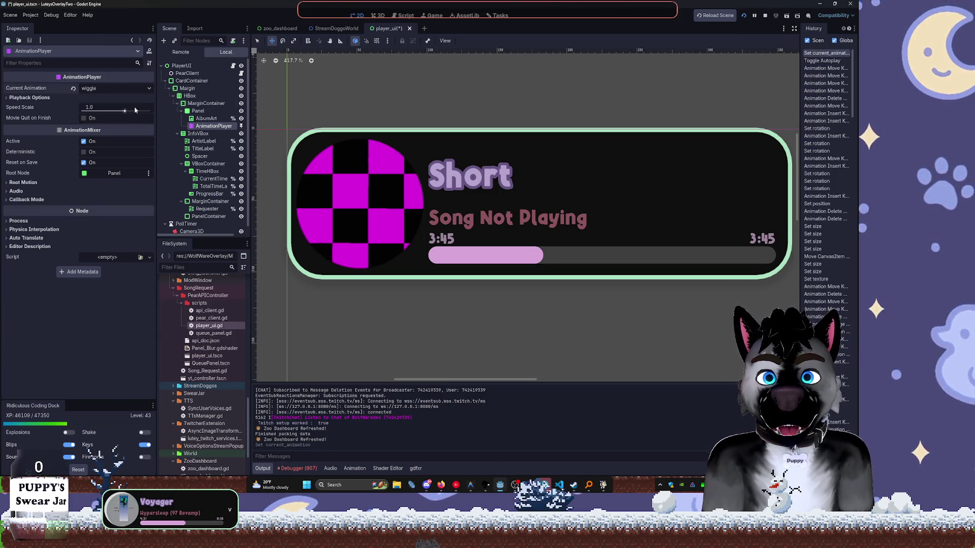
click(766, 12)
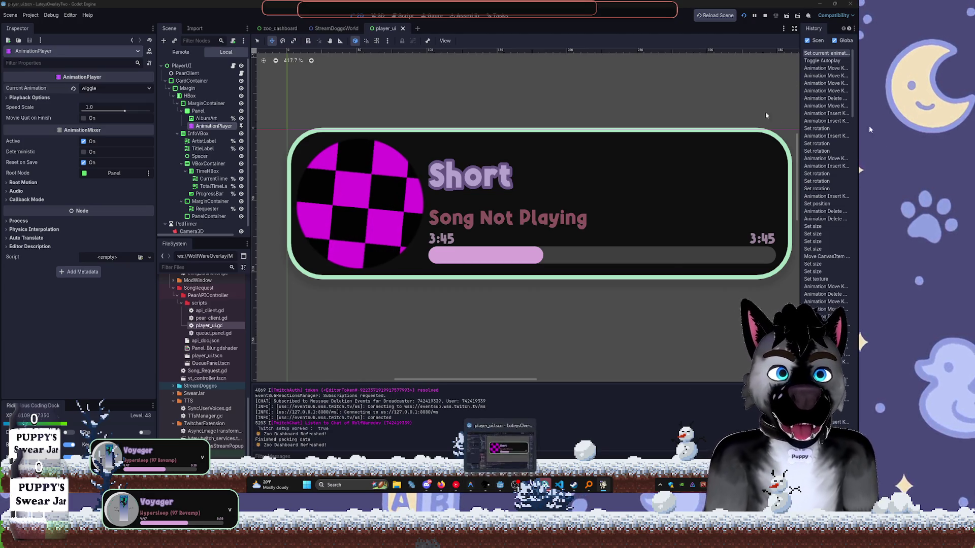
key(F8)
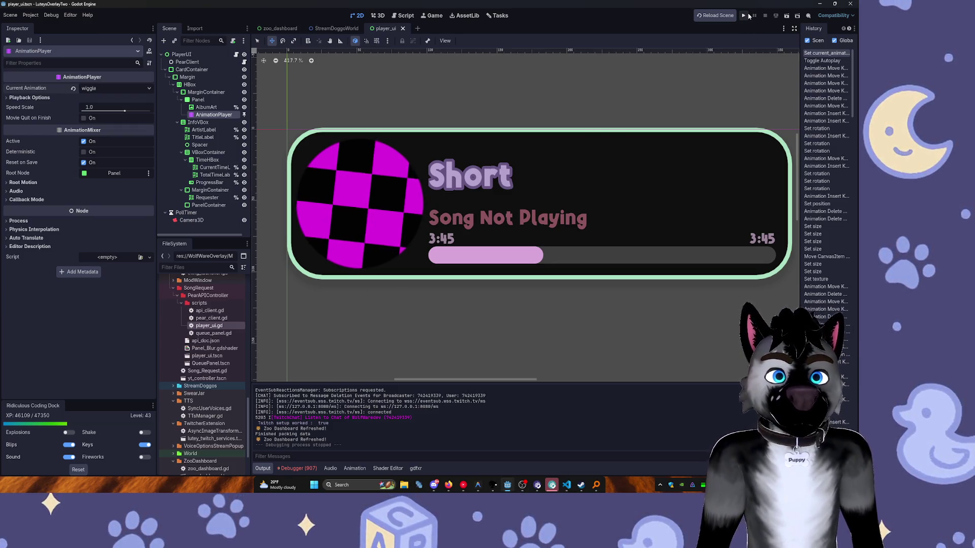
Select the AnimationPlayer and switch the wiggle track from the bezier curve back to its keyframe list.
click(199, 113)
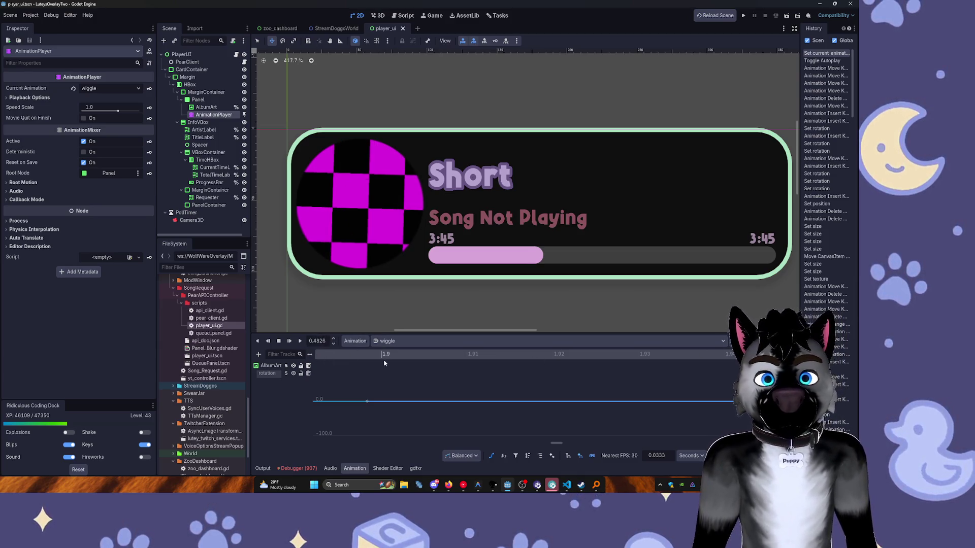
click(491, 456)
scroll(401, 393, down, 15)
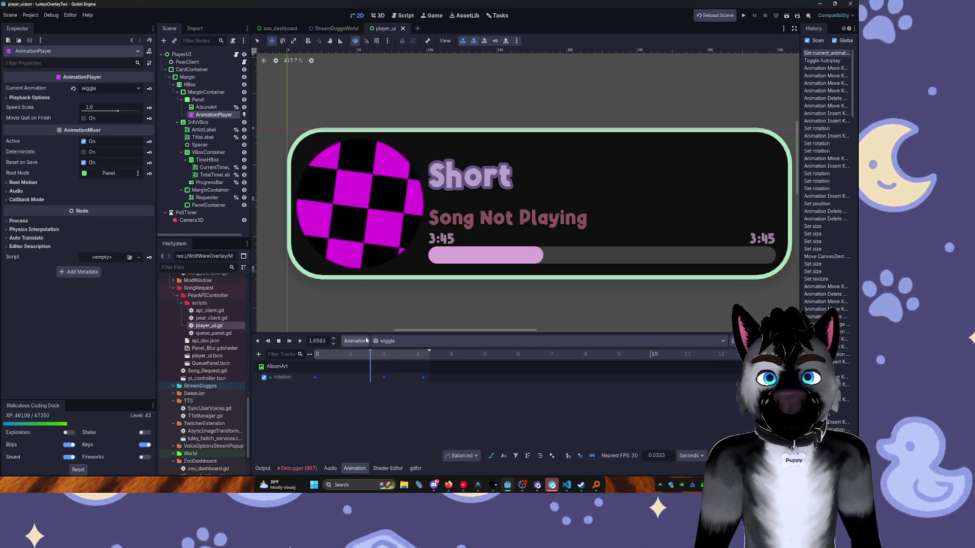
click(279, 341)
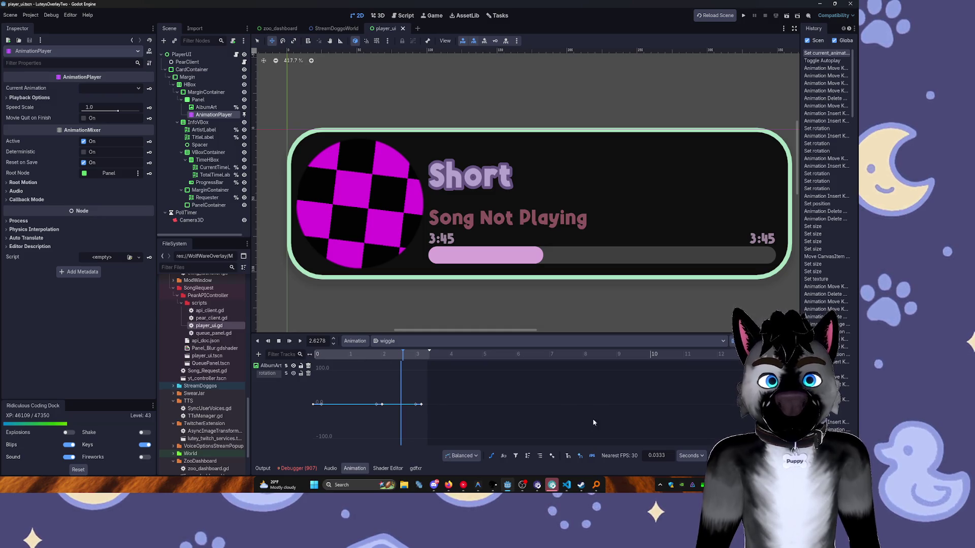
click(492, 457)
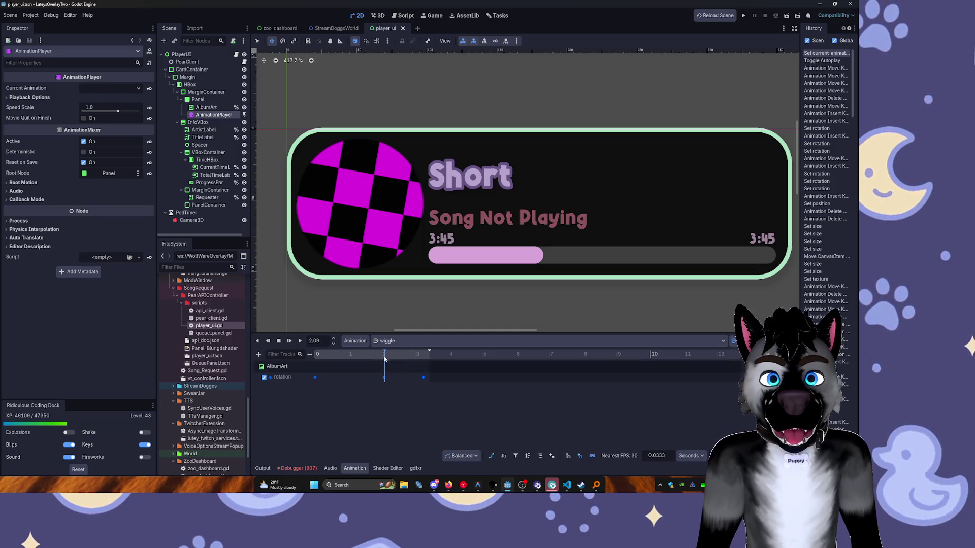
Play the wiggle animation, move the playhead to about 2.1 s, and open Editor Settings.
click(288, 342)
click(288, 342)
click(385, 358)
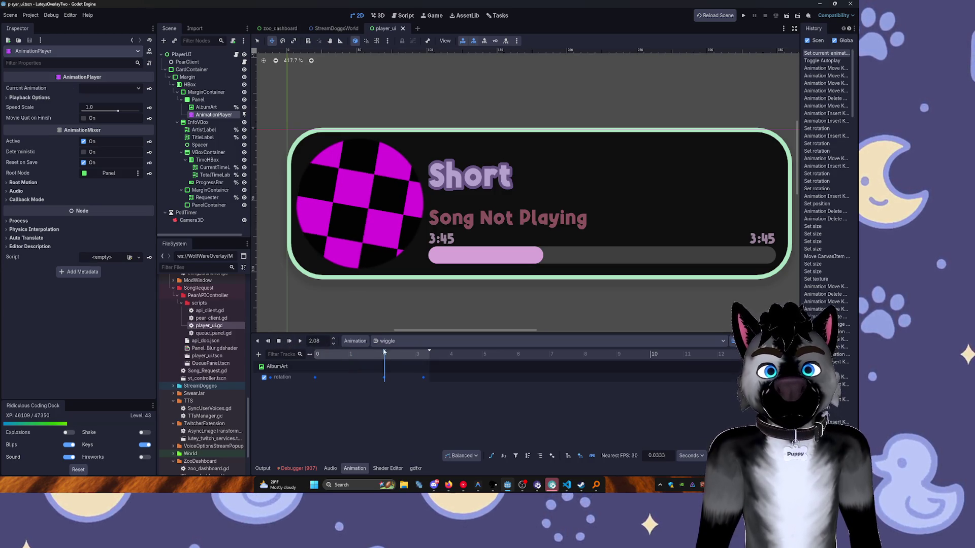
click(70, 15)
click(84, 26)
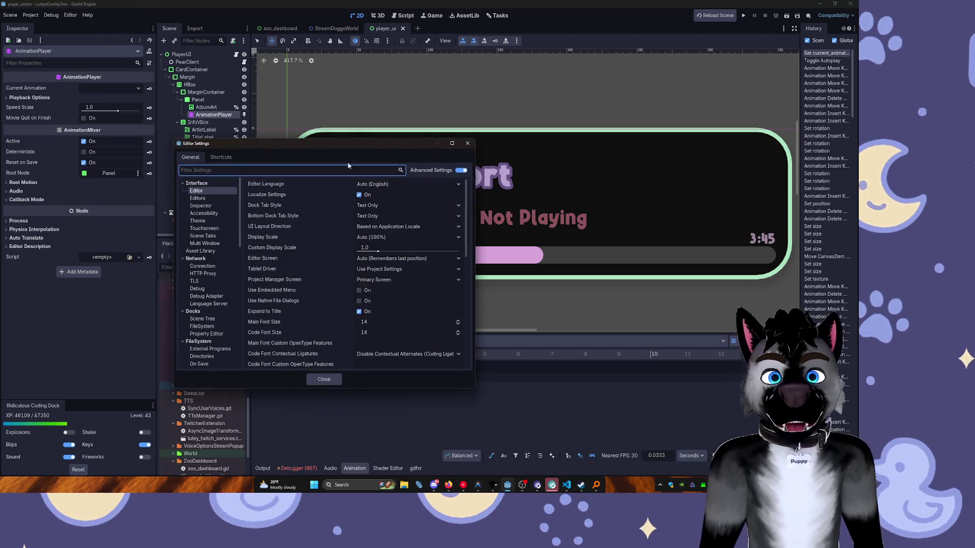
Filter the Shortcuts list for 'keyframe' to find Go to Next/Previous Keyframe, then close Editor Settings.
click(220, 157)
text(keyframe)
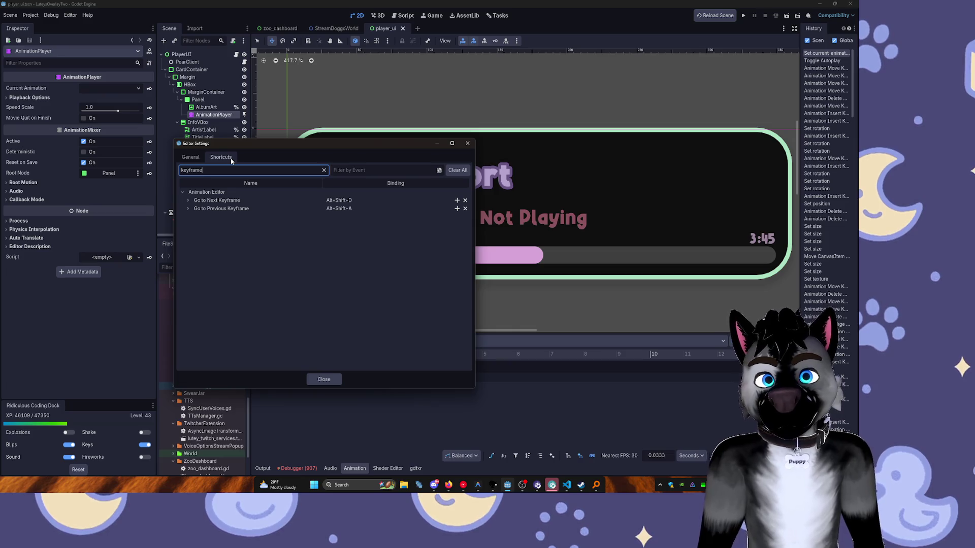
click(469, 144)
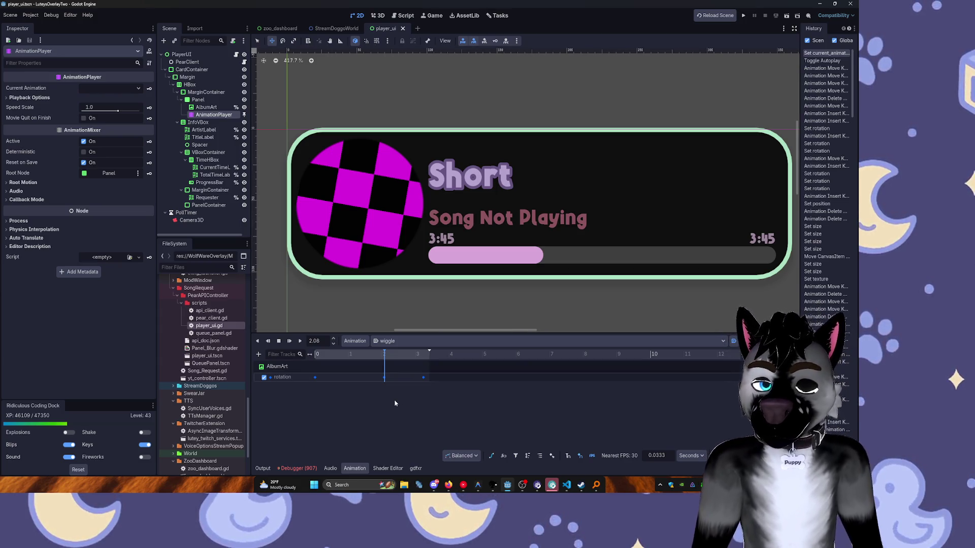
Jump to the previous keyframe, key AlbumArt's rotation at 75.9°, and run the project.
key(ctrl+comma)
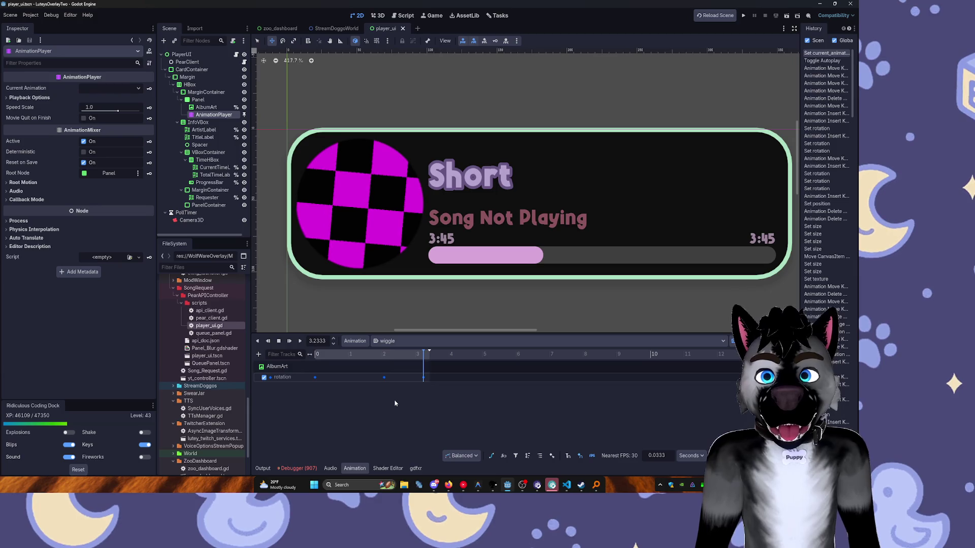
click(206, 108)
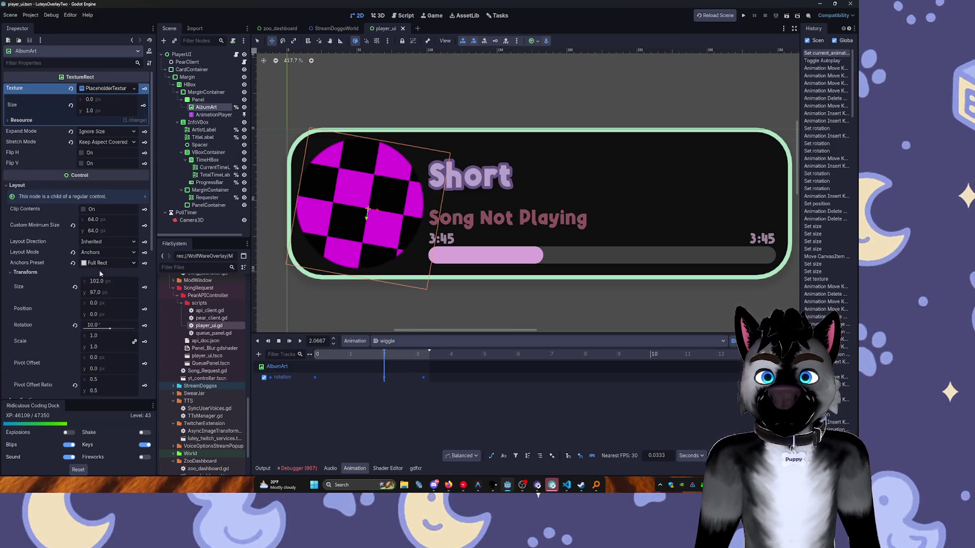
drag(109, 331, 115, 334)
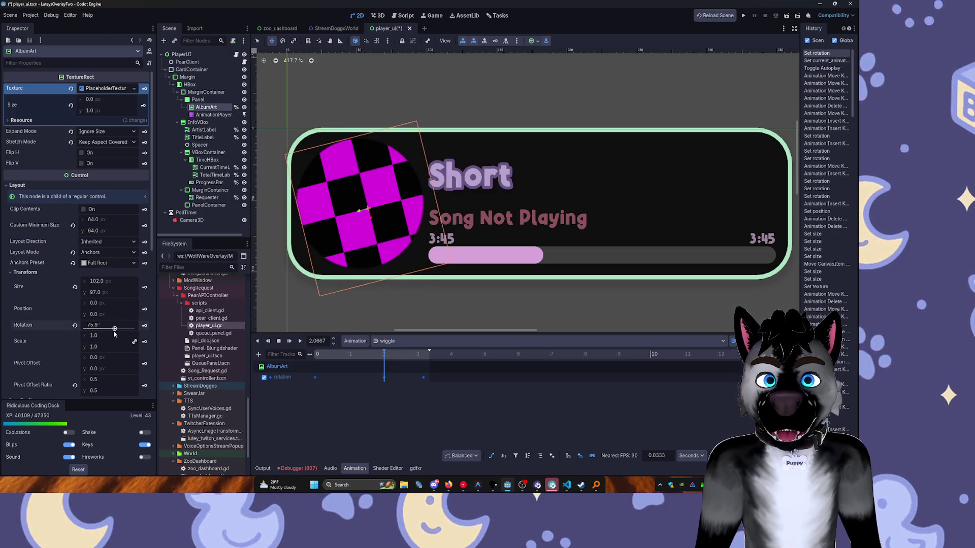
click(144, 326)
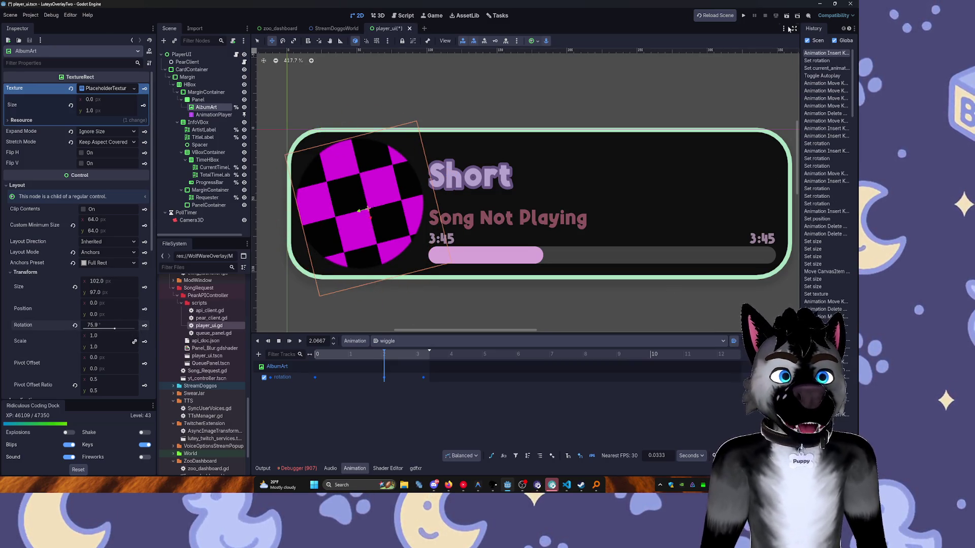
click(743, 16)
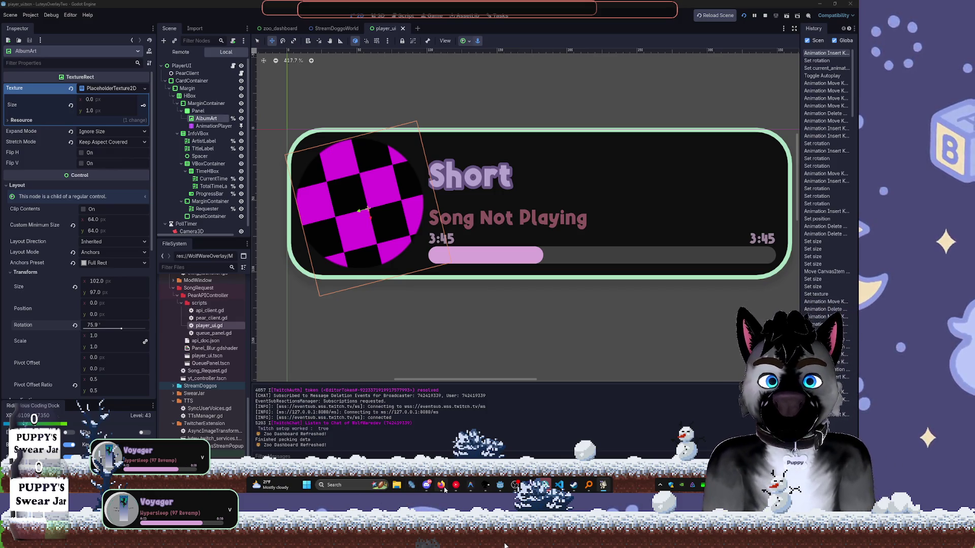
Stop the running project and switch to the zoo_dashboard scene tab.
mouse_move(445, 489)
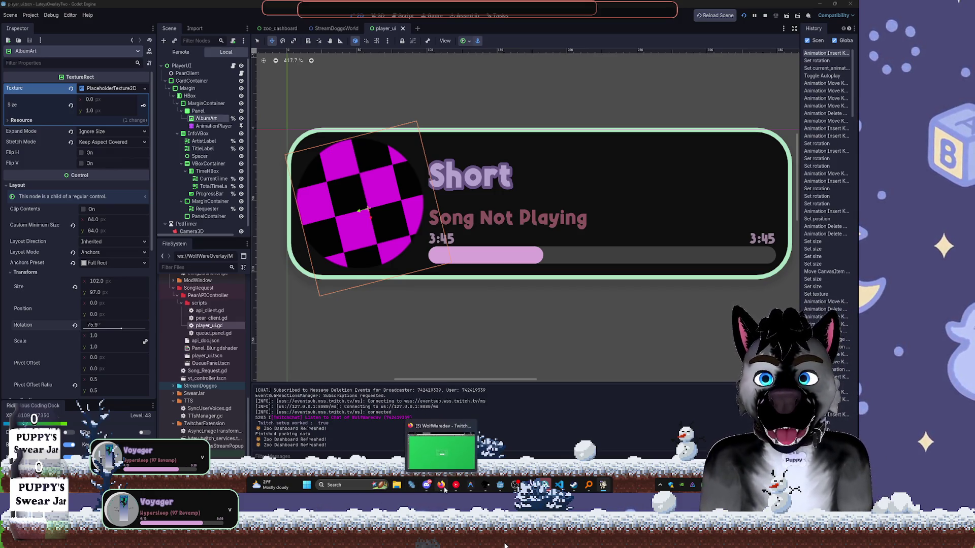
mouse_move(501, 482)
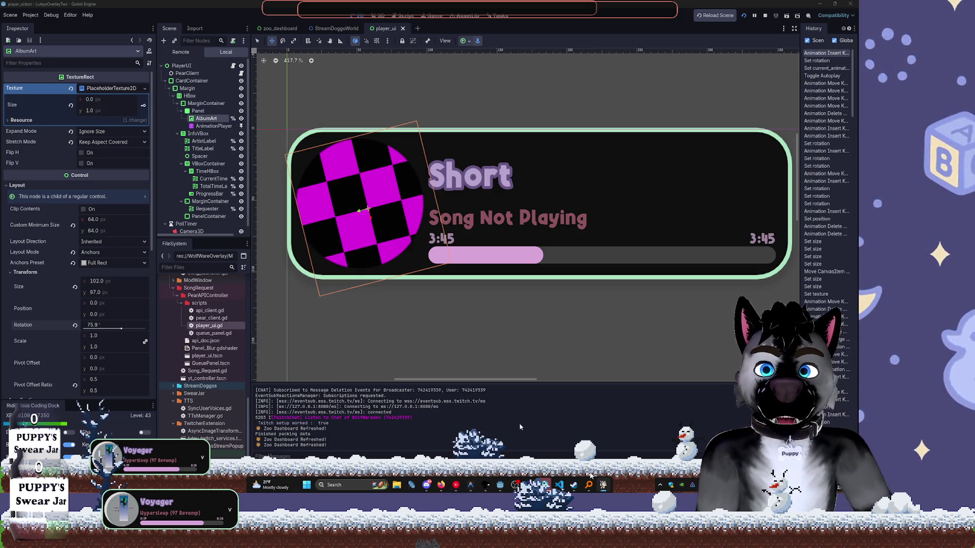
click(765, 16)
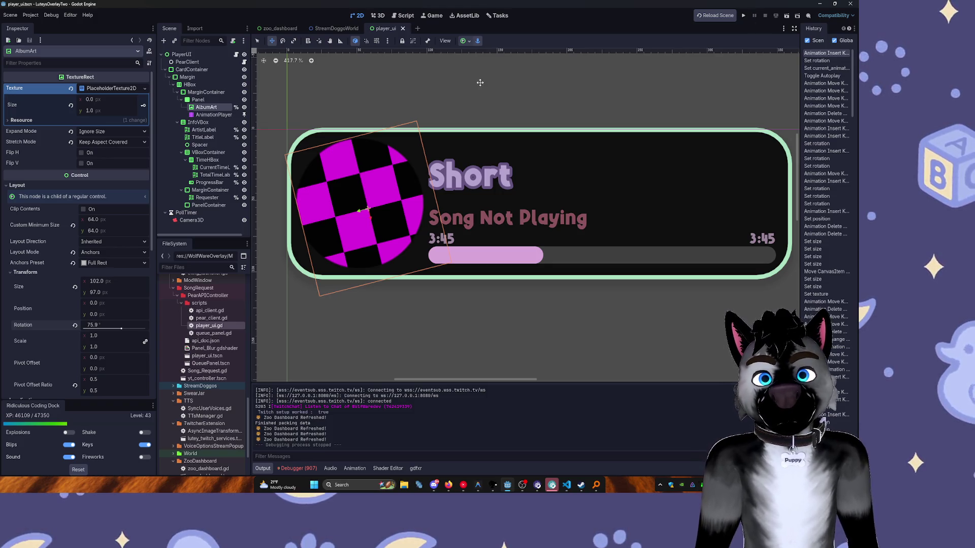
click(279, 28)
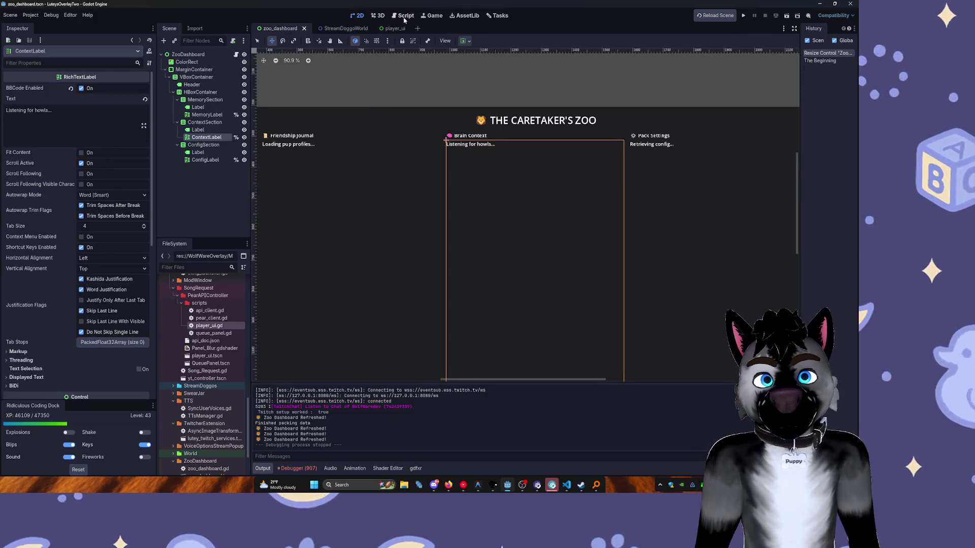
Search the project files for 'refreshed' to locate the Zoo Dashboard Refreshed print line.
click(405, 16)
scroll(543, 142, down, 9)
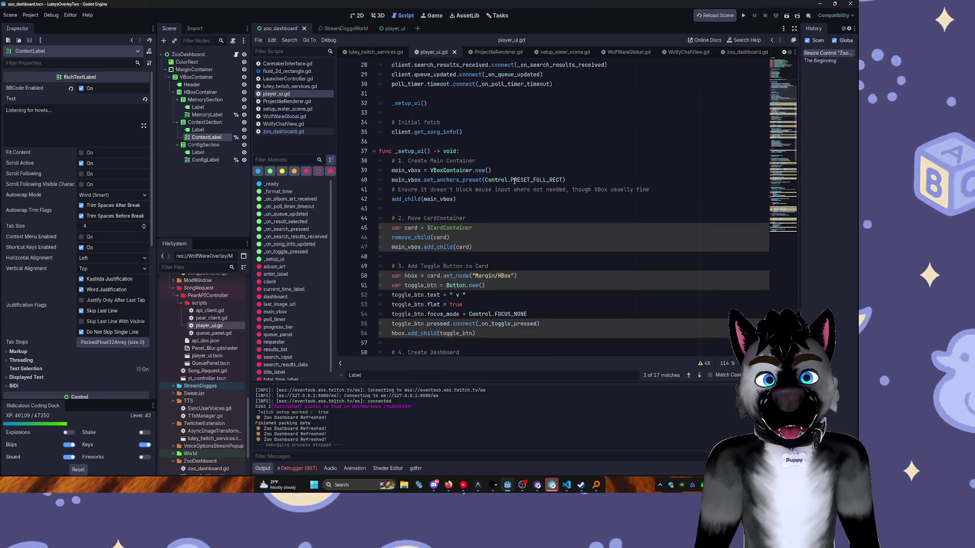
click(543, 180)
key(ctrl+f)
text(refreshed)
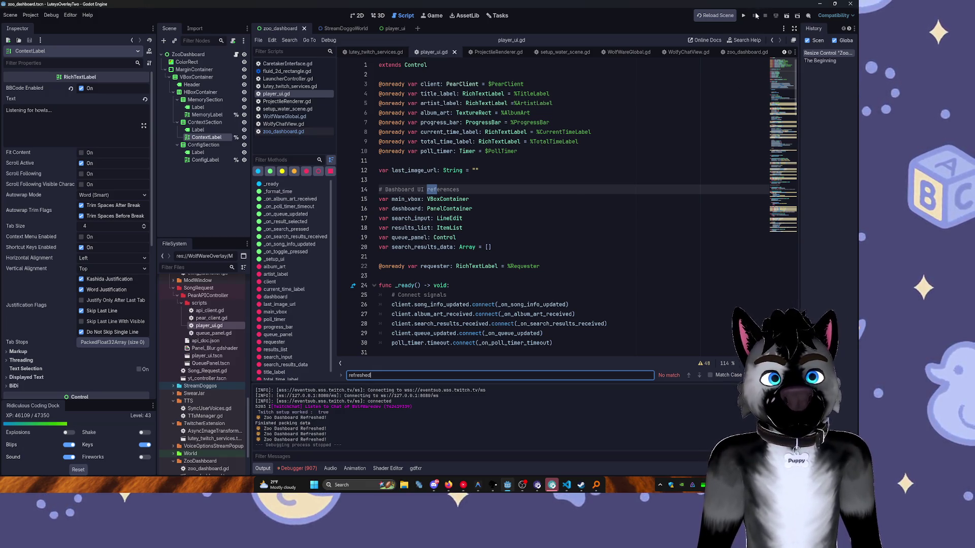
click(259, 435)
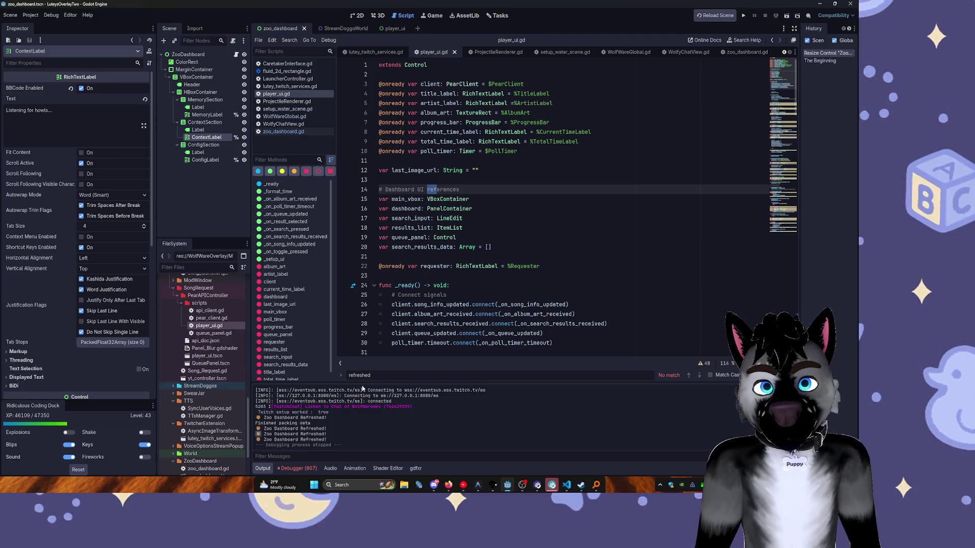
click(526, 237)
key(ctrl+shift+f)
key(Return)
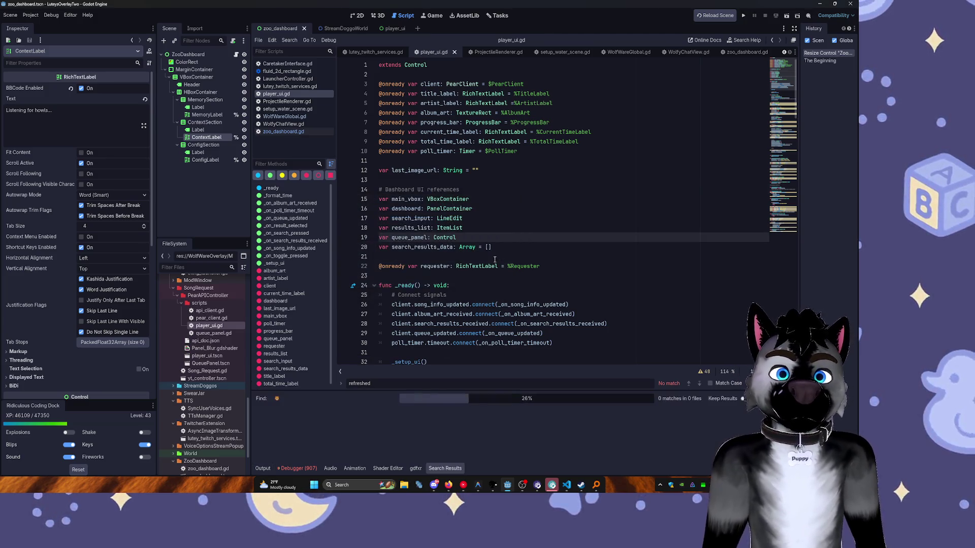
Change the print on line 25 of zoo_dashboard.gd to a Log.pr call, save, and stop the game.
click(333, 430)
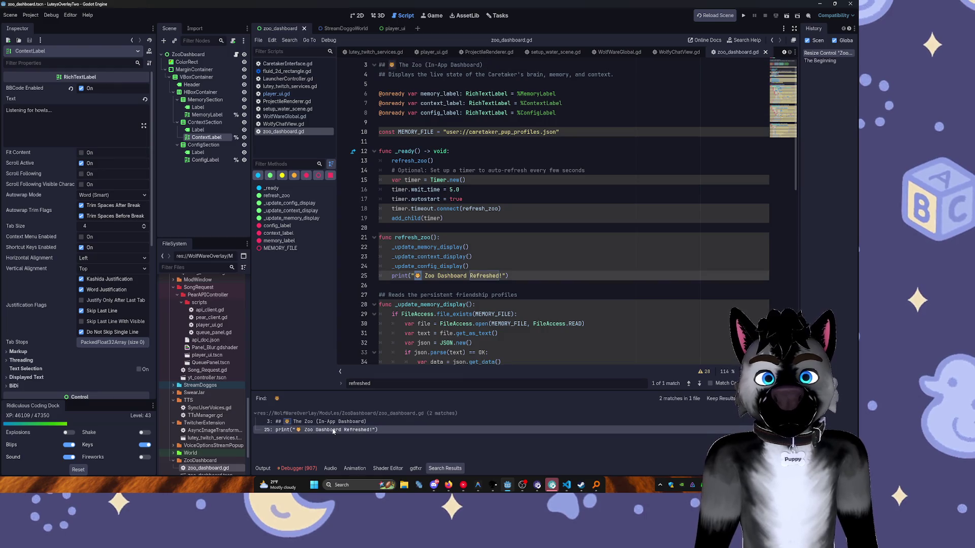
key(ctrl+slash)
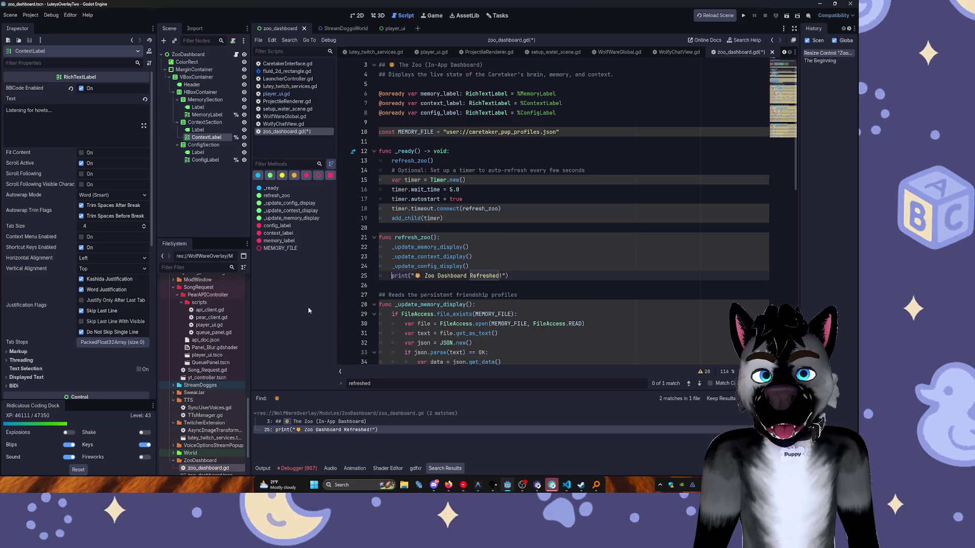
text(Log.)
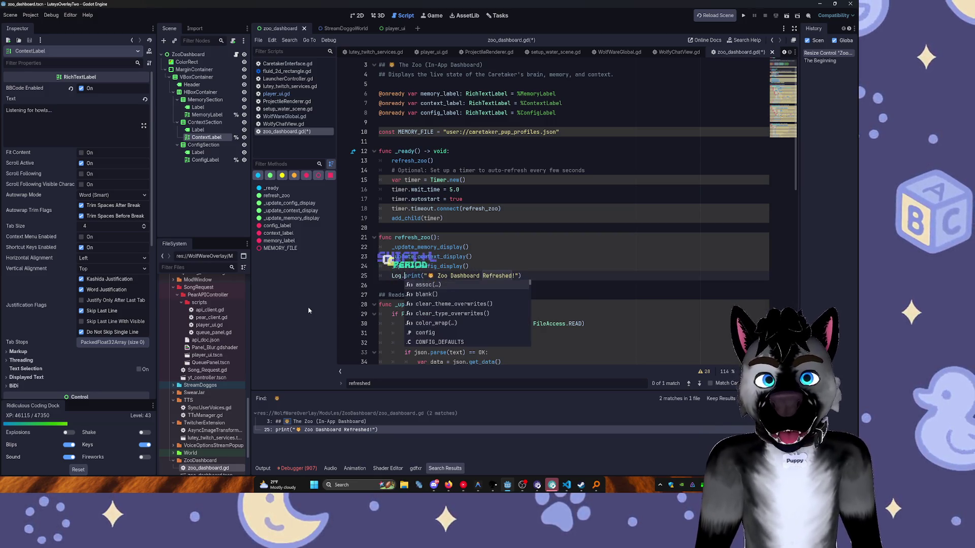
key(BackSpace)
key(BackSpace)
key(BackSpace)
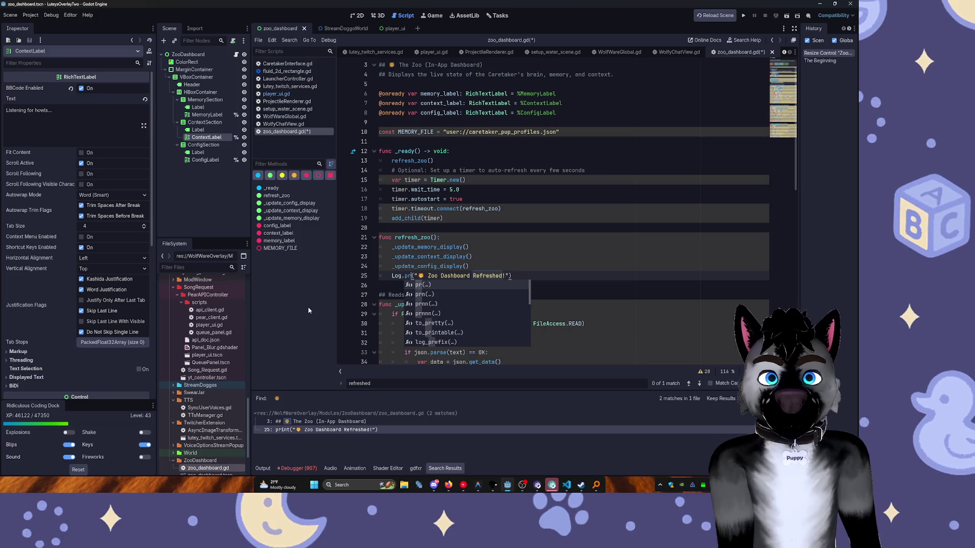
key(Escape)
key(ctrl+s)
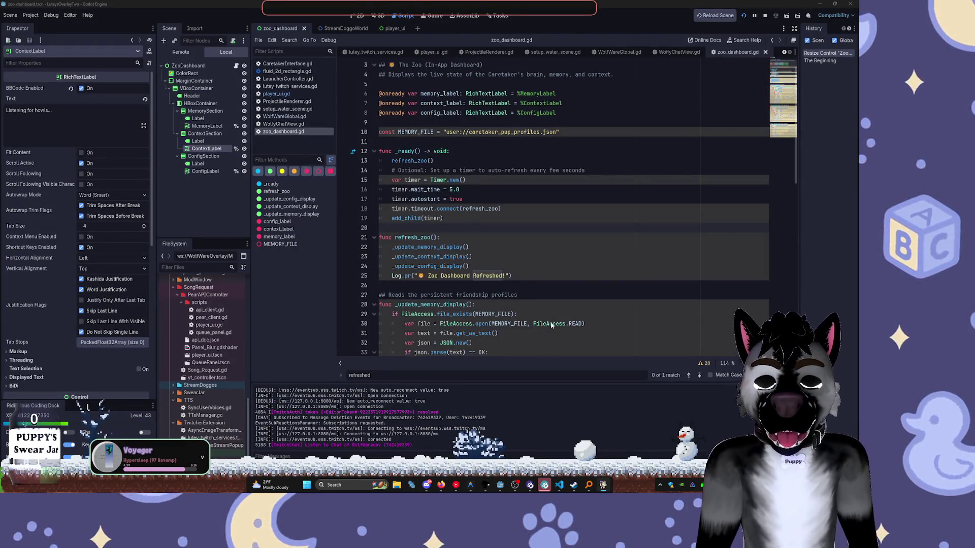
key(F8)
Comment out the Log.pr line 25 and switch to the 2D view.
click(391, 276)
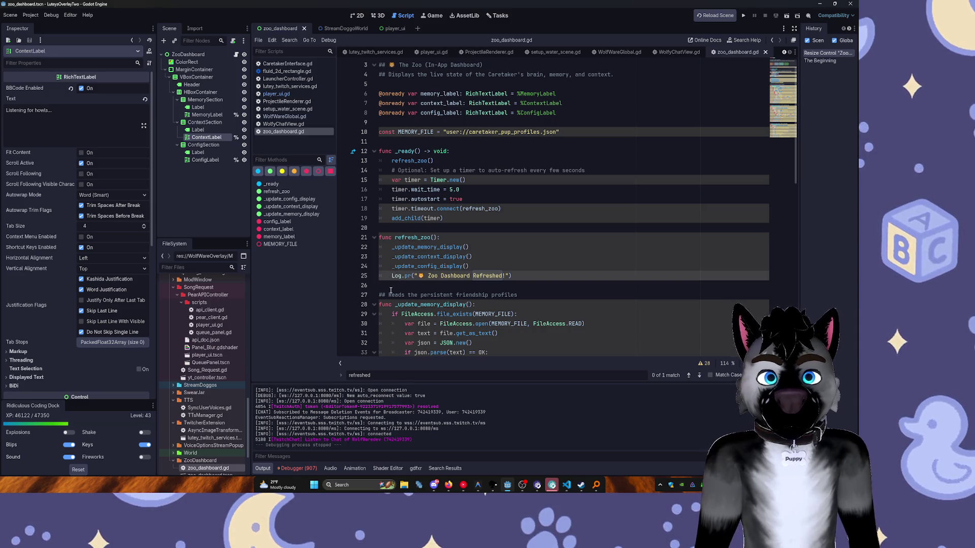
key(ctrl+slash)
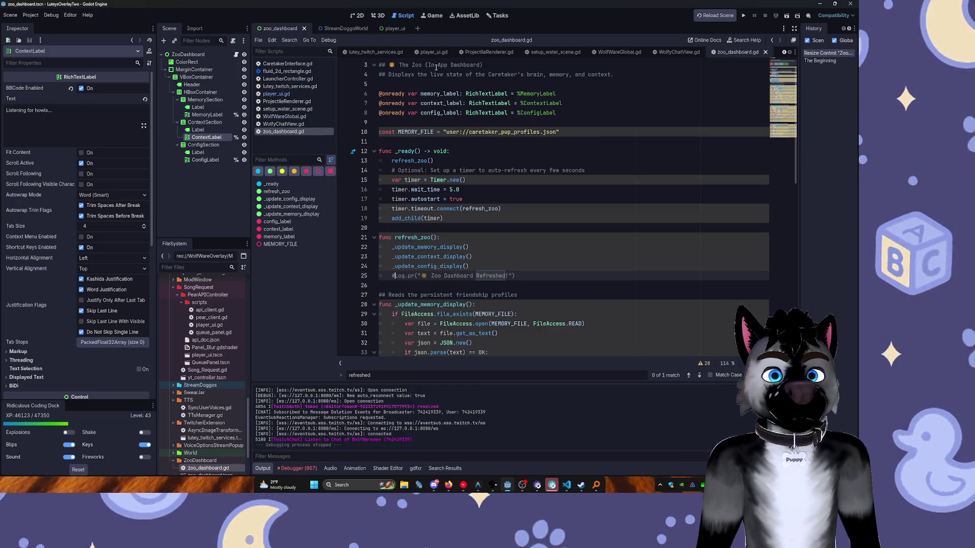
click(357, 15)
scroll(528, 140, down, 5)
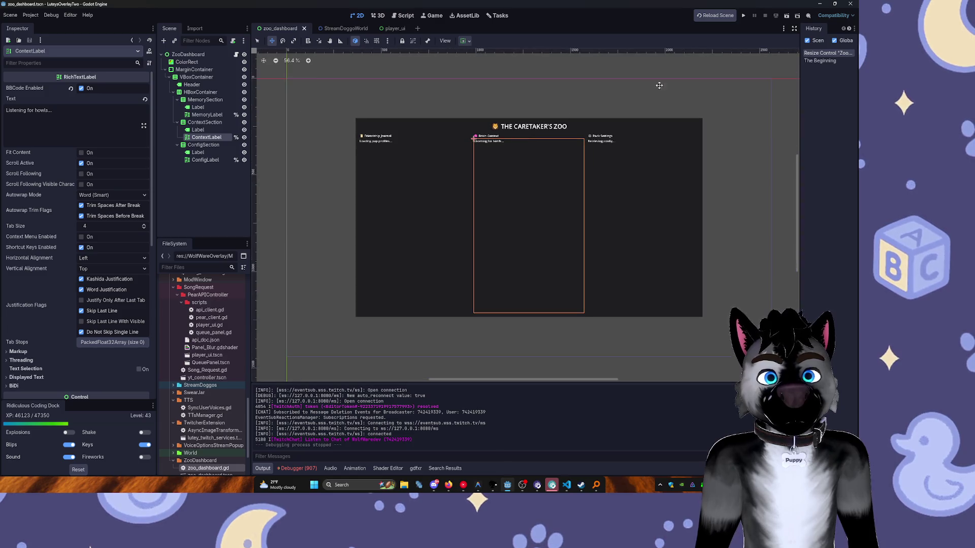
Run the project, resume the paused game, and scroll through the Friendship Journal overlay.
click(786, 16)
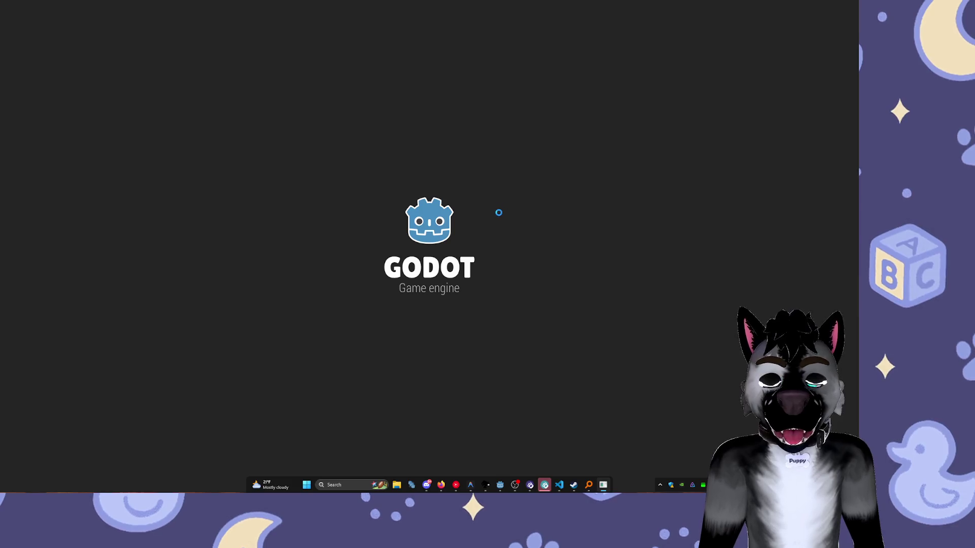
key(F12)
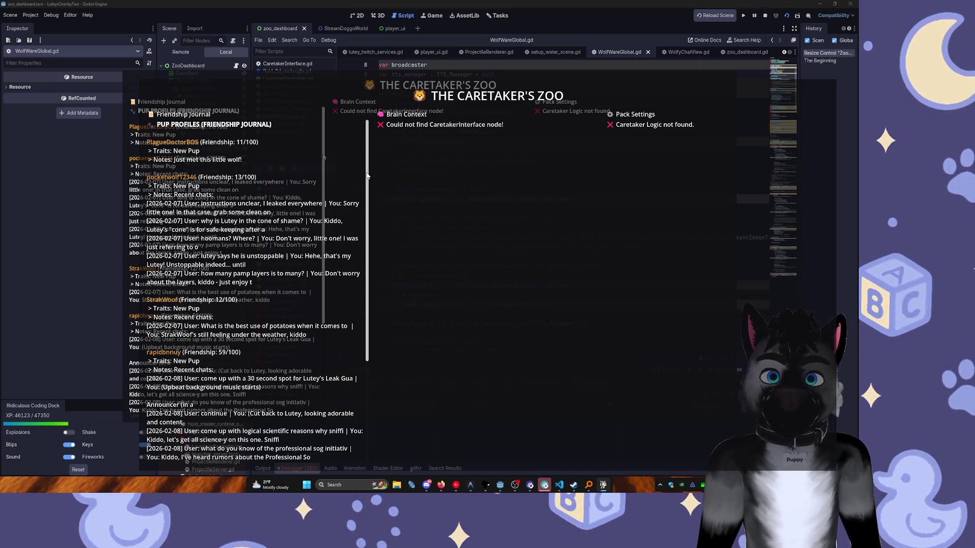
scroll(359, 227, down, 5)
scroll(357, 249, down, 2)
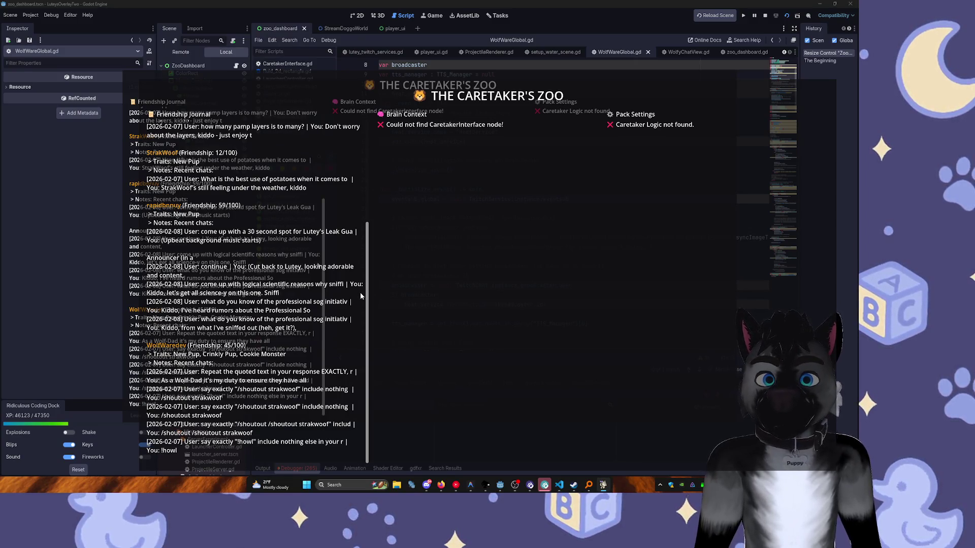
scroll(363, 254, up, 3)
scroll(363, 224, up, 2)
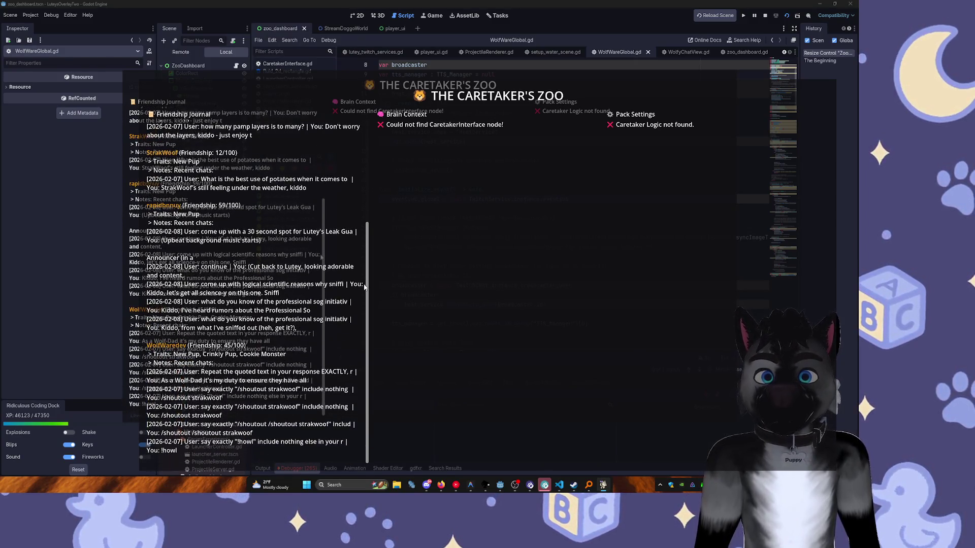
scroll(340, 145, up, 4)
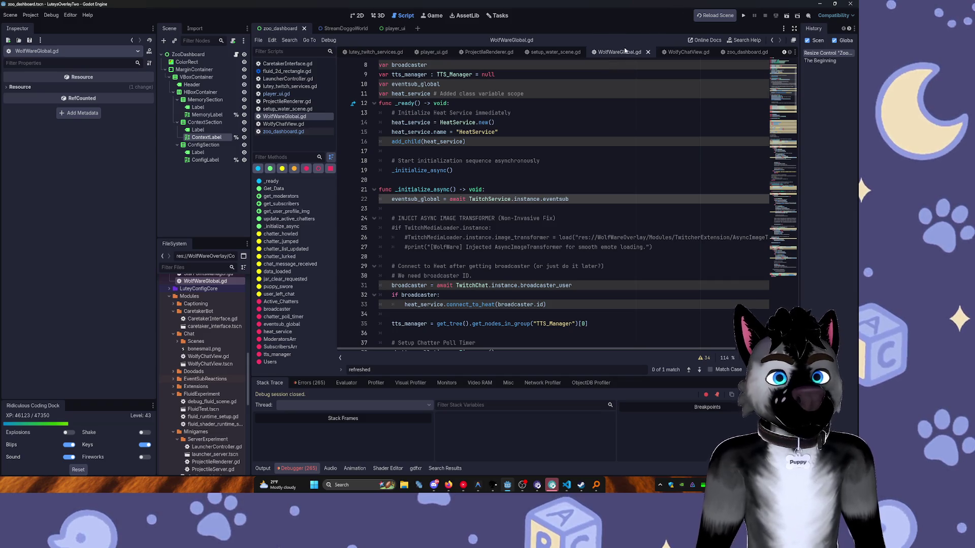
Close the zoo_dashboard scene and add a Todo Suggestion task about shader-driven image animation on YT.
click(357, 15)
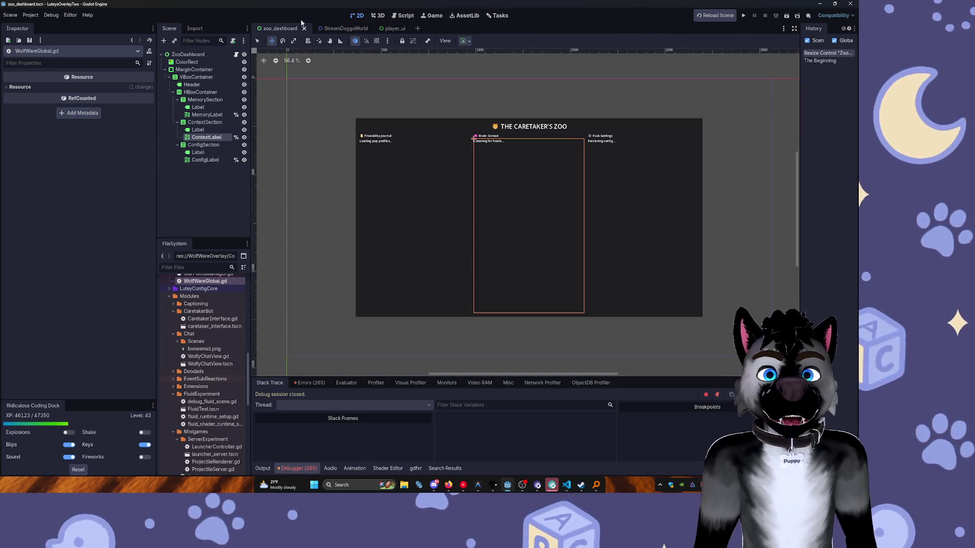
click(303, 28)
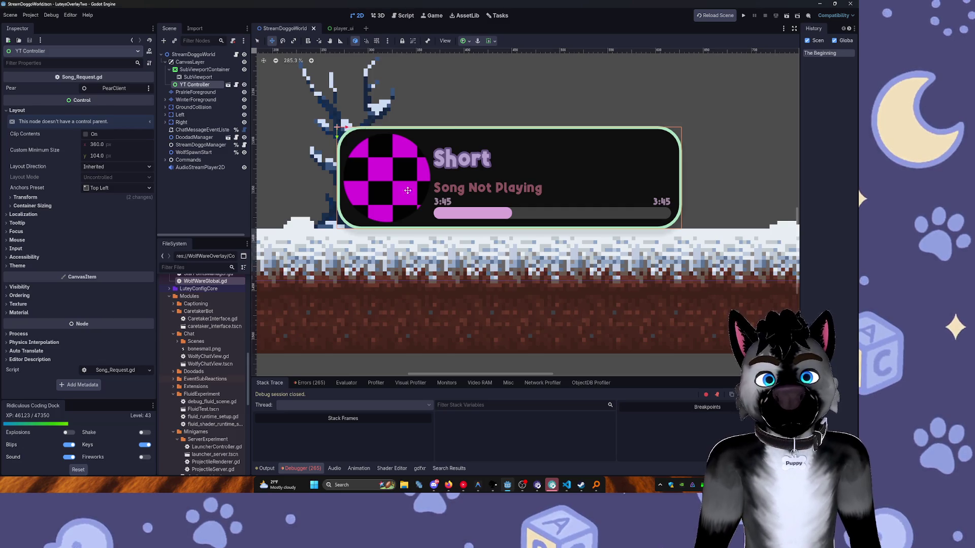
key(ctrl+F6)
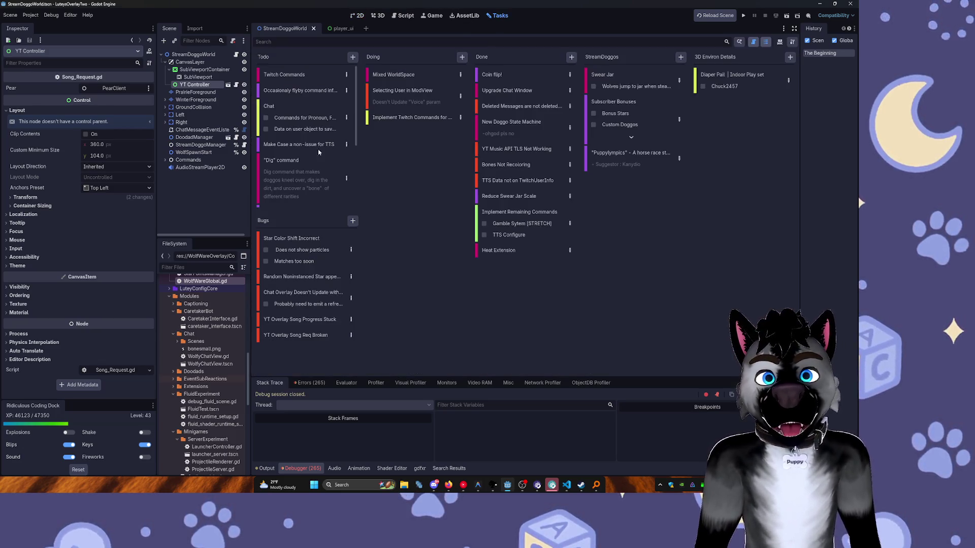
click(352, 56)
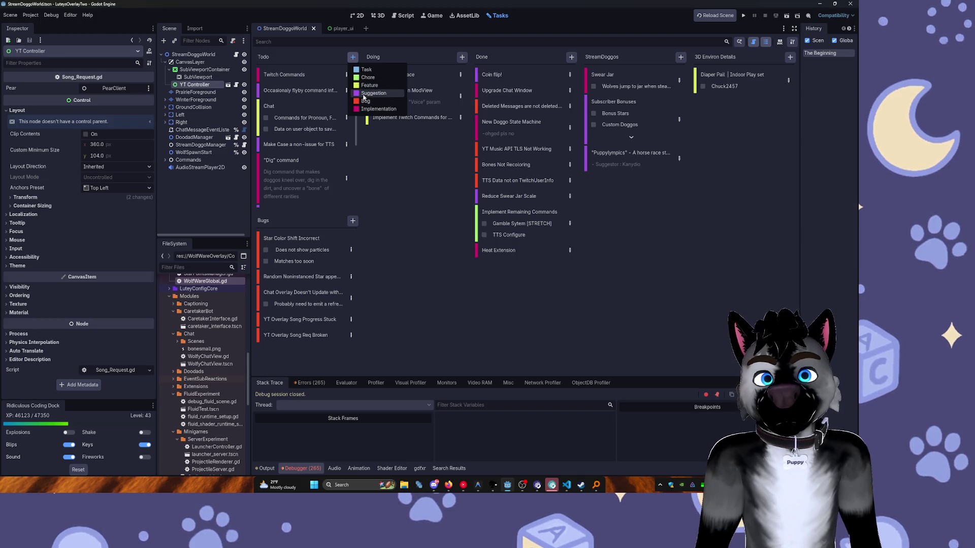
click(364, 95)
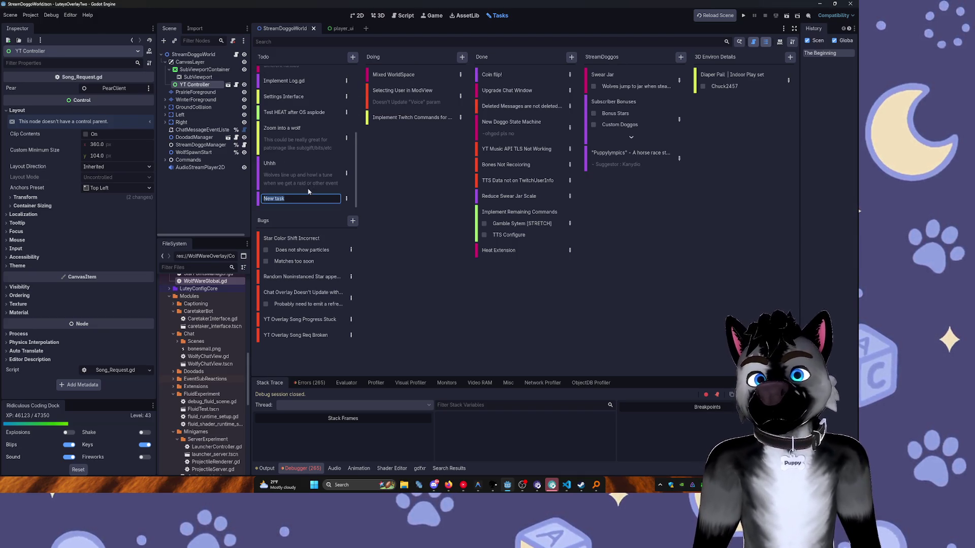
text(Shader Driven )
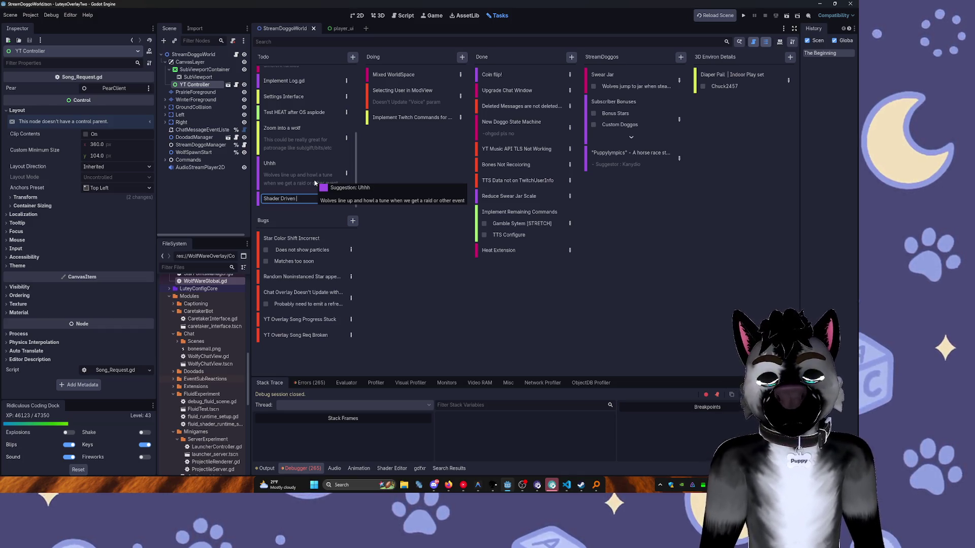
text(Wi)
key(BackSpace)
key(BackSpace)
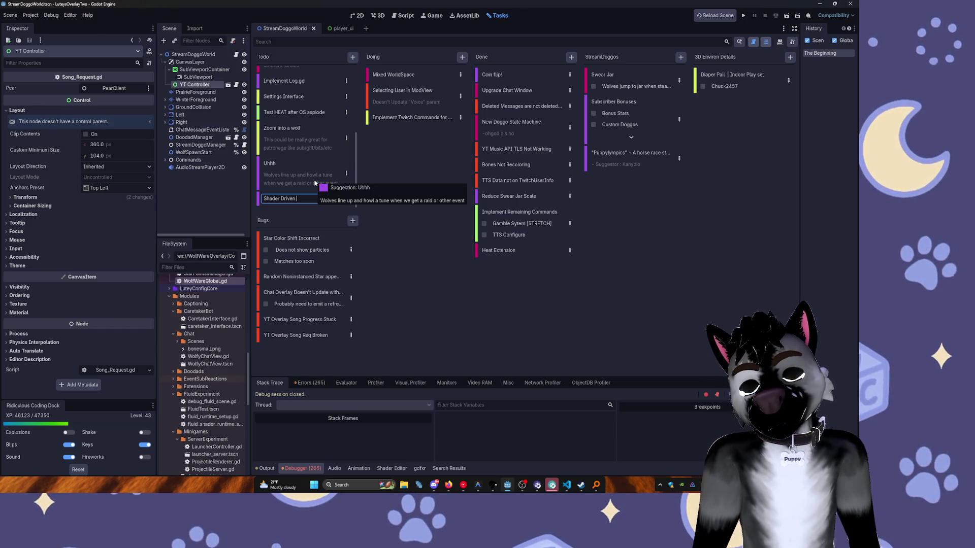
text(Image)
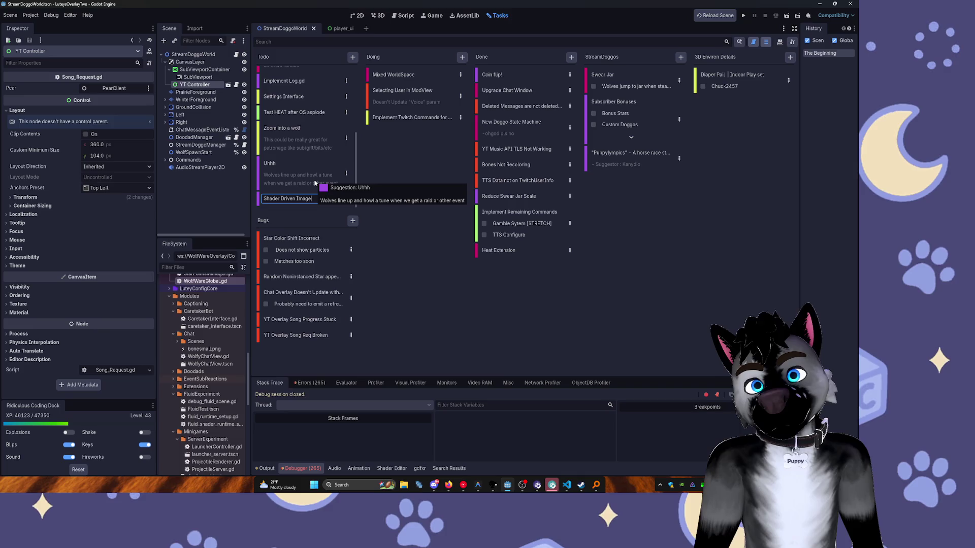
text( A)
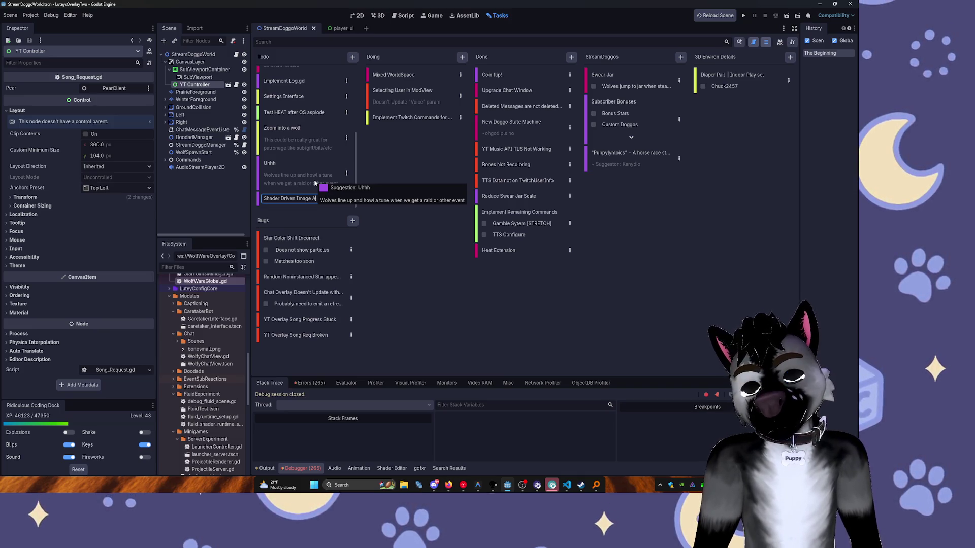
text(nimation on YT-)
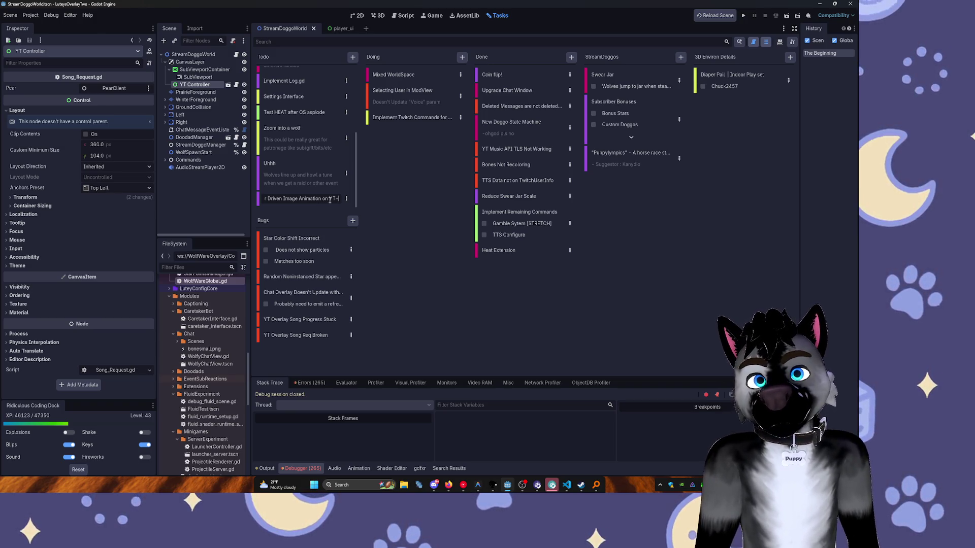
key(Return)
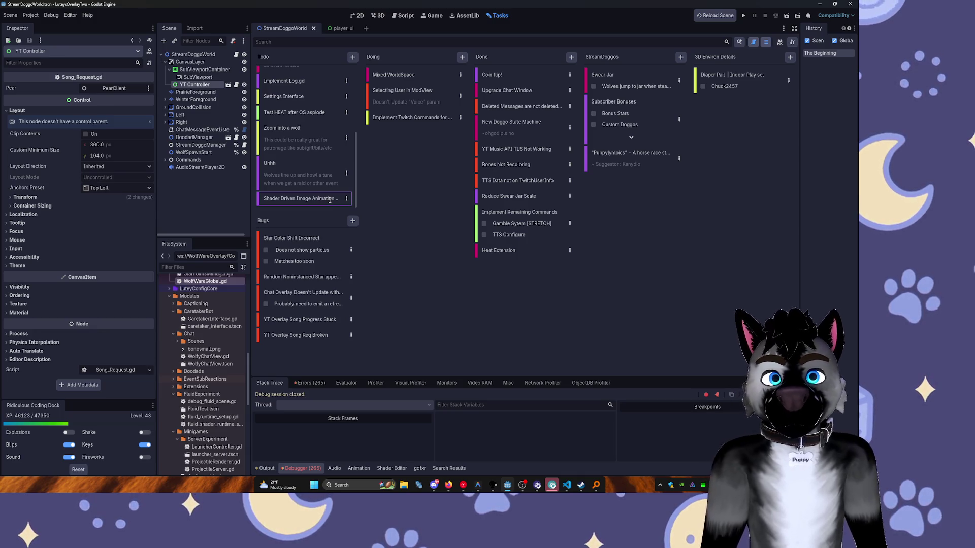
Review the Twitch Commands and Chat task details, widening the Chat steps list to show full names.
scroll(325, 132, up, 5)
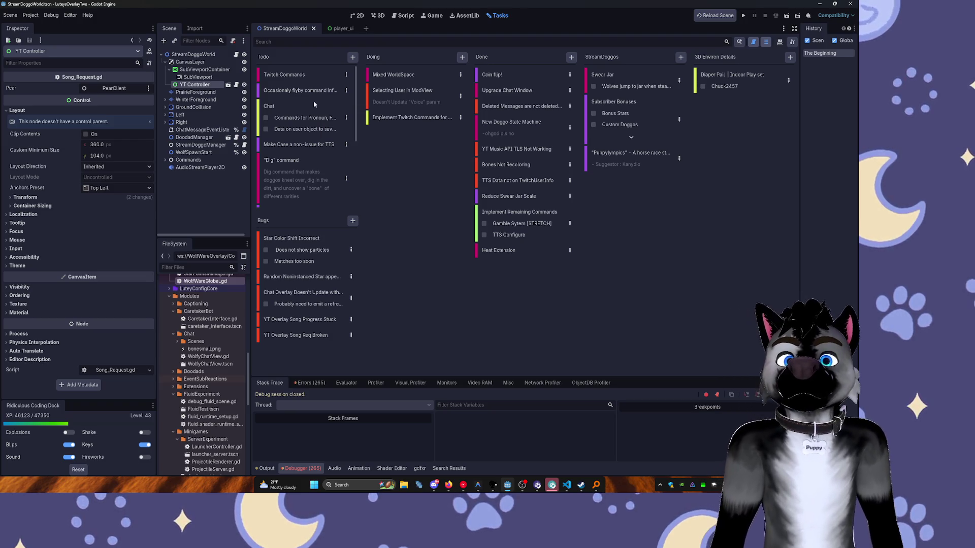
click(344, 75)
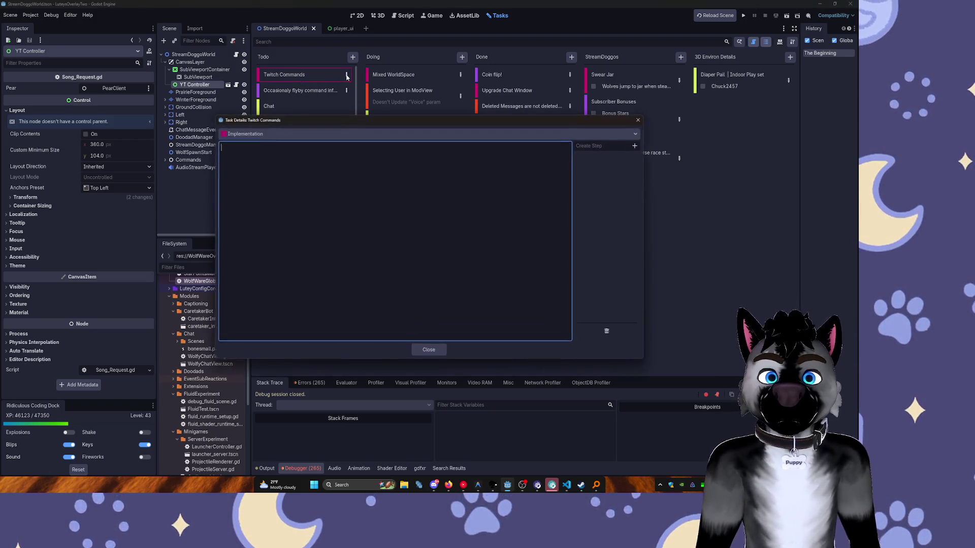
click(639, 121)
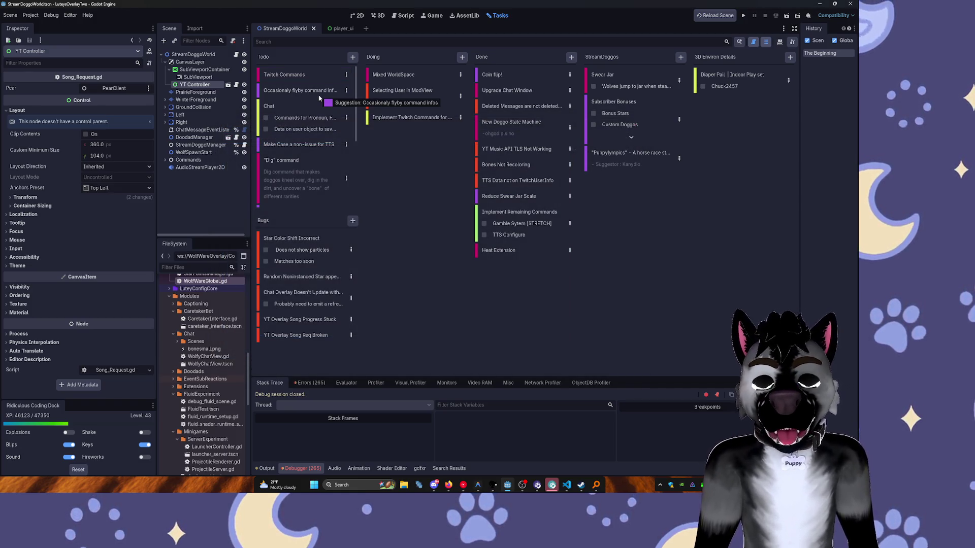
click(345, 118)
click(607, 160)
drag(572, 178, 397, 193)
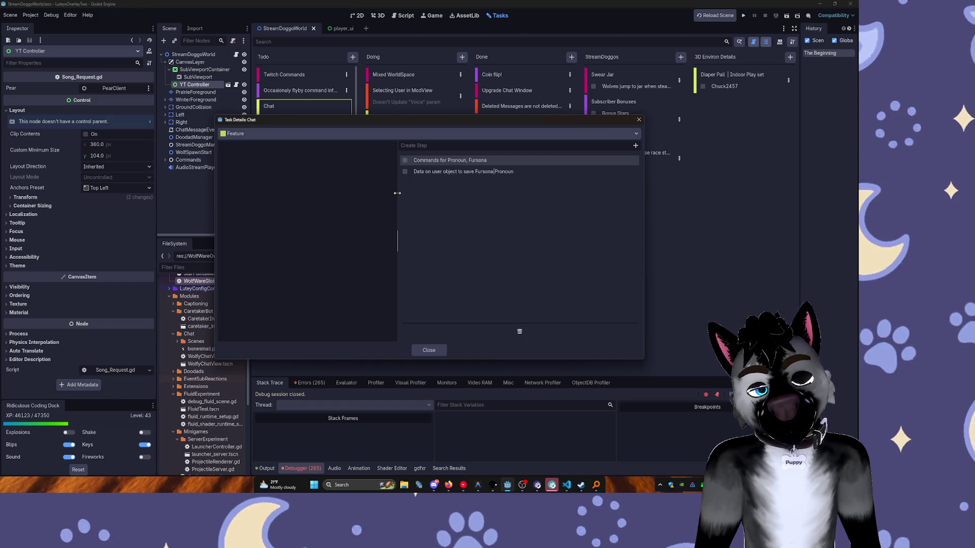
Close the Chat task details and open TwitchUserData.gd via the 'twitchuse' file filter.
click(640, 122)
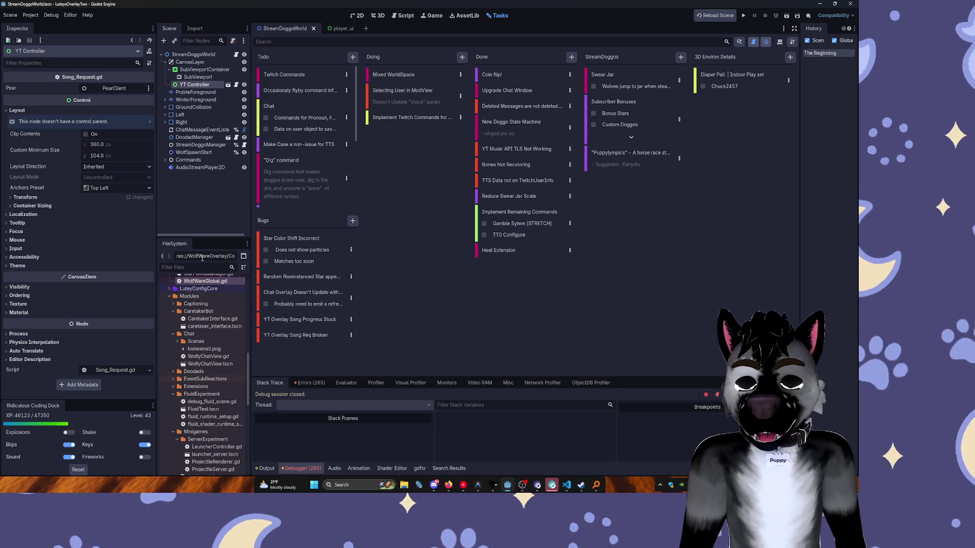
text(twitch)
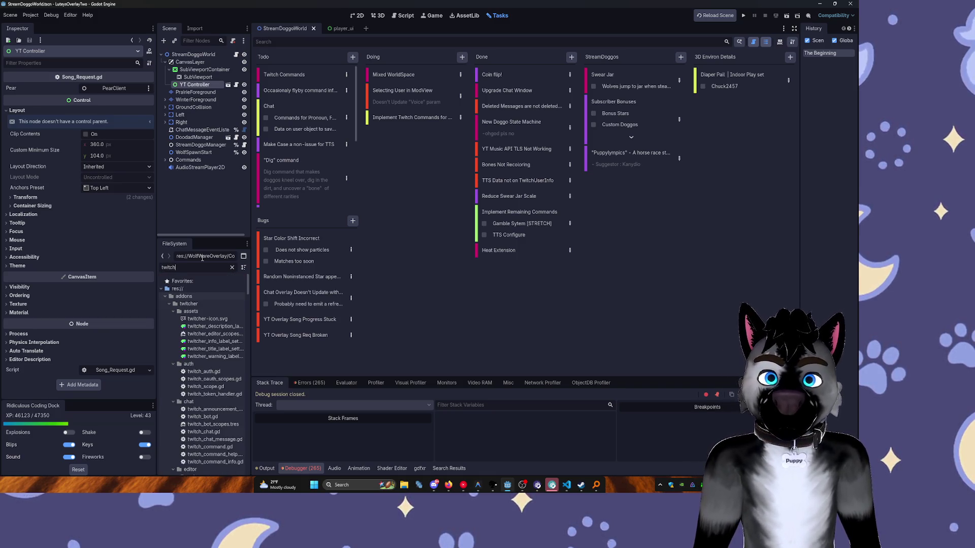
text(user)
double_click(213, 327)
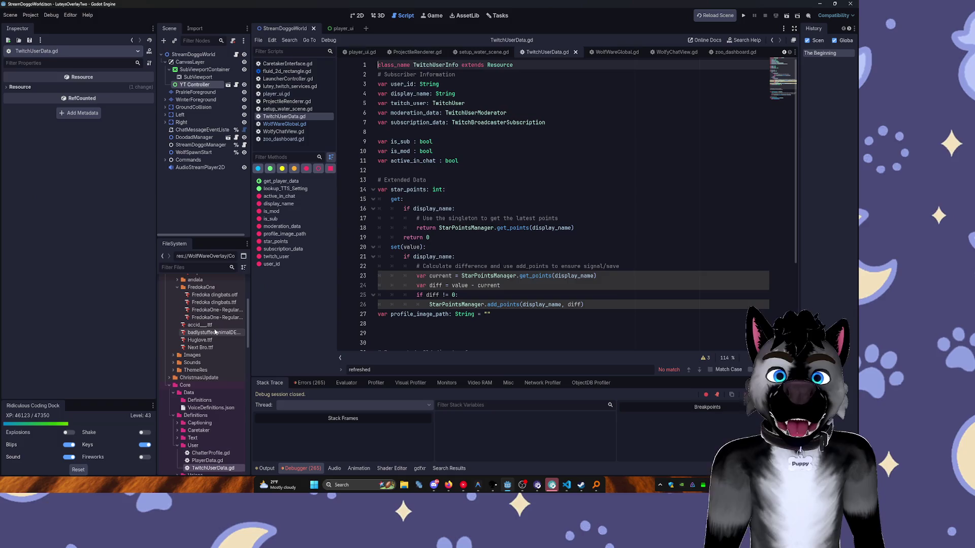
Retype the FileSystem filter as 'WolfWareDe' and open the project's user data folder.
click(567, 160)
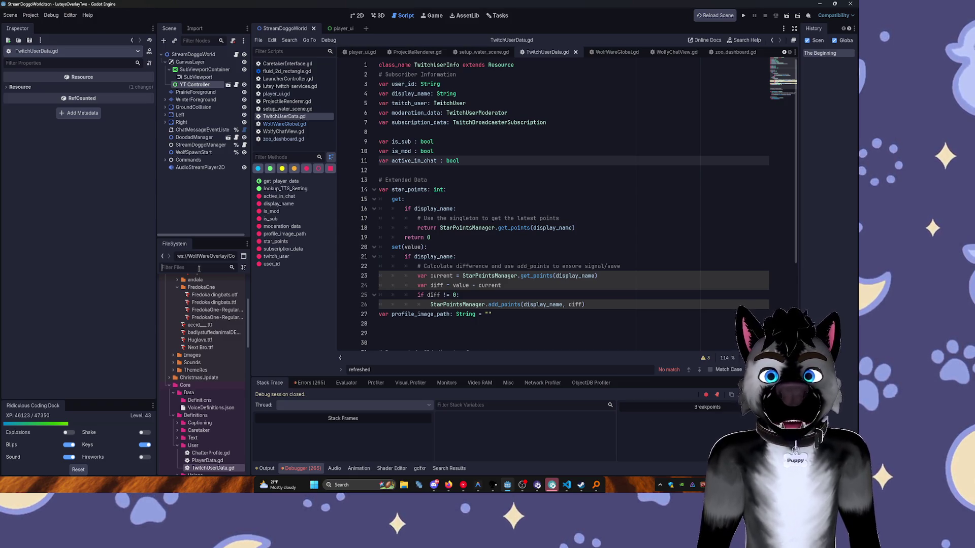
text(Twutc)
key(ctrl+a)
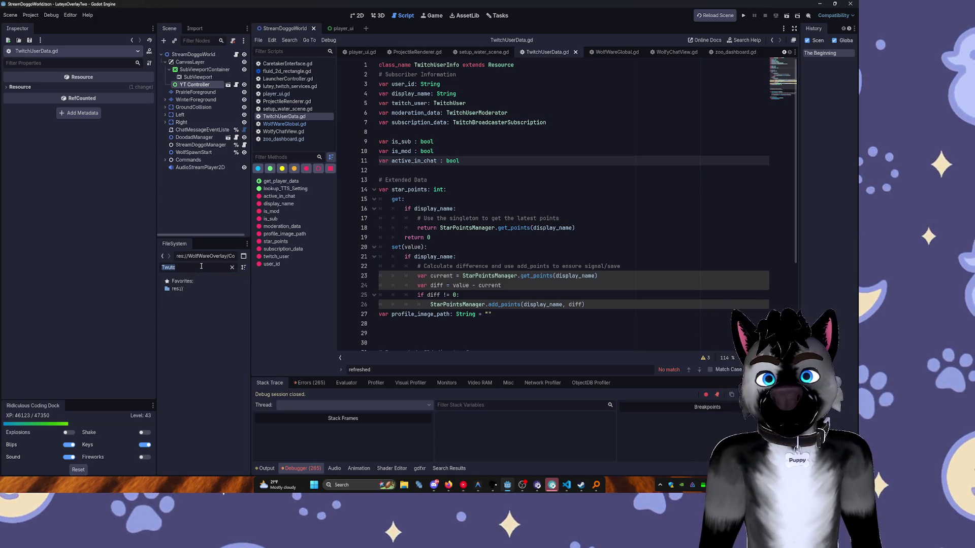
text(WolfWareDe)
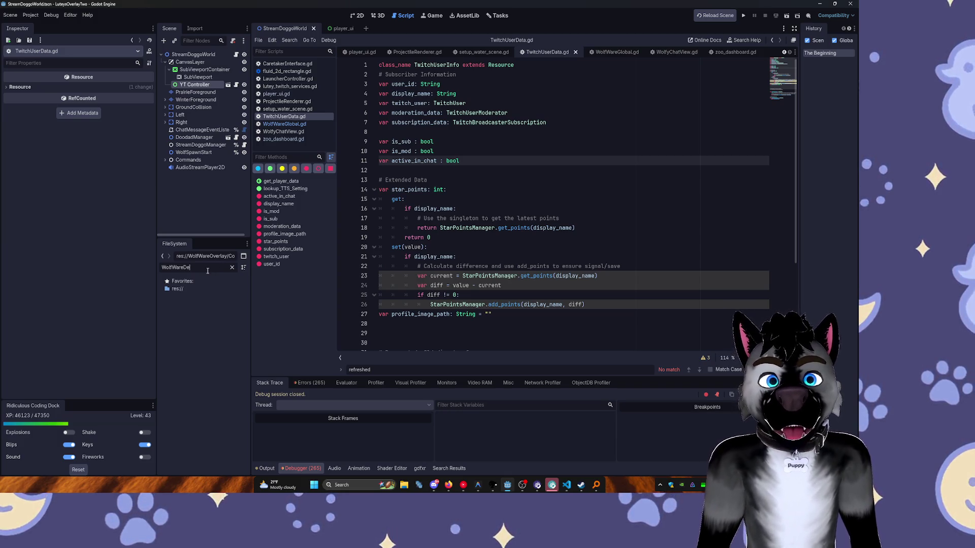
click(30, 14)
click(36, 79)
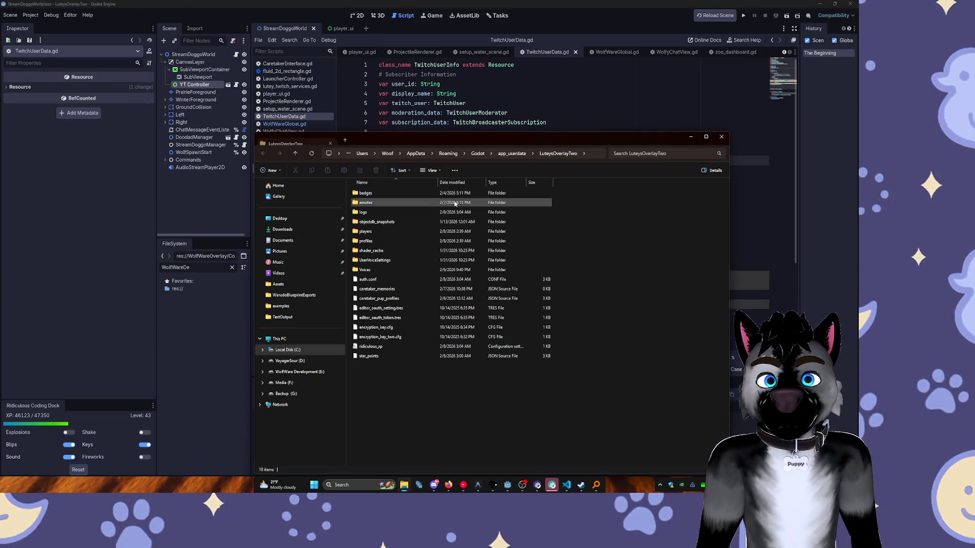
Search for 'WareDev' and list the results in Details view with full Folder paths.
click(648, 150)
text(Wolf)
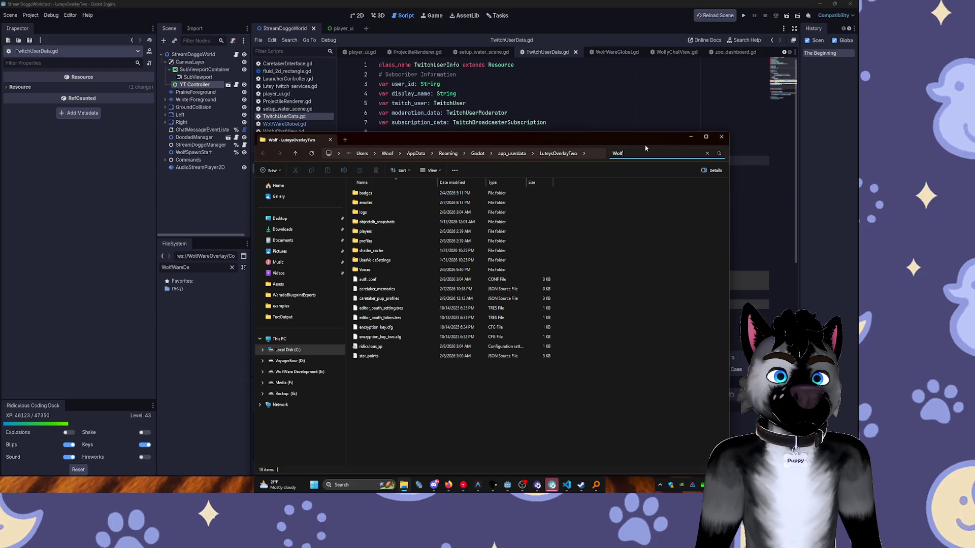
text(WareDev)
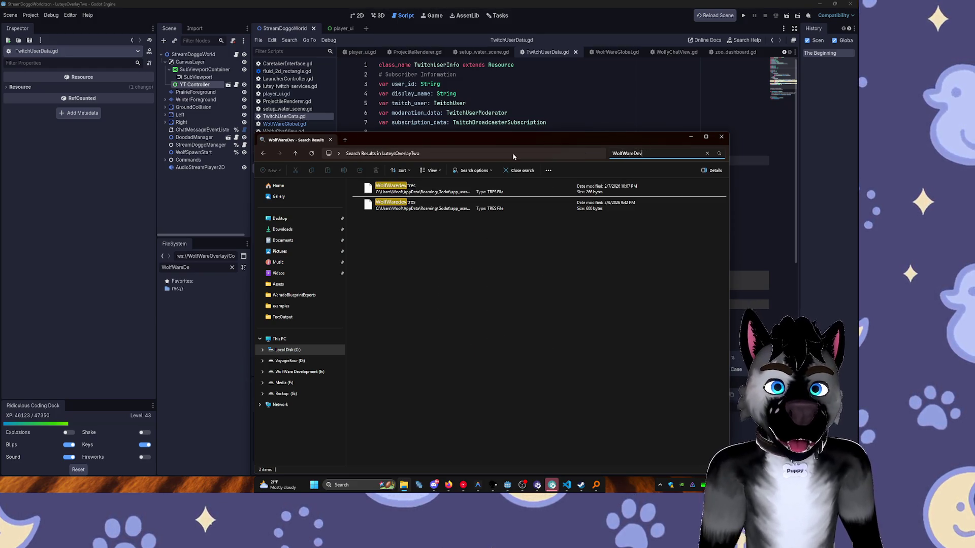
click(450, 205)
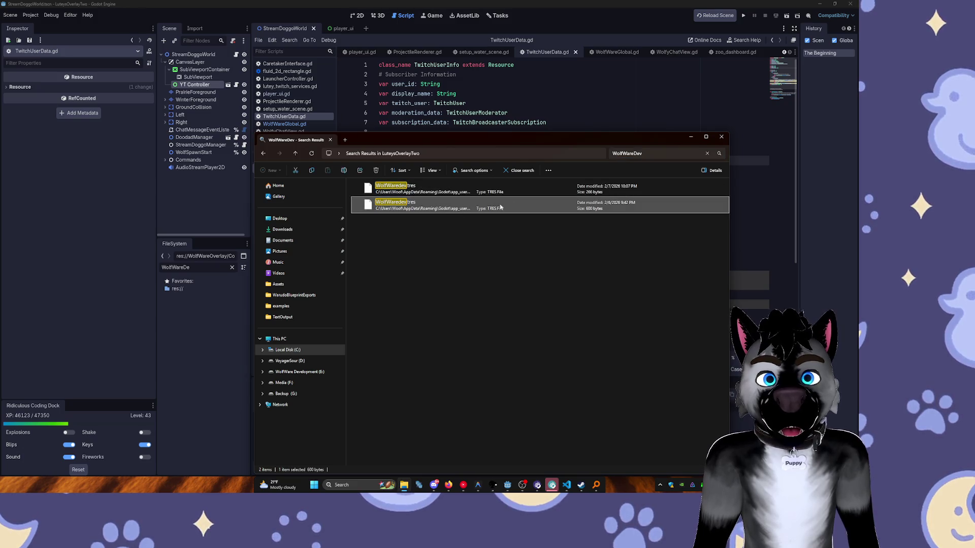
drag(255, 204, 112, 203)
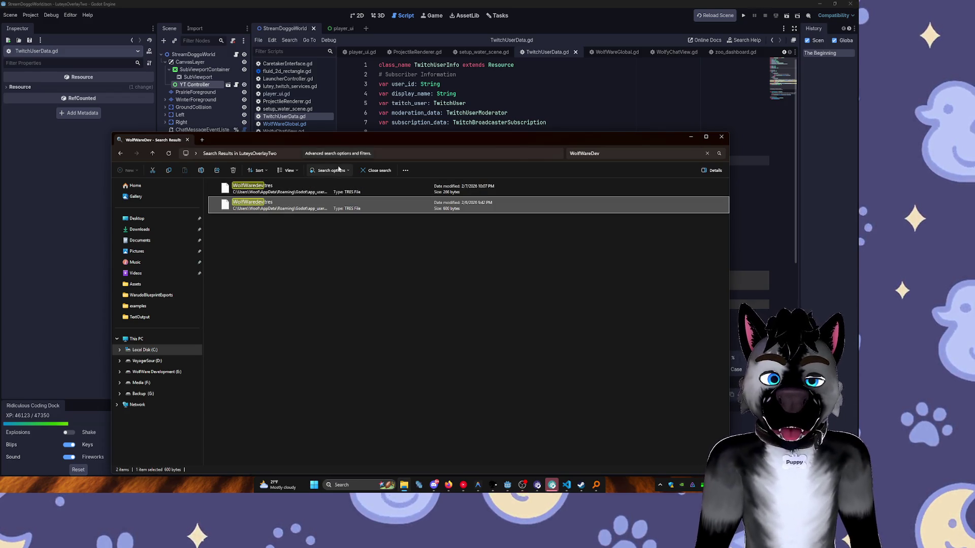
click(336, 195)
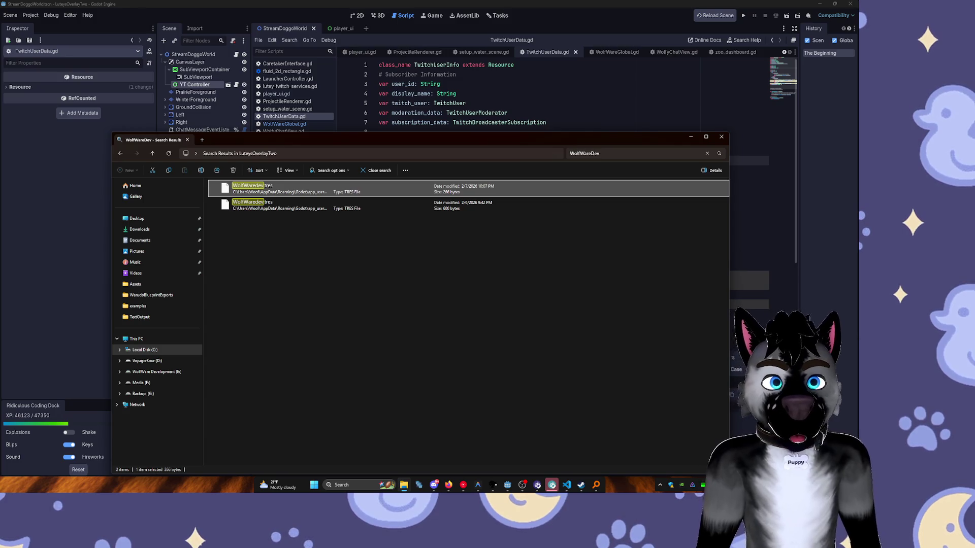
key(ctrl+shift+2)
key(ctrl+shift+6)
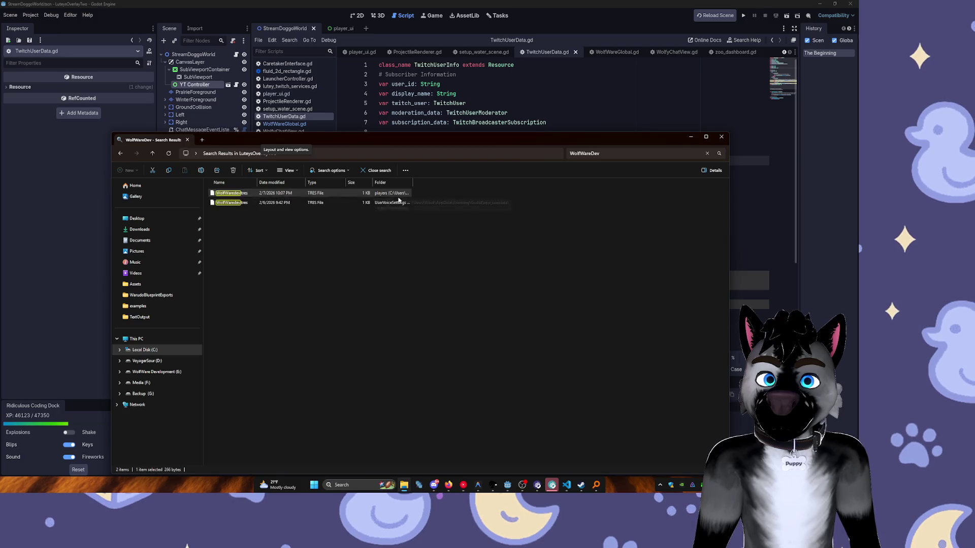
drag(413, 183, 614, 205)
click(516, 202)
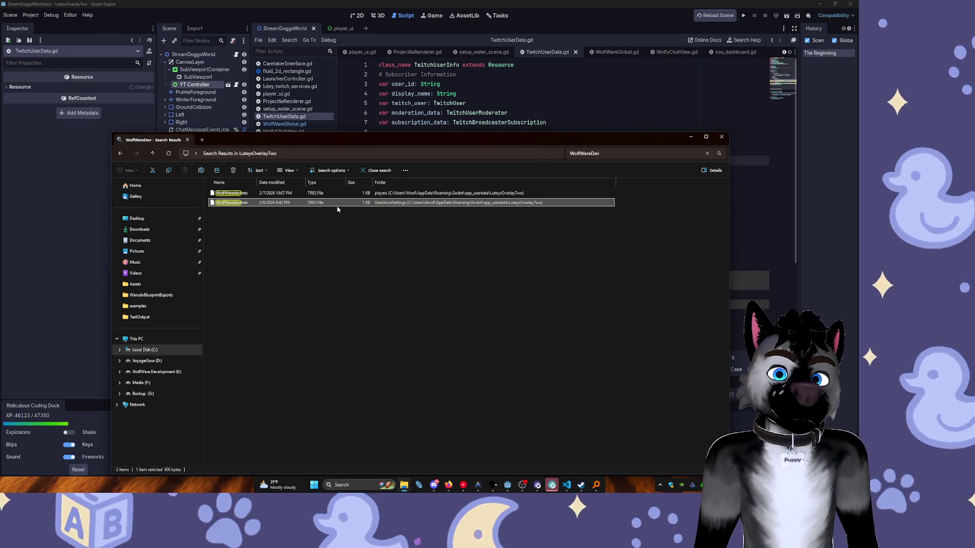
Open WolfWaredev.tres from its UserVoiceSettings folder in Visual Studio Code.
right_click(305, 207)
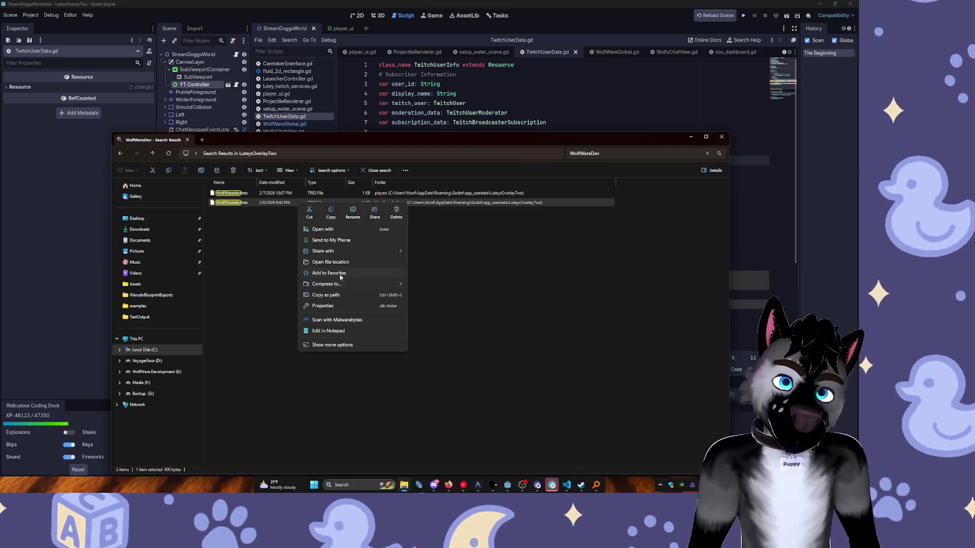
click(330, 262)
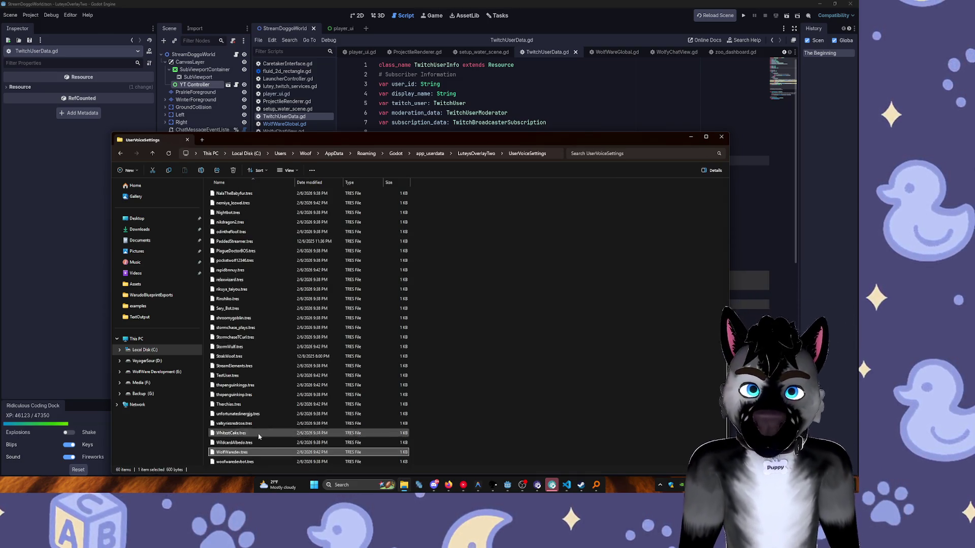
double_click(238, 452)
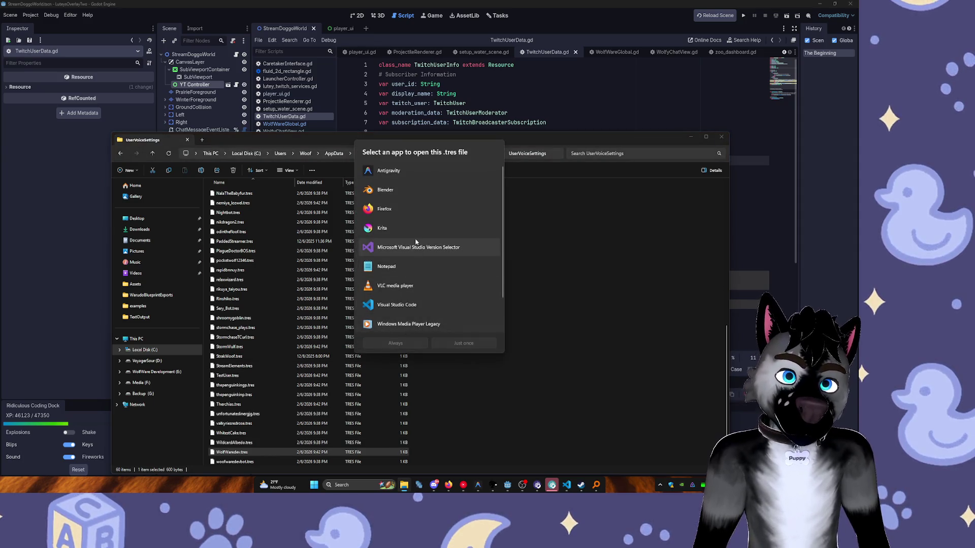
click(418, 305)
click(420, 344)
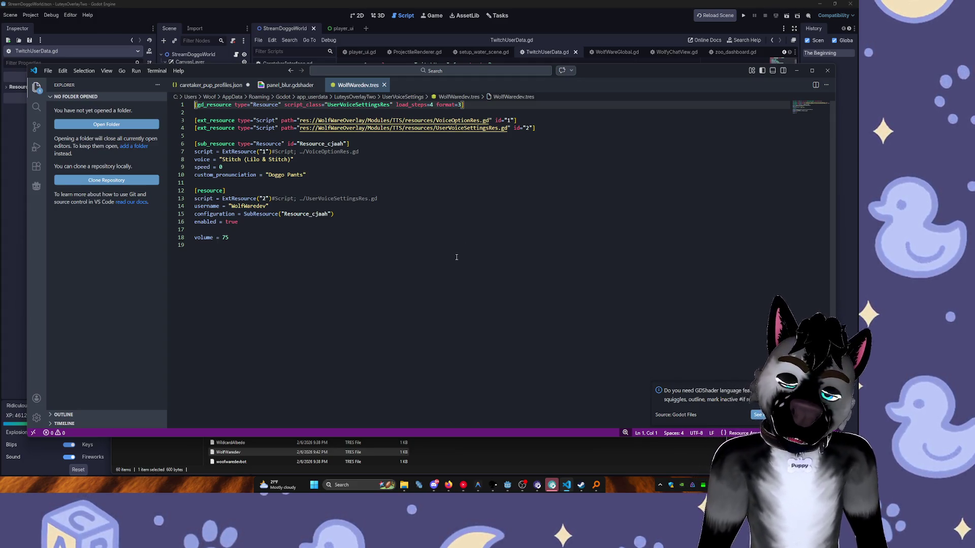
Check WolfWaredev.tres shows voice Stitch and volume 75, then close VS Code and File Explorer.
drag(601, 72, 614, 42)
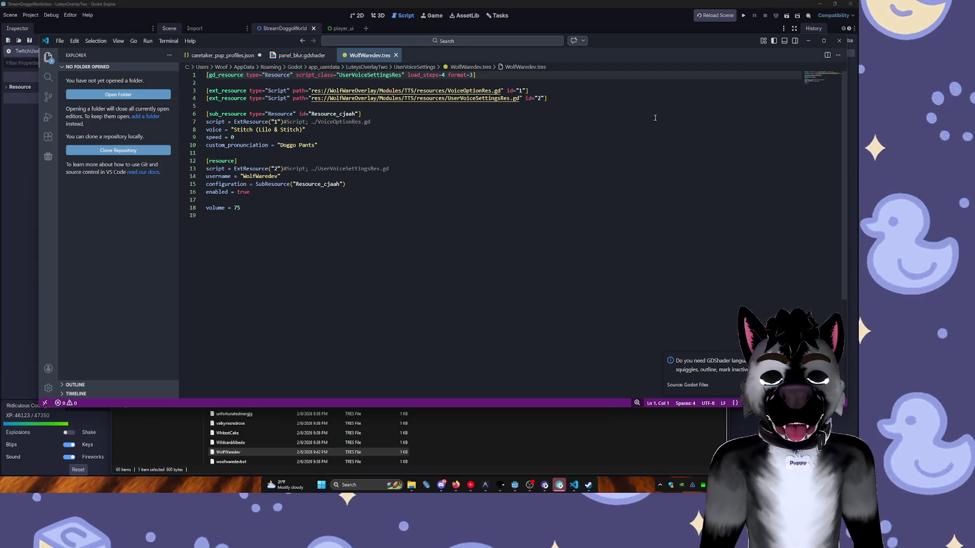
key(alt+F4)
click(714, 140)
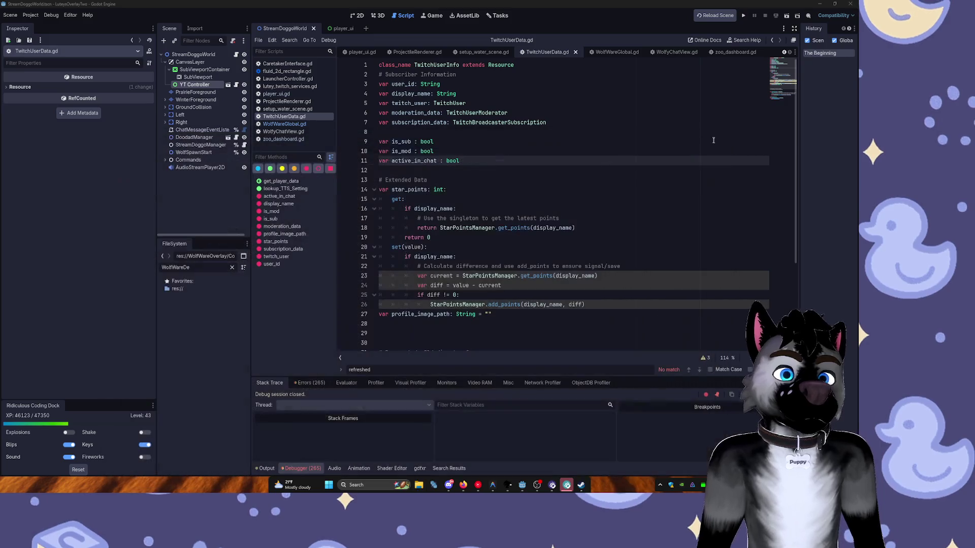
Clear the FileSystem filter, expand Core, and collapse the Fonts, User and Modules folders.
click(232, 267)
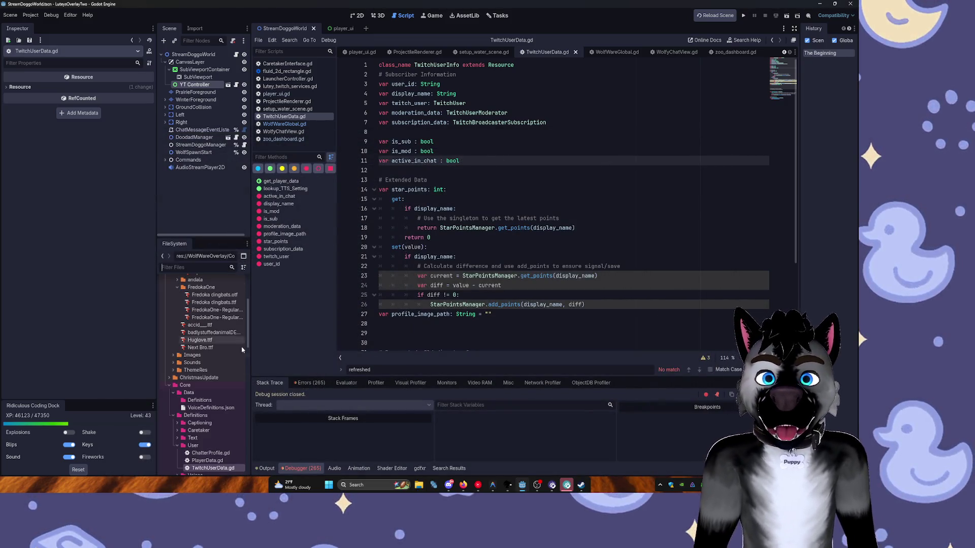
scroll(234, 335, up, 5)
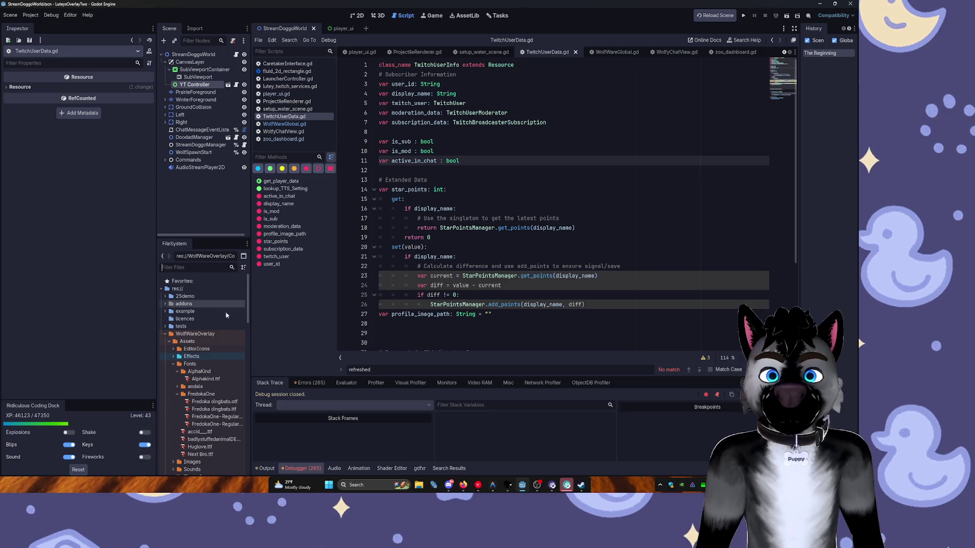
click(174, 364)
click(169, 402)
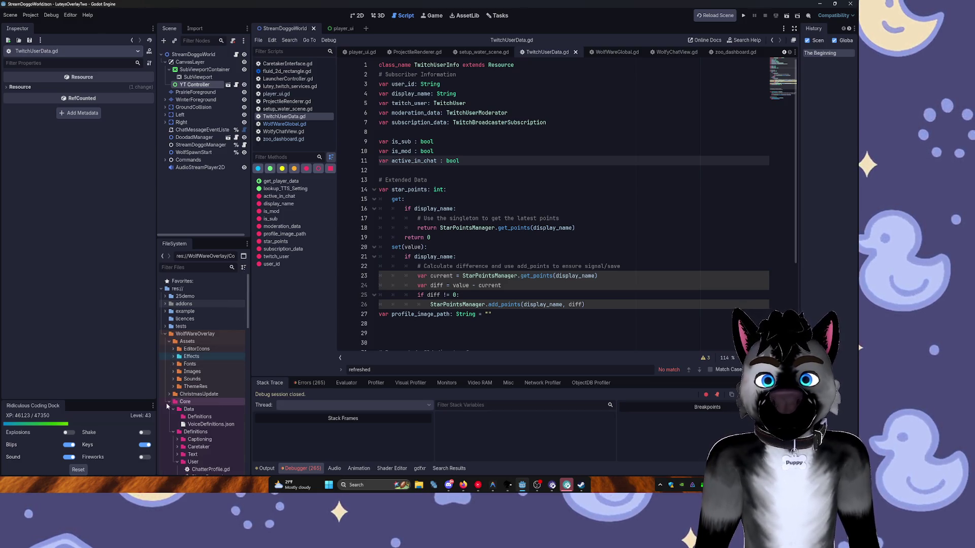
scroll(188, 433, down, 1)
click(177, 423)
scroll(177, 406, down, 5)
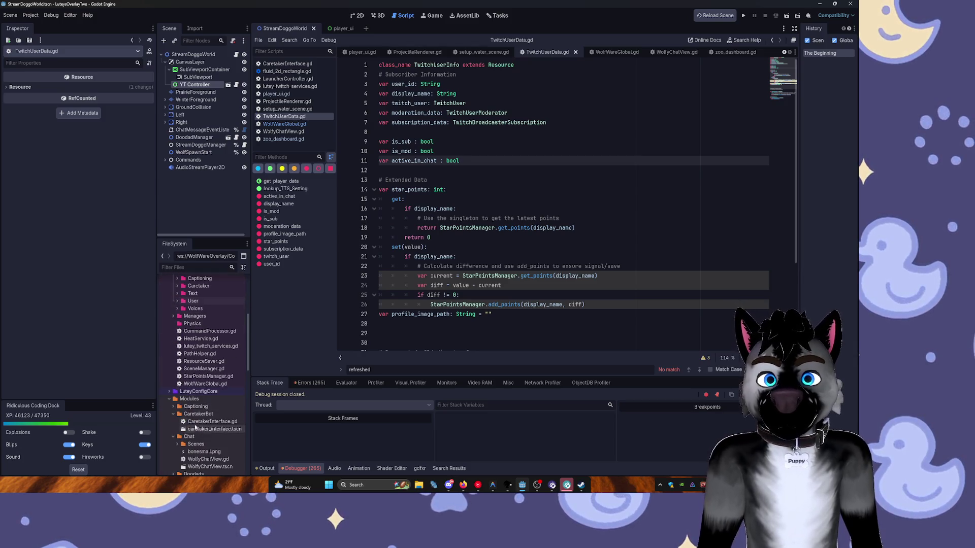
click(171, 399)
Open CommandProcessor.gd at the line 76 leaderboard check stub and run the project.
double_click(198, 348)
scroll(444, 247, down, 10)
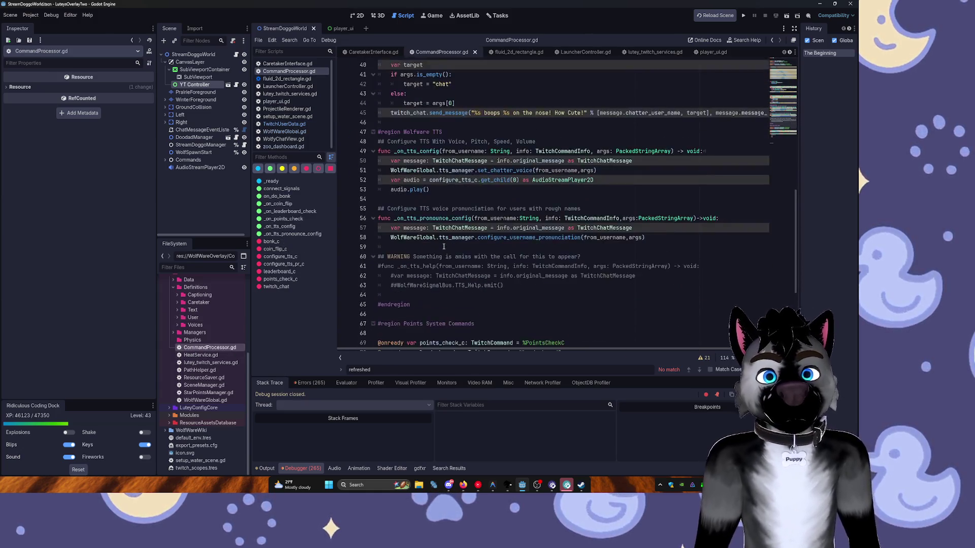
scroll(444, 246, down, 5)
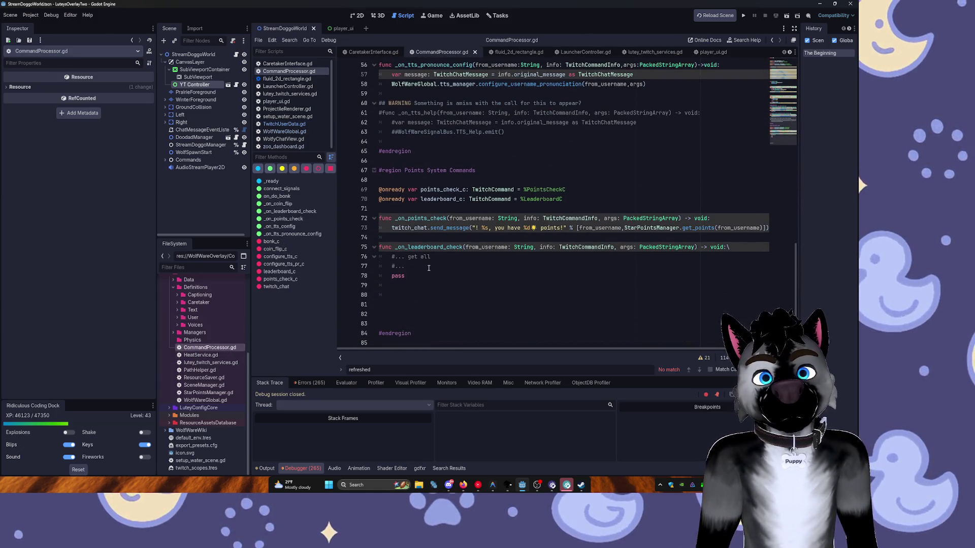
click(429, 257)
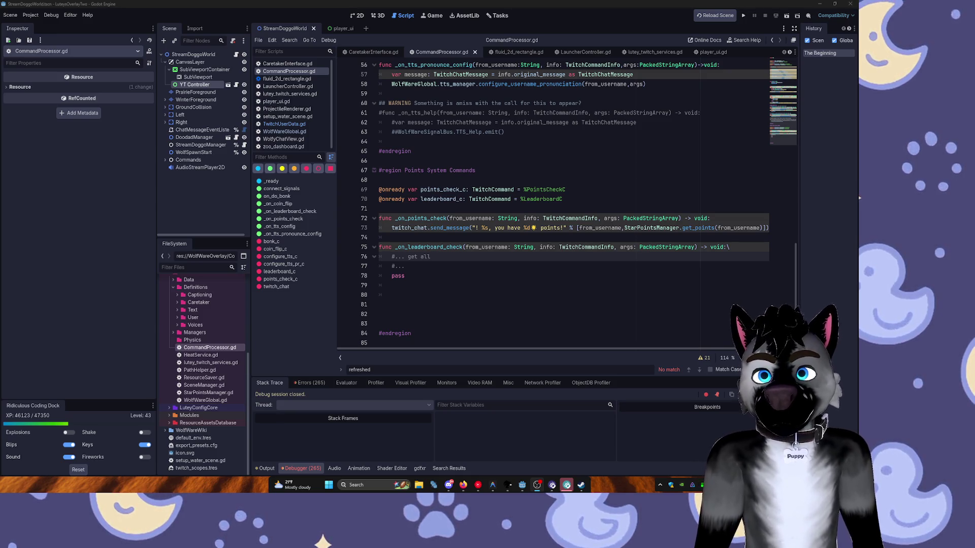
click(744, 16)
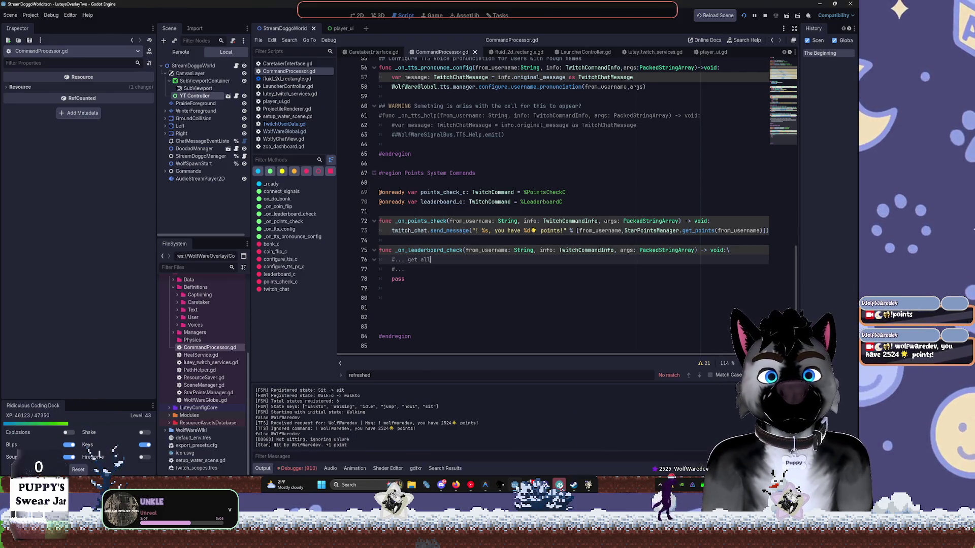
Return to the 2D view showing the 'Song Not Playing' music card.
click(358, 15)
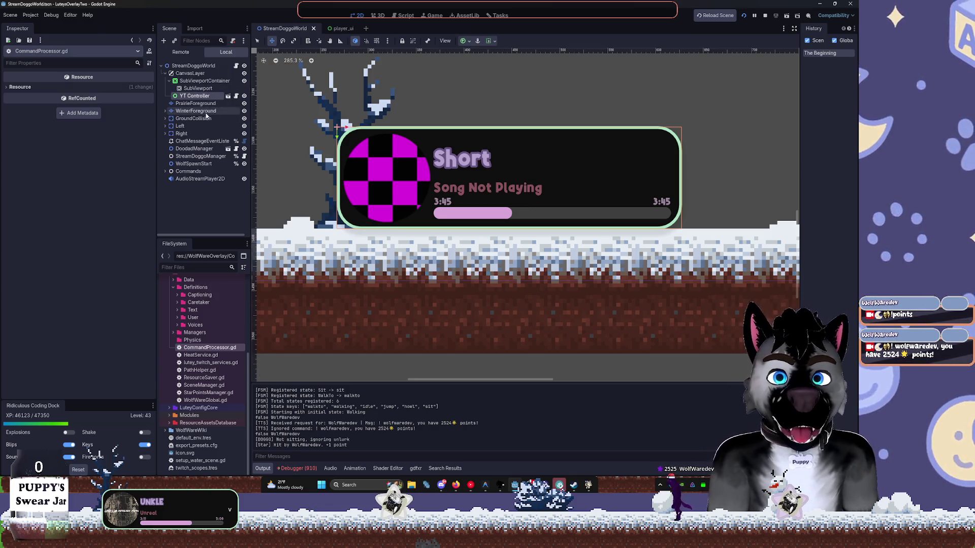
Select AlbumArt in the player_ui scene and collapse its Theme, Ordering and Texture property groups.
click(340, 29)
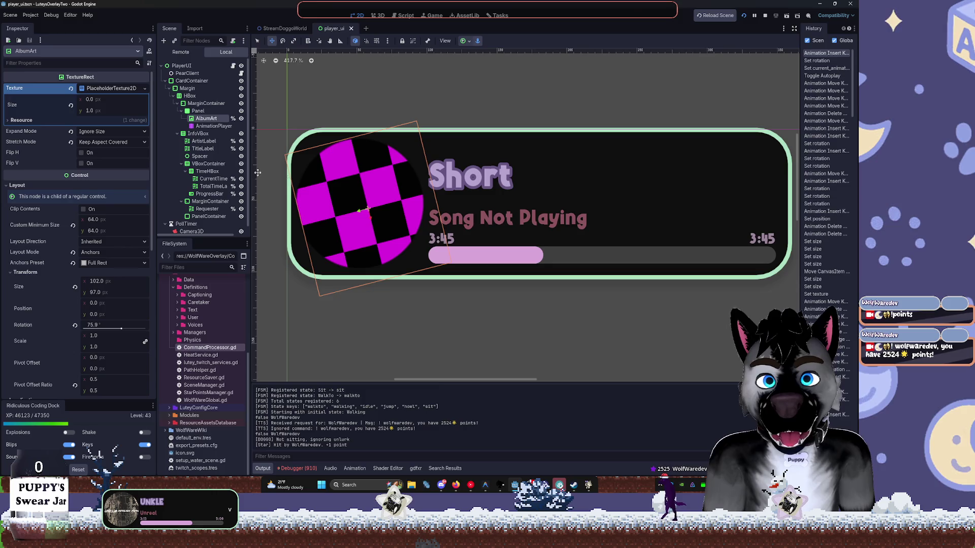
click(208, 126)
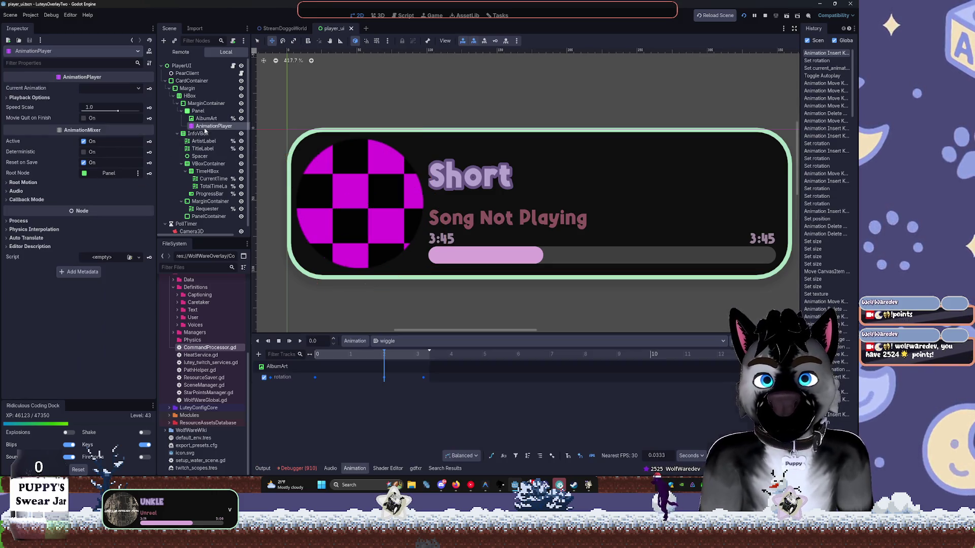
click(206, 118)
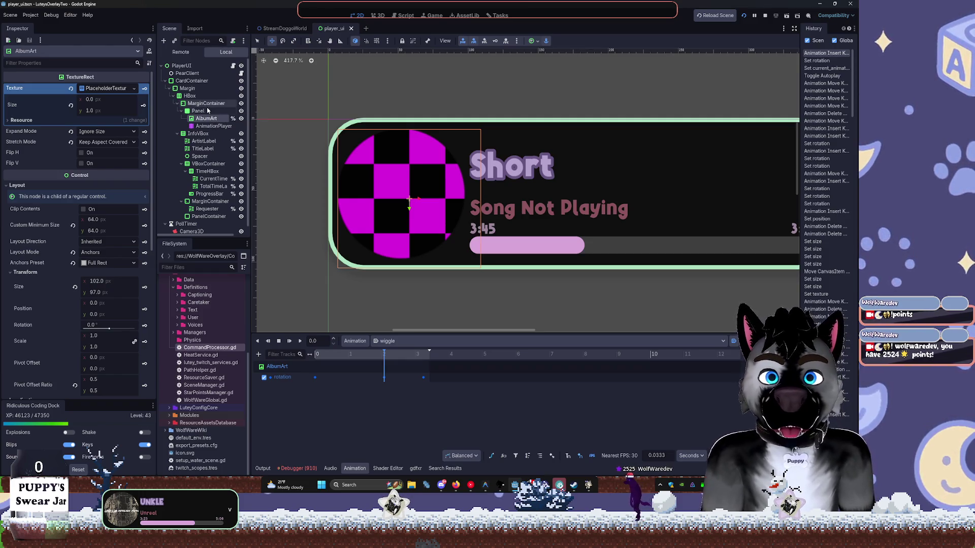
scroll(58, 400, down, 3)
scroll(59, 353, down, 7)
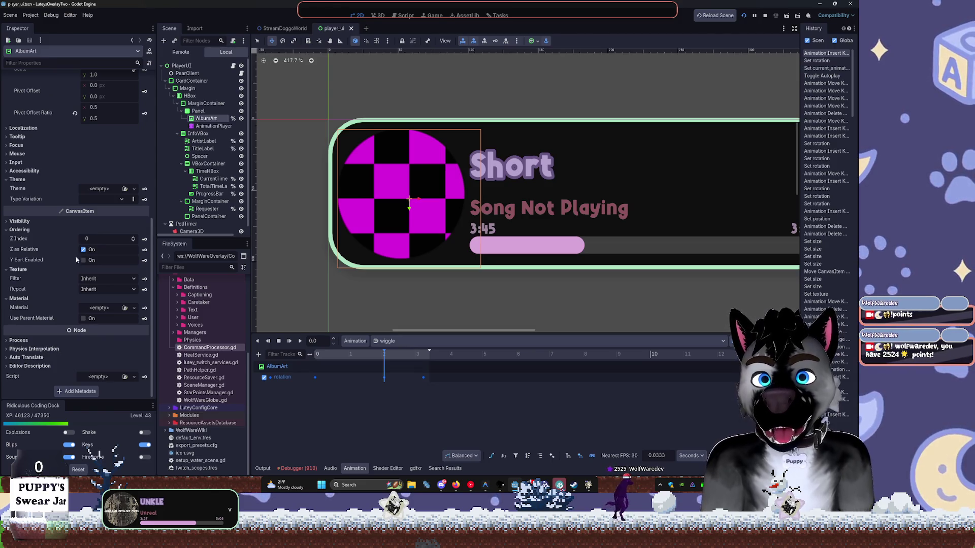
click(19, 181)
click(20, 230)
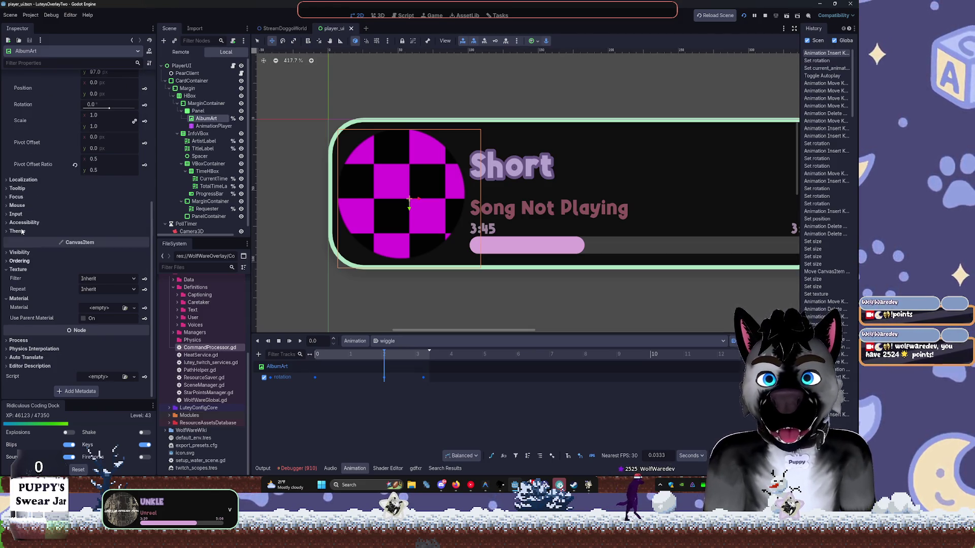
click(20, 270)
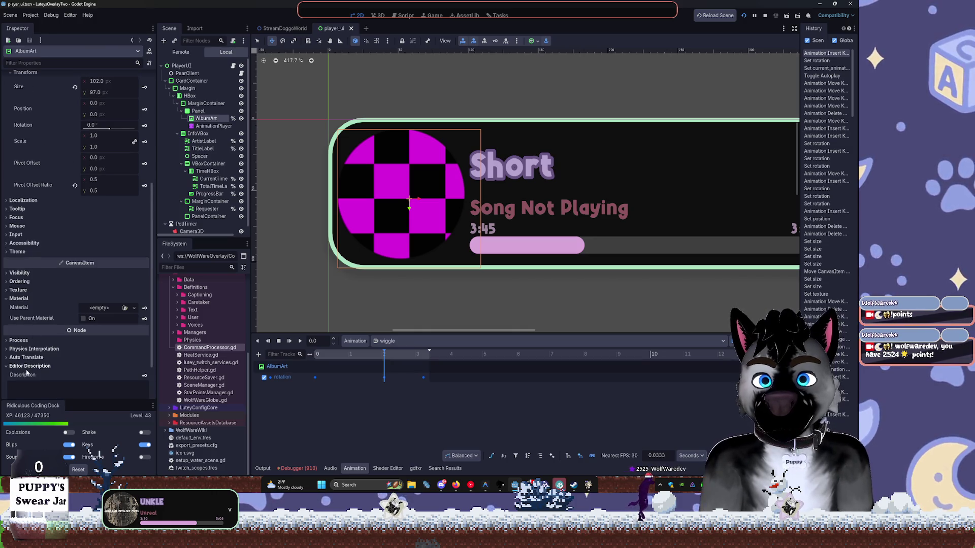
Filter the Inspector for 'top', try AlbumArt's Top Level option, then undo it.
text(top)
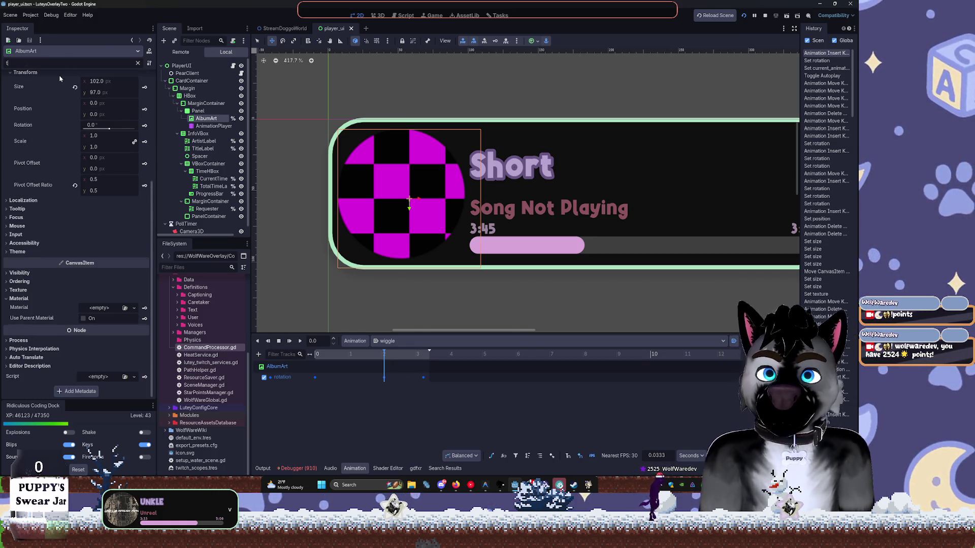
click(19, 137)
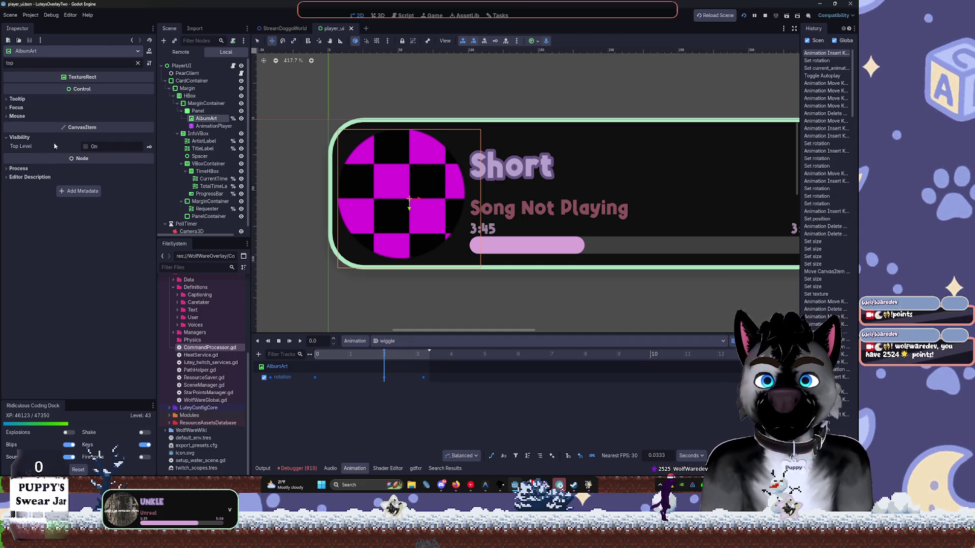
click(87, 146)
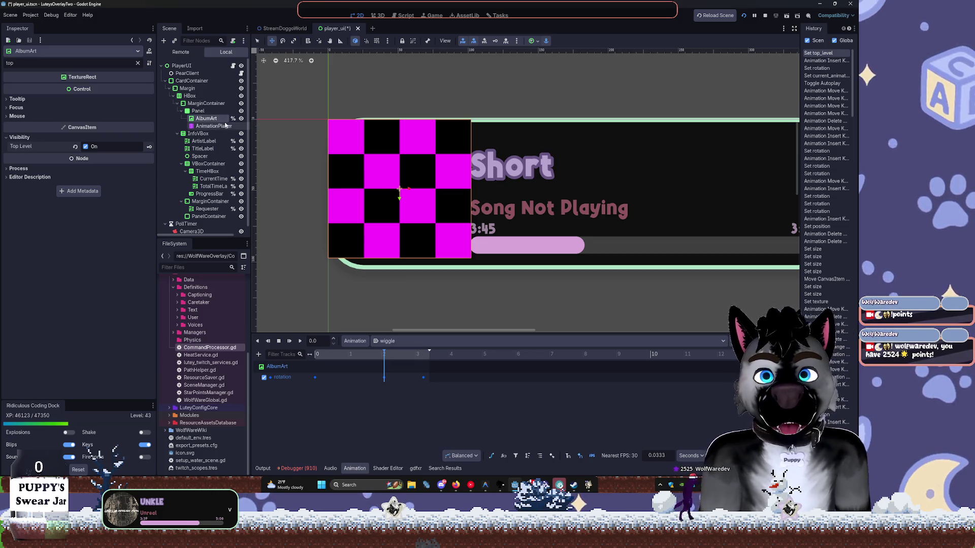
key(ctrl+z)
Rotate AlbumArt at an angle inside the round Panel, keeping it clipped to the circle.
click(198, 111)
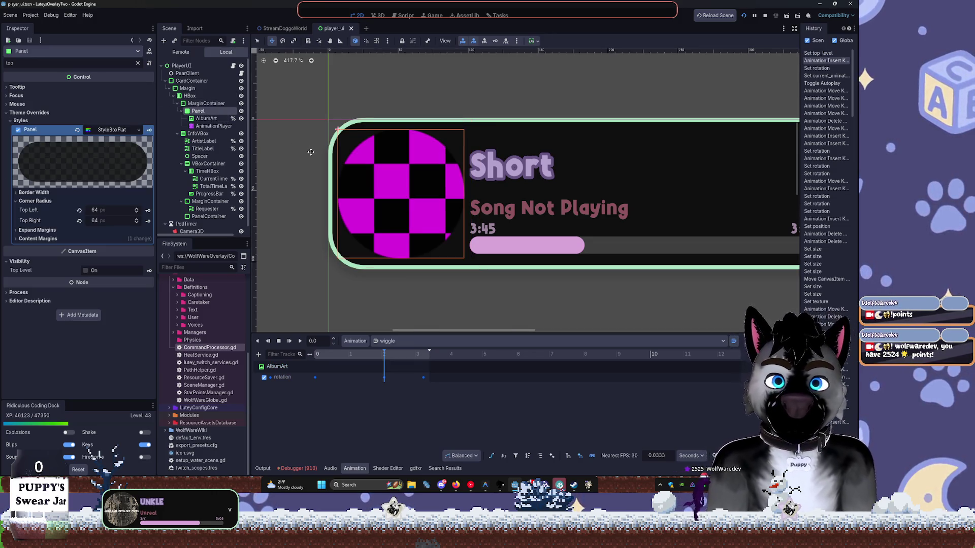
key(e)
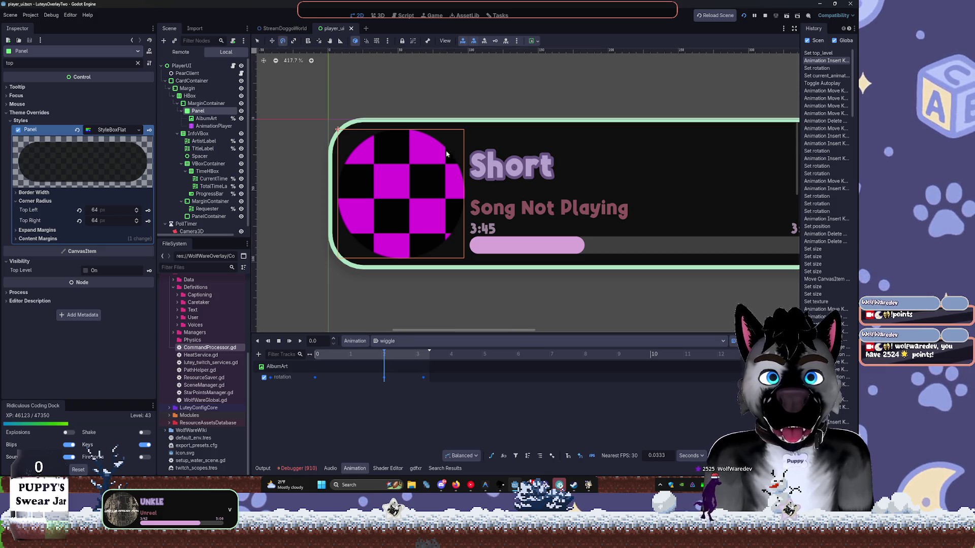
click(447, 157)
drag(461, 185, 450, 163)
key(ctrl+z)
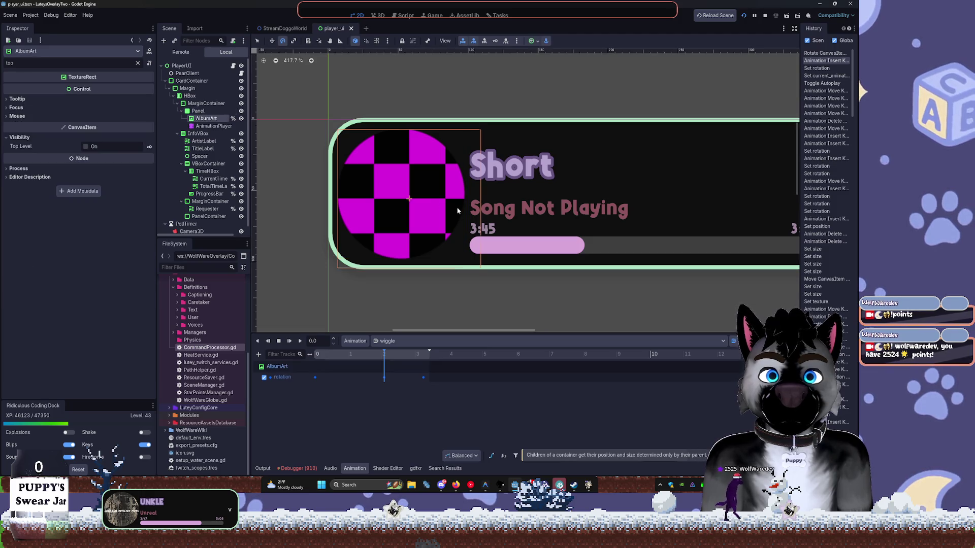
click(201, 111)
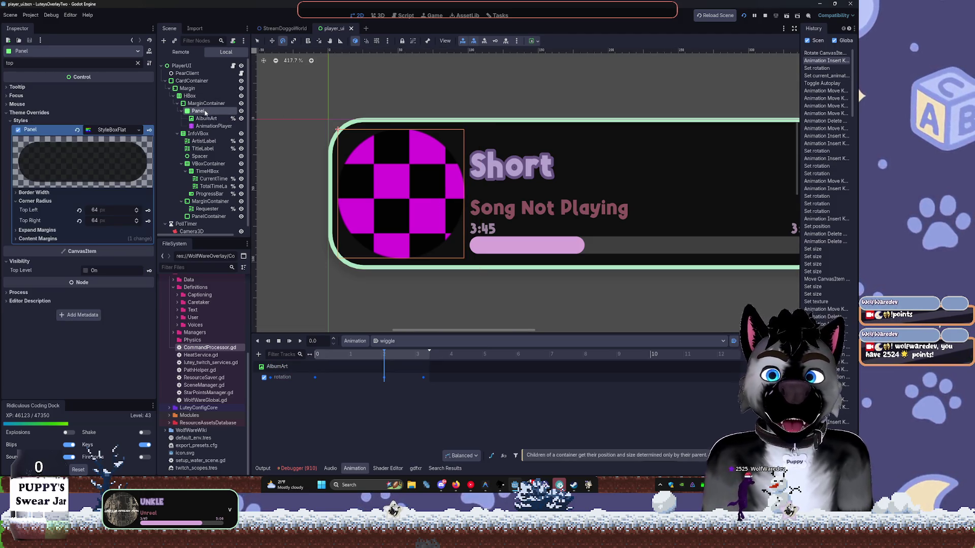
click(206, 118)
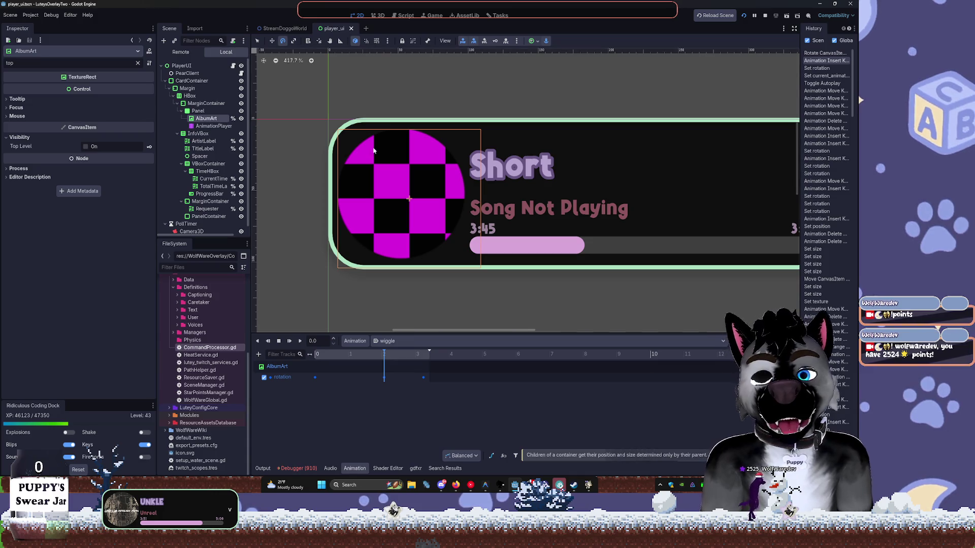
mouse_move(455, 254)
mouse_down()
mouse_move(401, 277)
mouse_move(368, 277)
mouse_move(406, 284)
mouse_up()
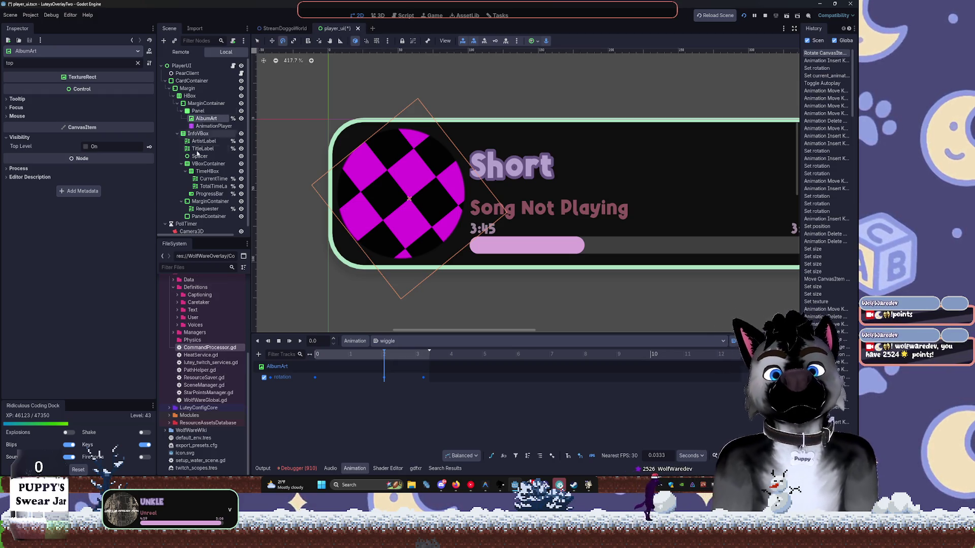
click(188, 266)
Open TTSManager.gd via the 'TTS' file filter, then launch Visual Studio from Windows search.
text(TTS)
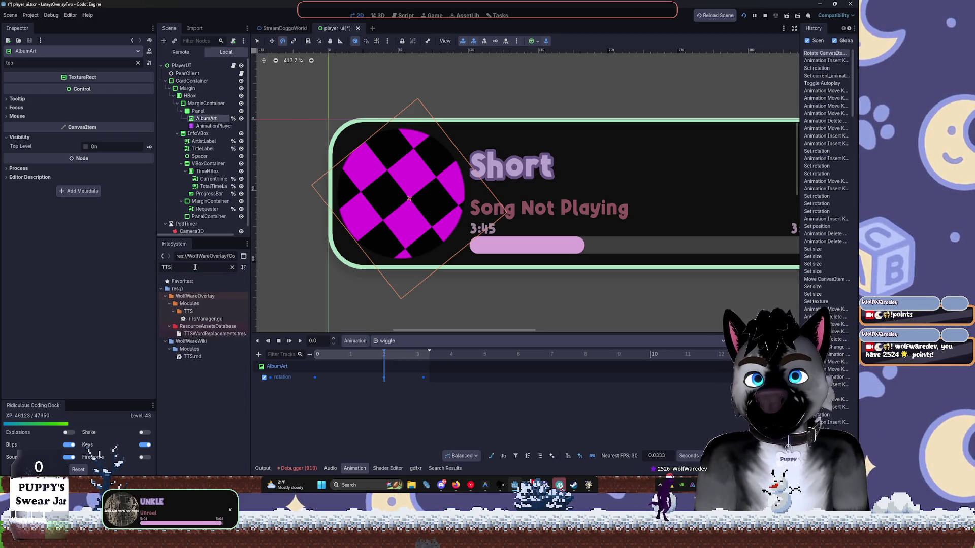
double_click(205, 319)
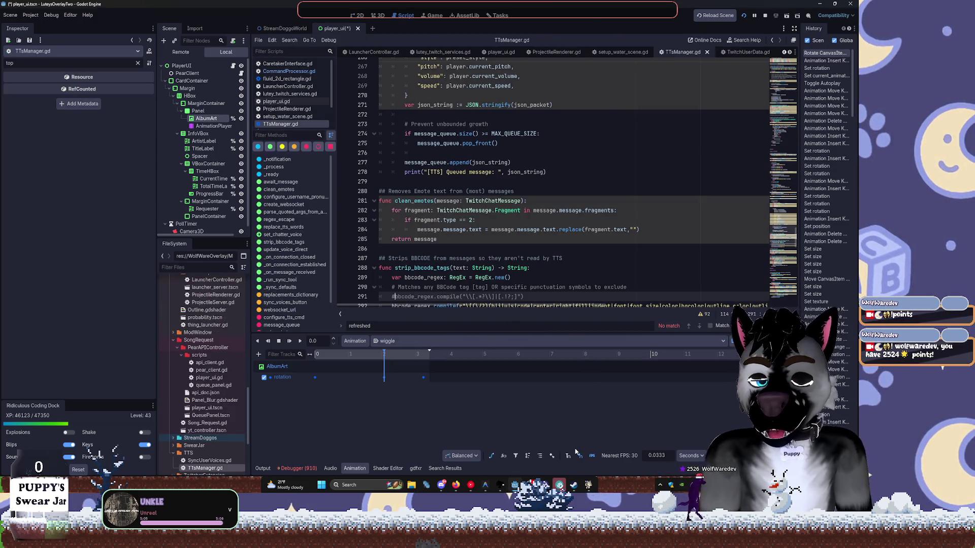
key(super)
text(visual)
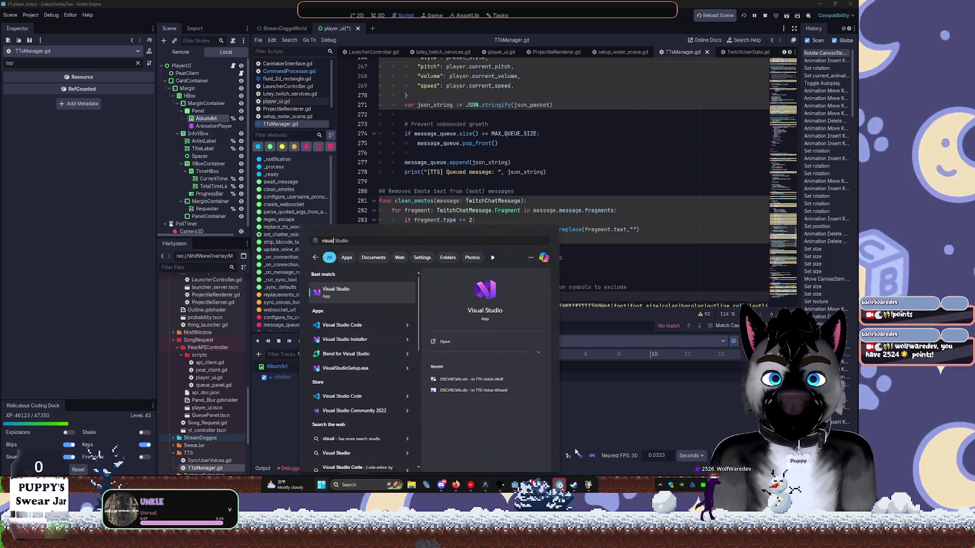
key(Return)
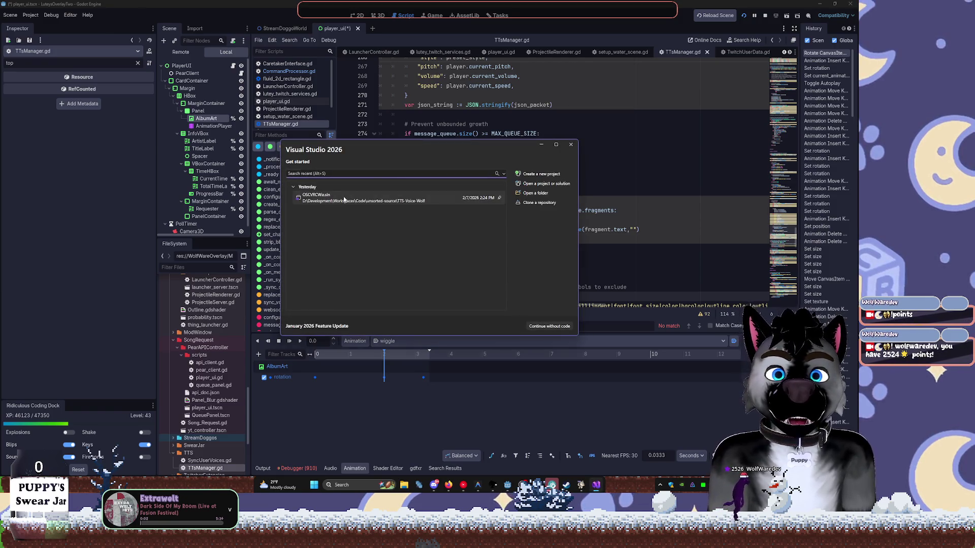
Open the OSCVRCWiz solution and show TikTokTTS.cs, which loads Assets/voices/TiktokVoices.json.
click(344, 200)
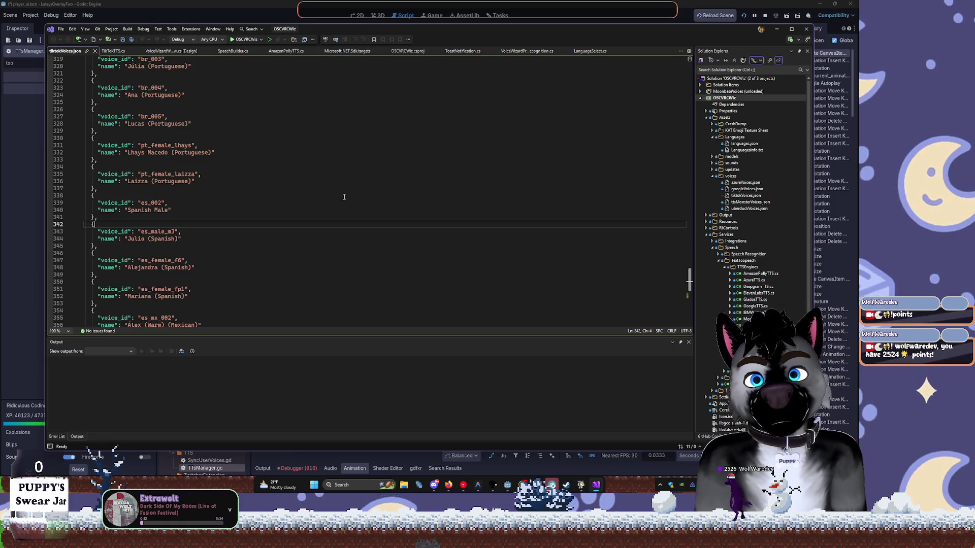
scroll(344, 196, up, 4)
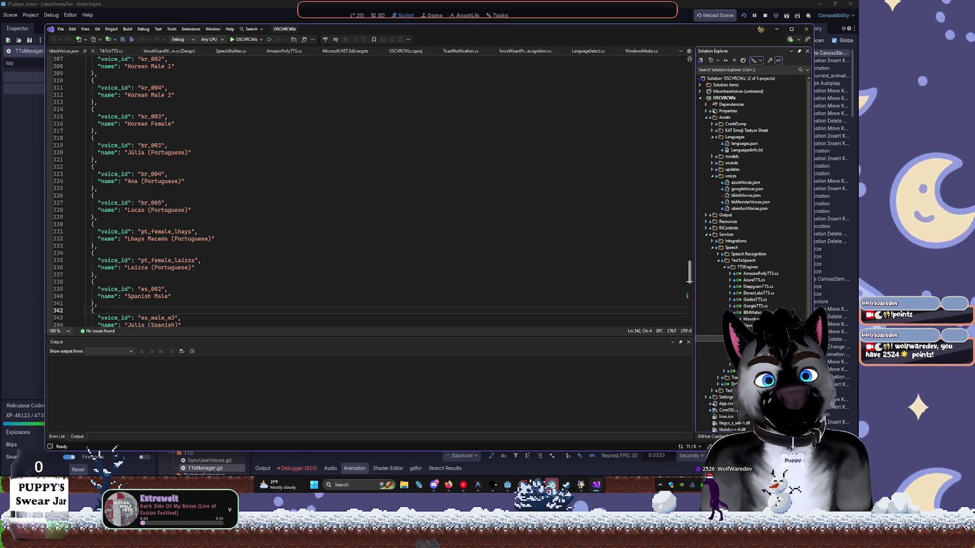
key(ctrl+Tab)
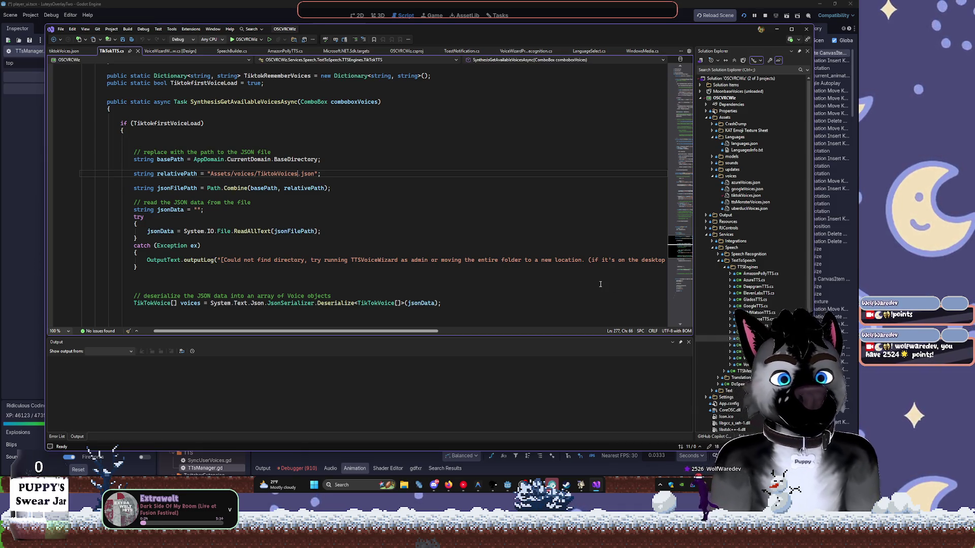
Go to the voices Deserialize call in TikTokTTS.cs.
scroll(615, 254, down, 10)
mouse_move(681, 267)
mouse_down()
mouse_move(680, 275)
mouse_move(681, 255)
mouse_up()
click(333, 245)
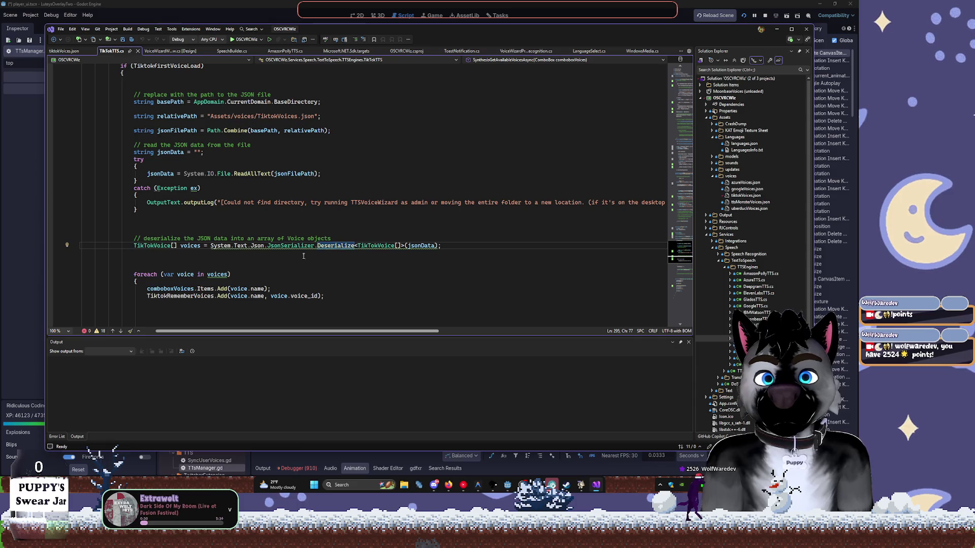
Read up through the CallTikTokAPIAsync request code and dock Solution Explorer on the left.
scroll(287, 235, up, 10)
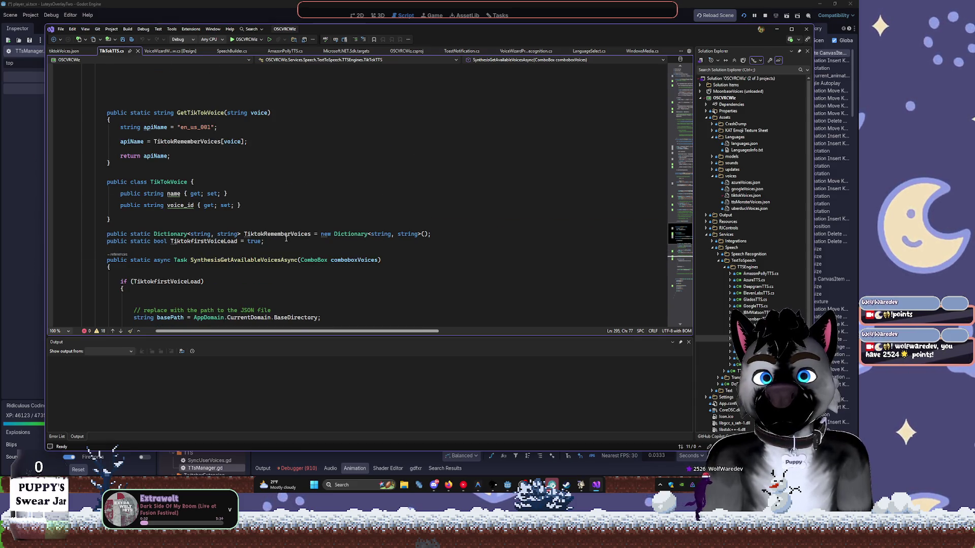
scroll(171, 225, up, 3)
scroll(170, 225, up, 1)
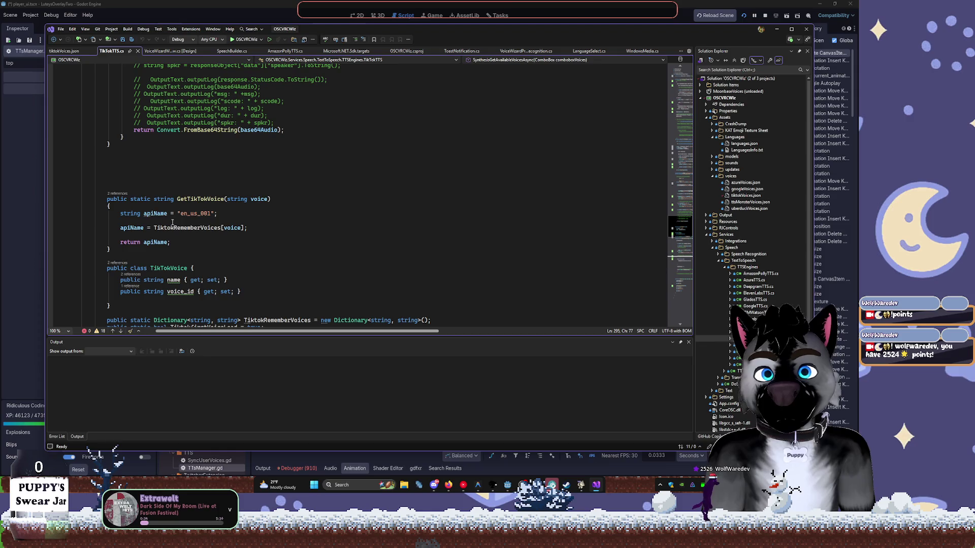
scroll(206, 203, up, 10)
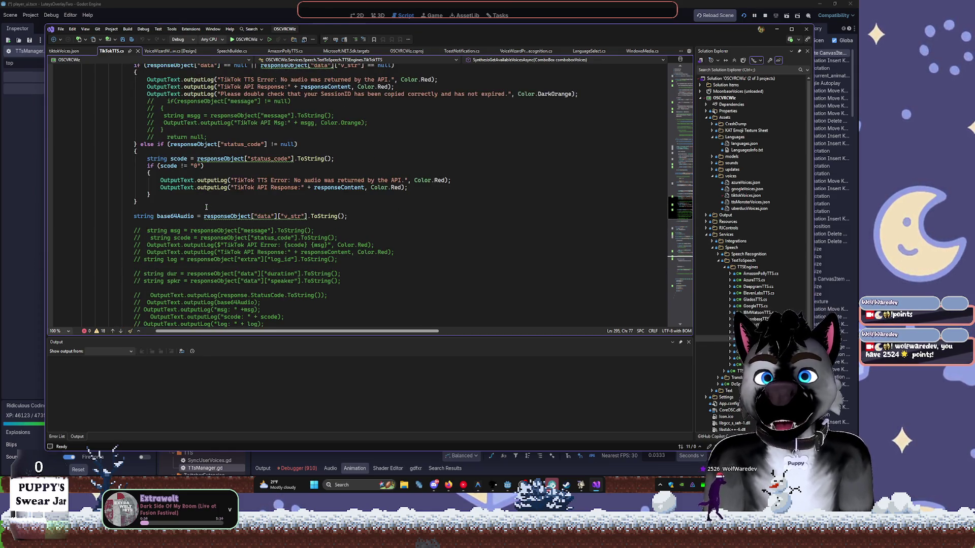
scroll(206, 207, up, 10)
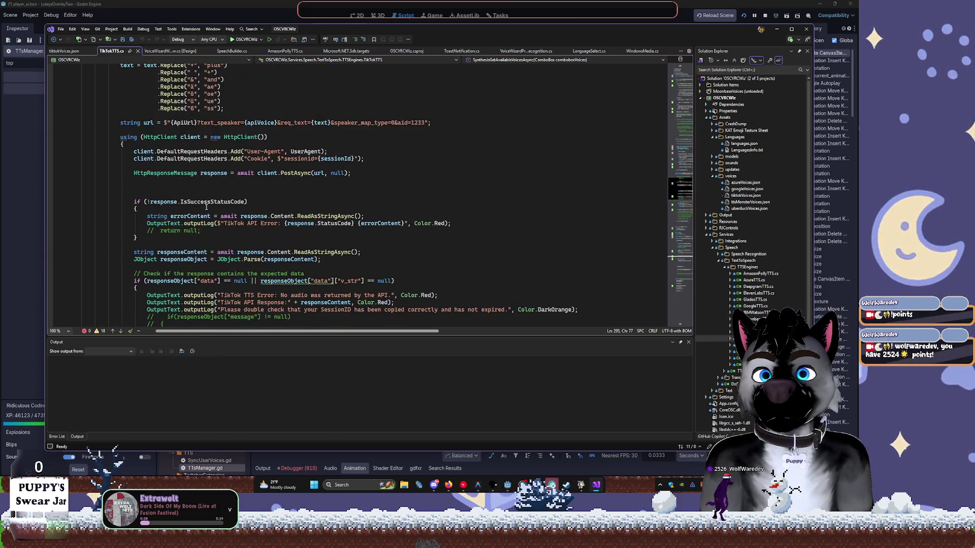
scroll(206, 207, up, 4)
scroll(206, 207, up, 4)
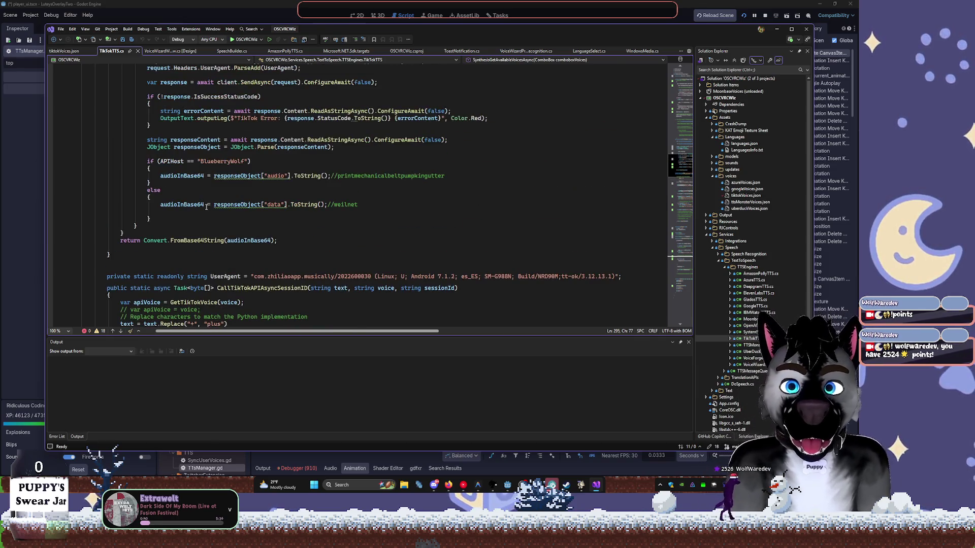
scroll(206, 207, up, 5)
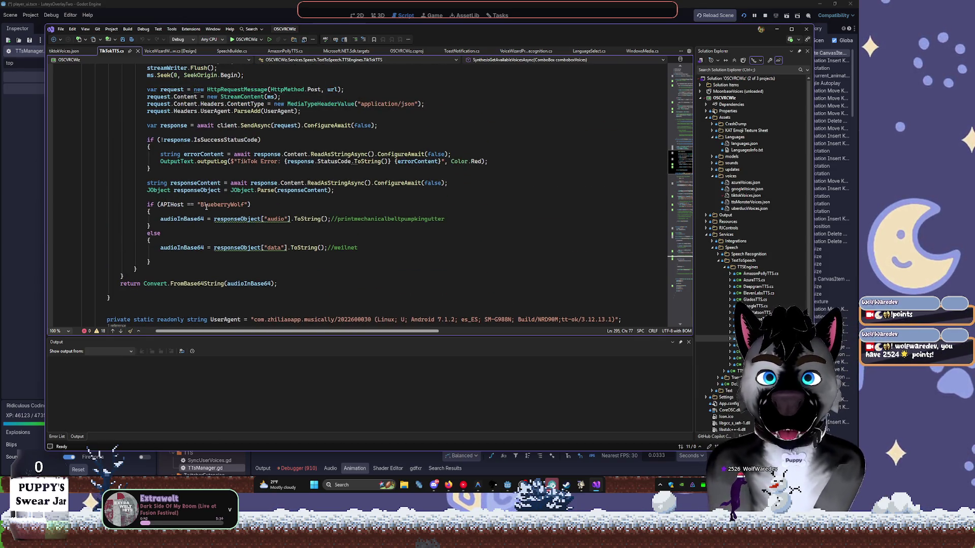
scroll(206, 207, up, 3)
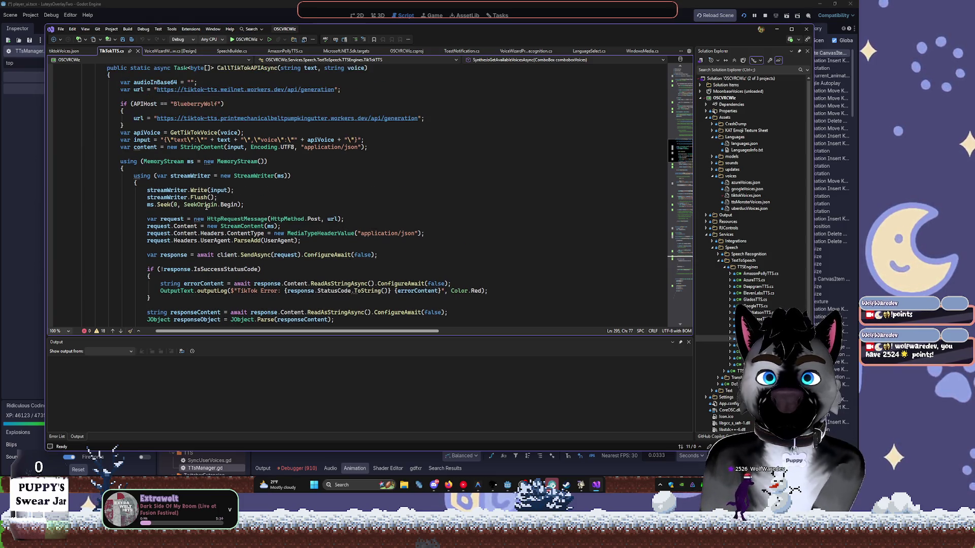
scroll(206, 206, up, 2)
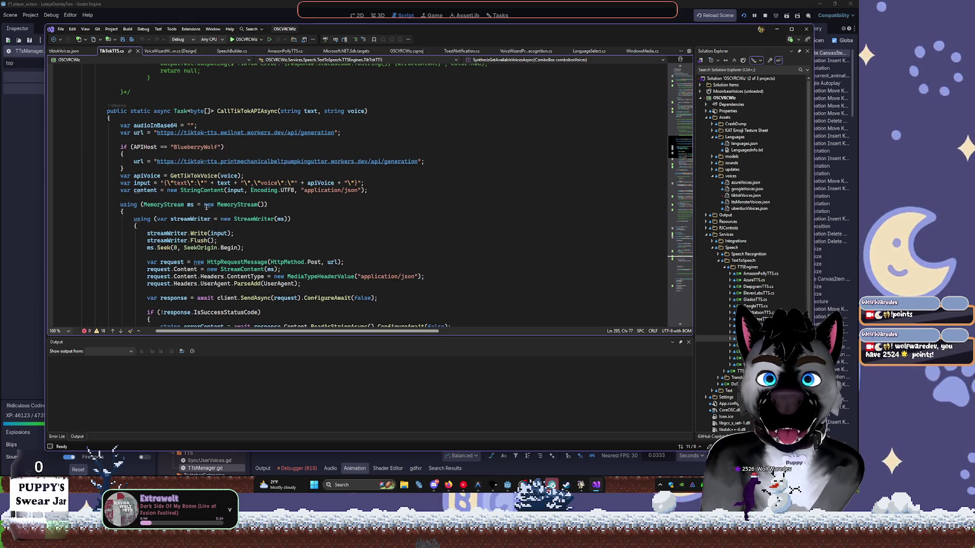
scroll(206, 207, up, 5)
scroll(206, 206, up, 5)
scroll(206, 206, up, 5)
scroll(206, 207, up, 2)
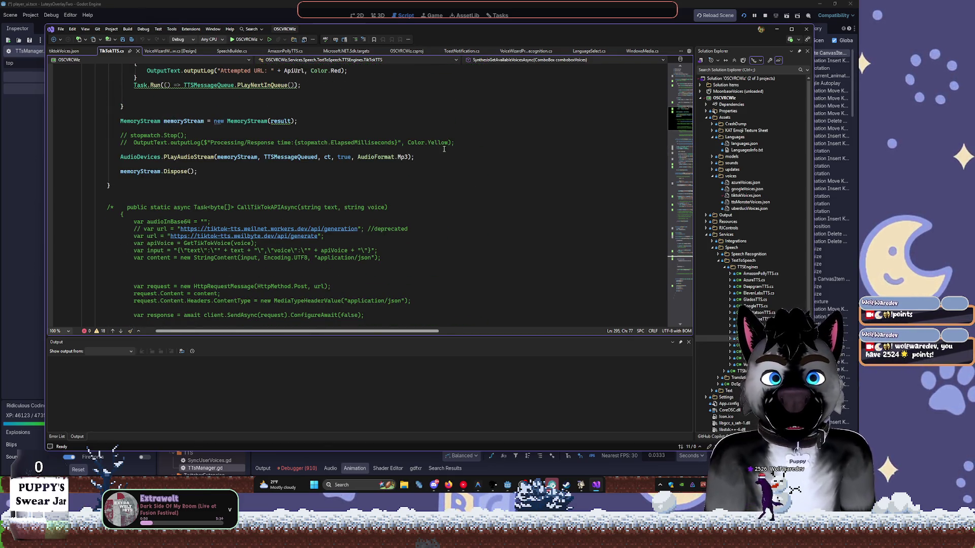
mouse_move(713, 51)
mouse_down()
mouse_move(302, 107)
mouse_move(81, 188)
mouse_move(55, 224)
mouse_move(57, 242)
mouse_up()
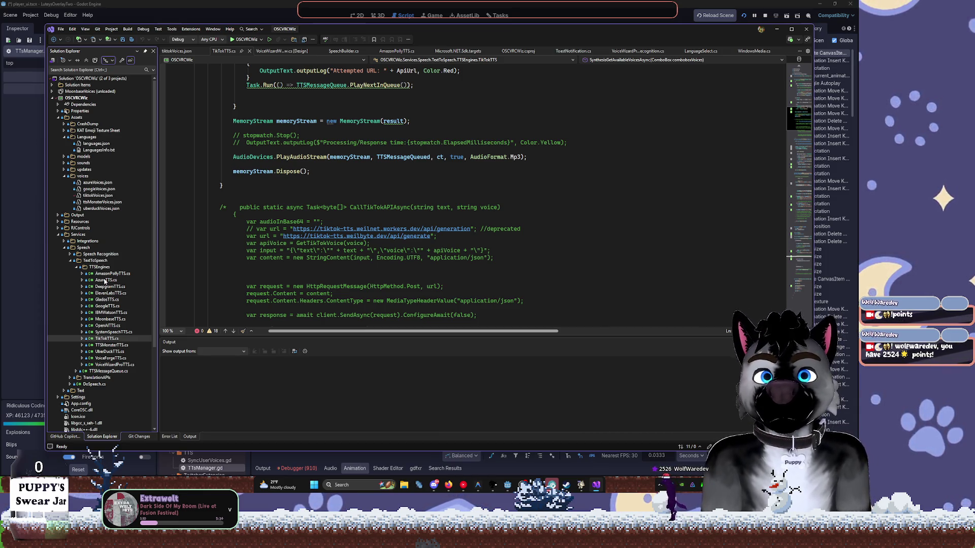
Find and open SystemSpeechTTS.cs from Solution Explorer.
scroll(444, 192, up, 6)
scroll(443, 192, down, 2)
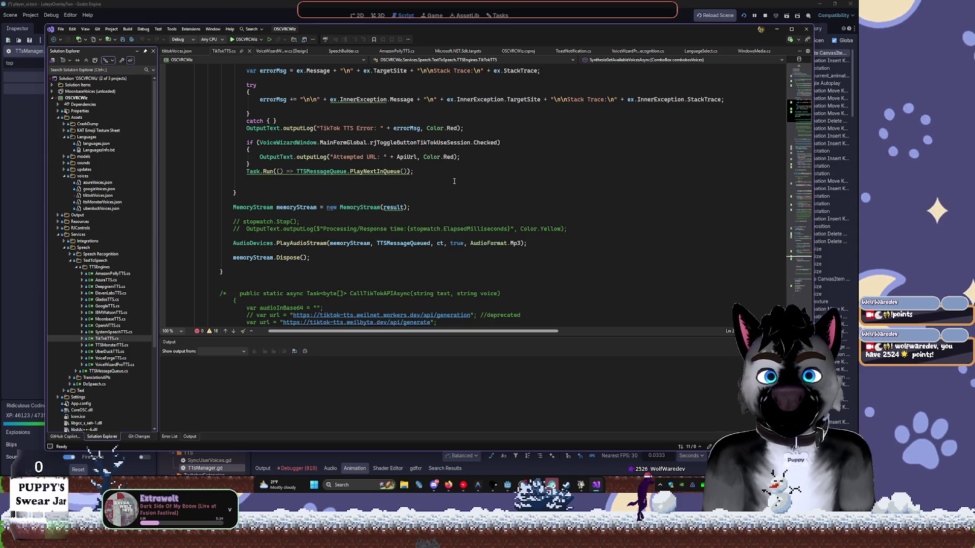
scroll(454, 182, up, 10)
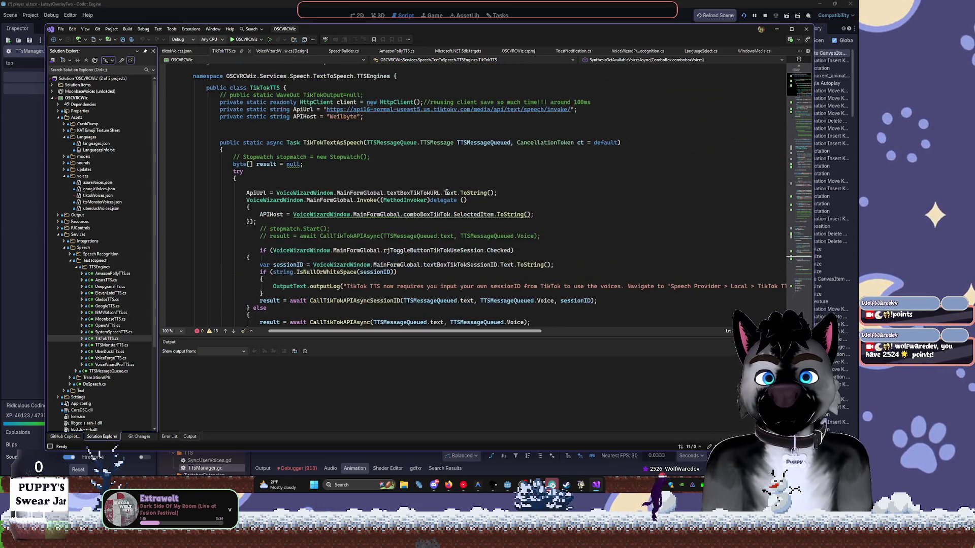
scroll(446, 192, up, 3)
scroll(455, 175, down, 9)
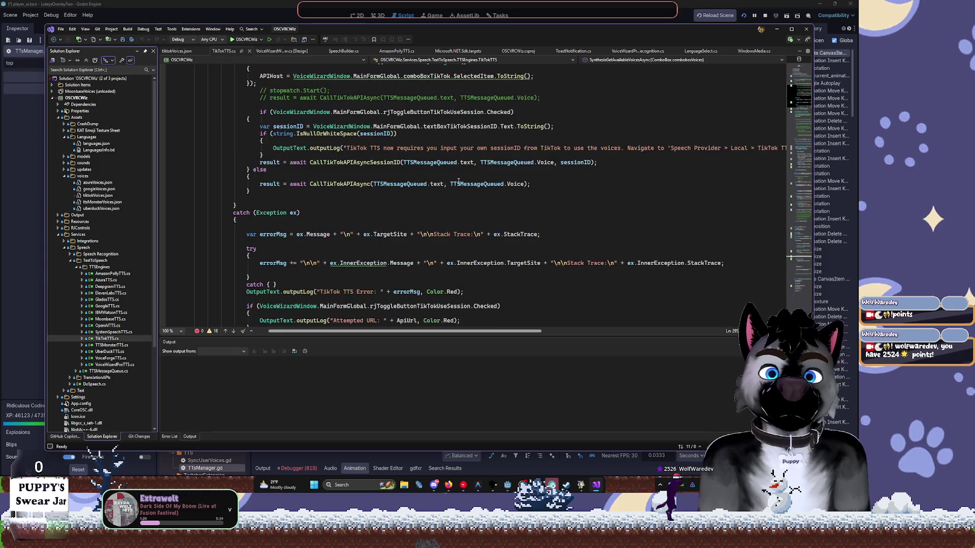
scroll(242, 169, up, 5)
scroll(242, 169, up, 1)
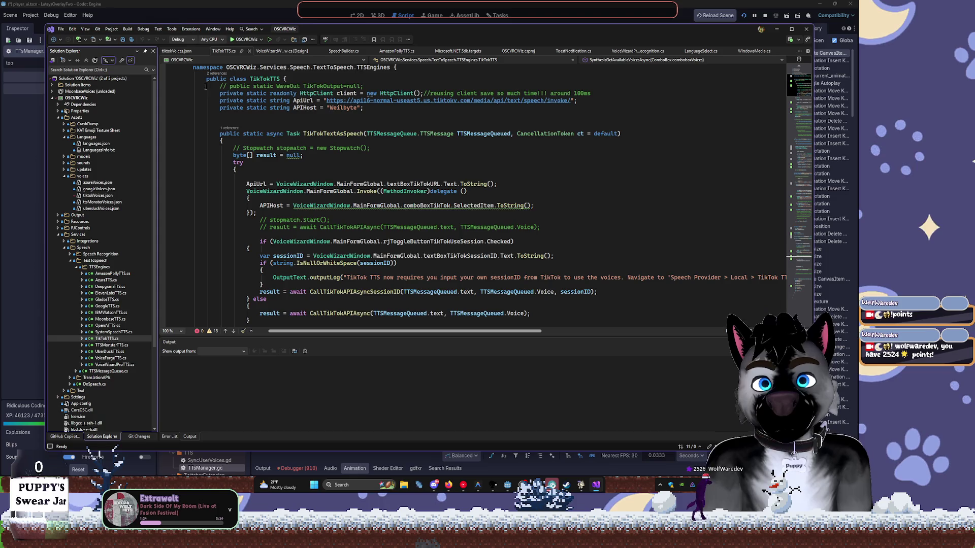
scroll(203, 86, up, 3)
scroll(176, 226, down, 9)
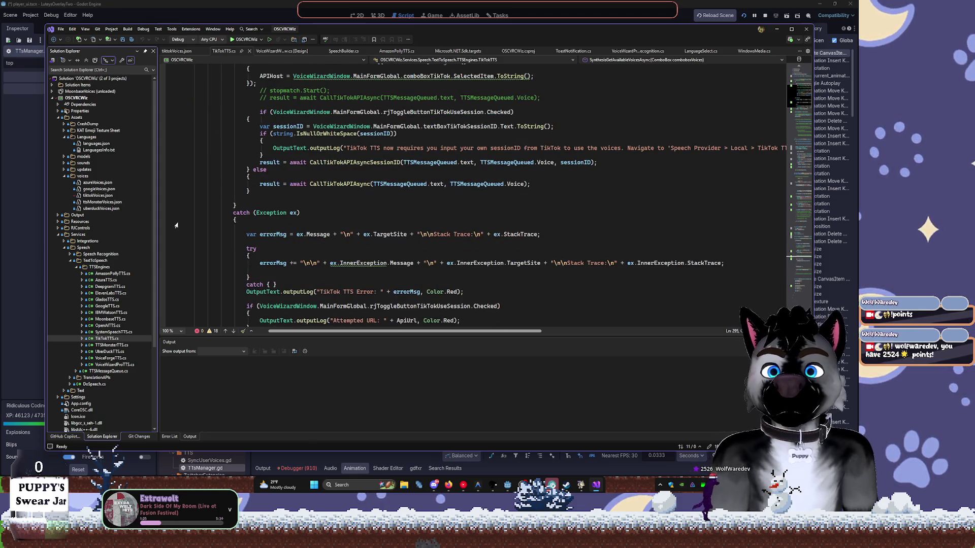
click(111, 332)
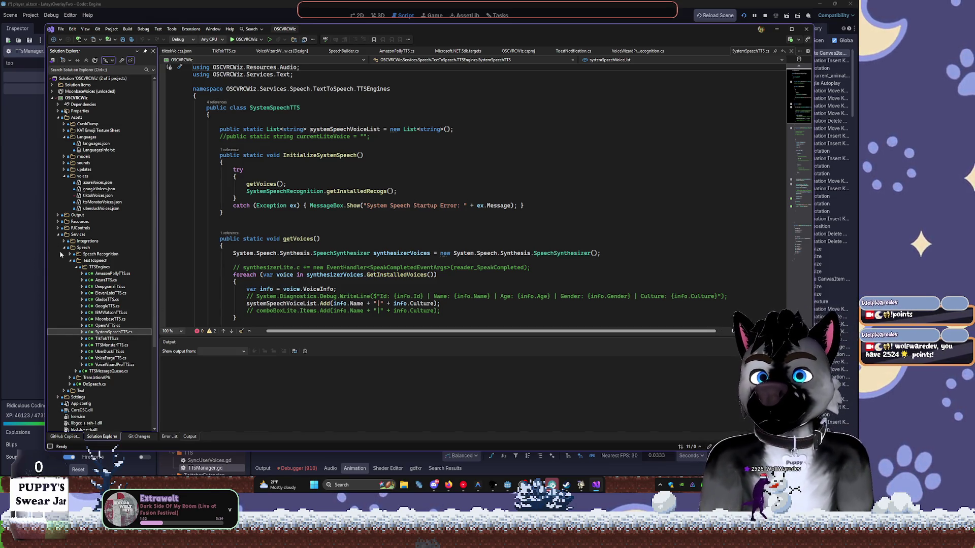
Collapse TextToSpeech, TTSVoiceWizard.Core and Speech Recognition, then bring TTS Voice Wizard forward.
click(74, 269)
key(Left)
key(Left)
key(Left)
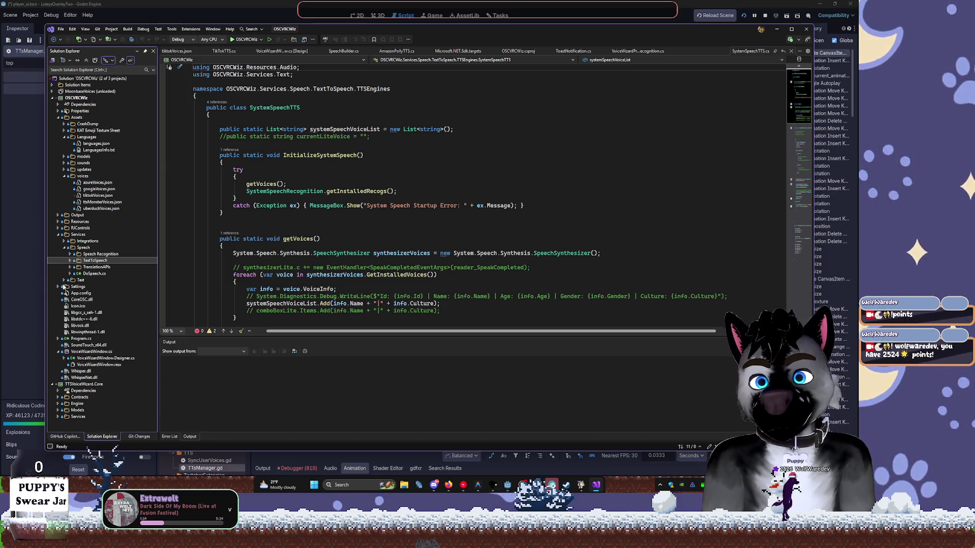
click(53, 385)
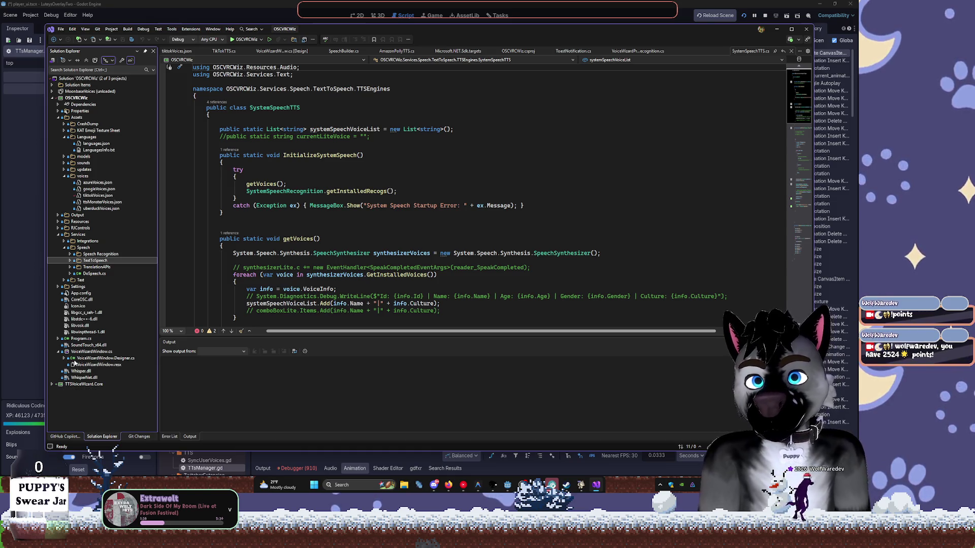
click(70, 255)
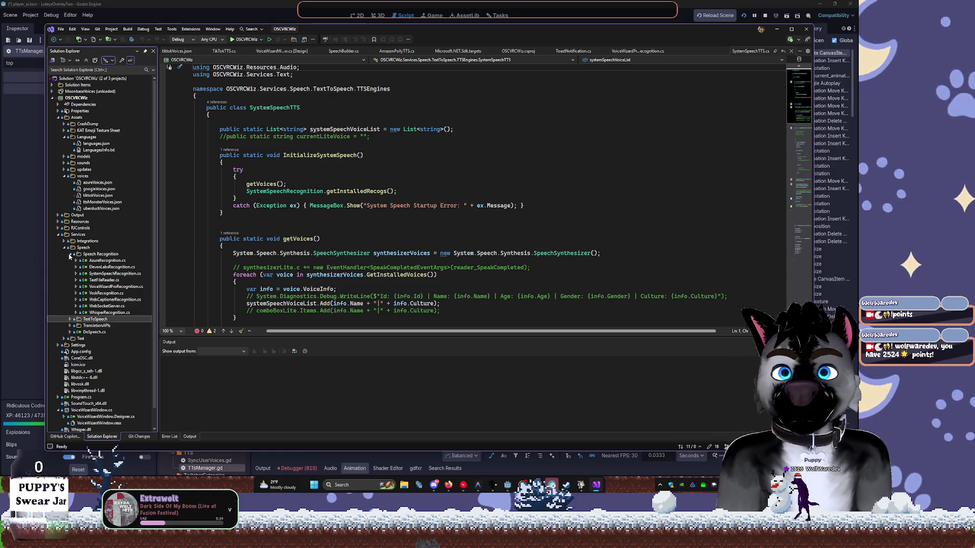
click(70, 255)
click(495, 486)
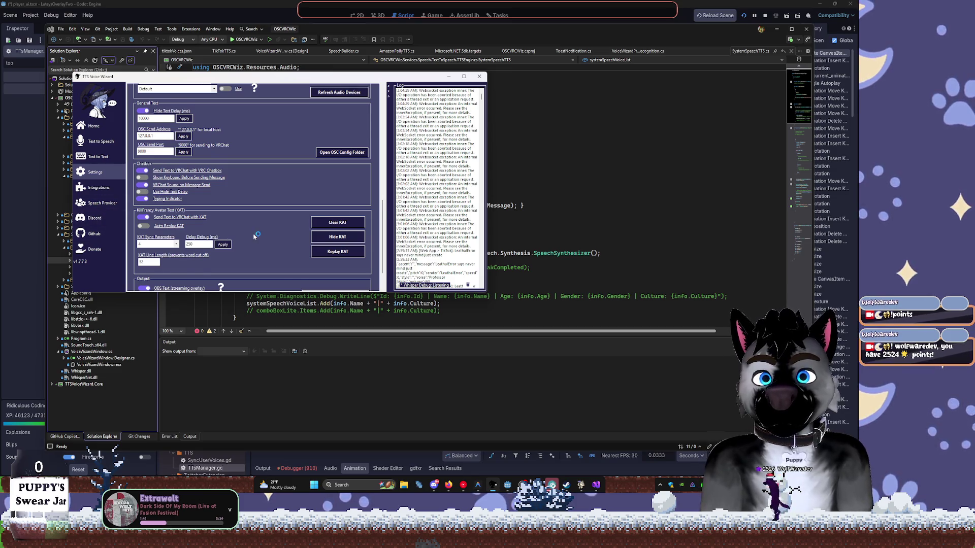
Browse the Uberduck and Local TikTok TTS provider pages, then return to SystemSpeechTTS.cs.
click(96, 204)
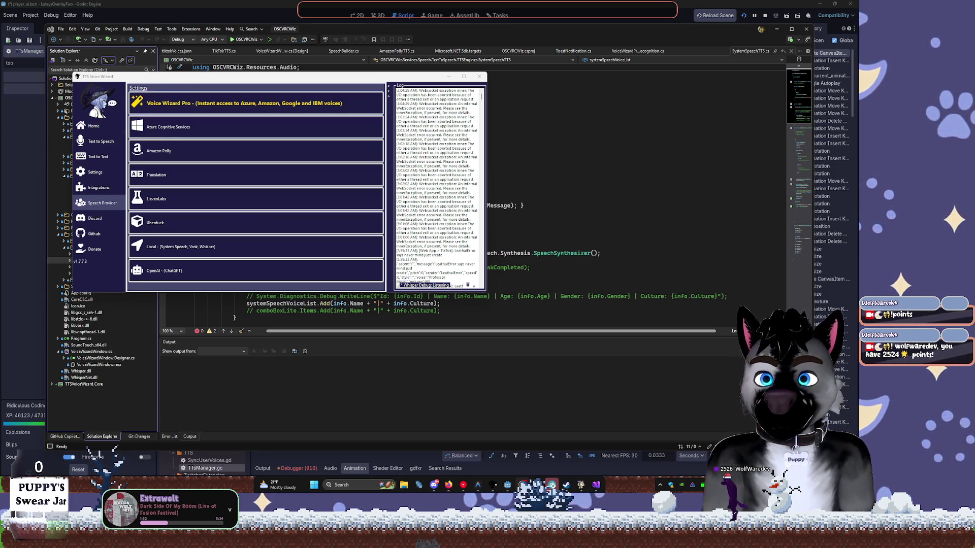
click(197, 227)
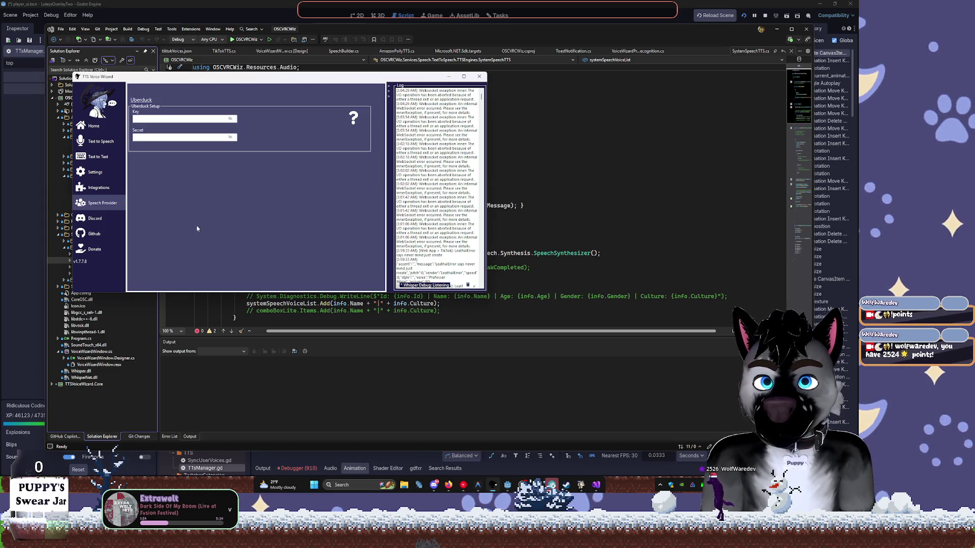
click(101, 203)
click(224, 243)
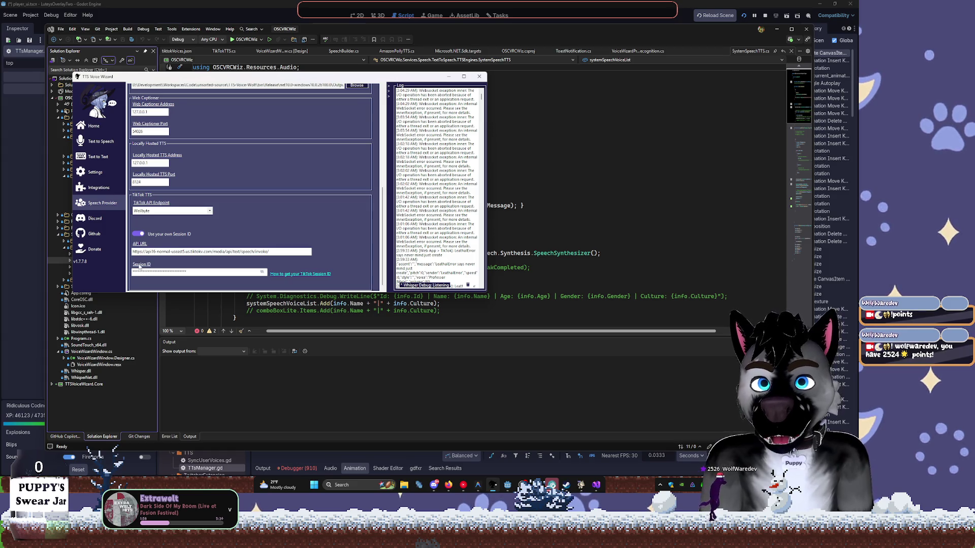
click(570, 237)
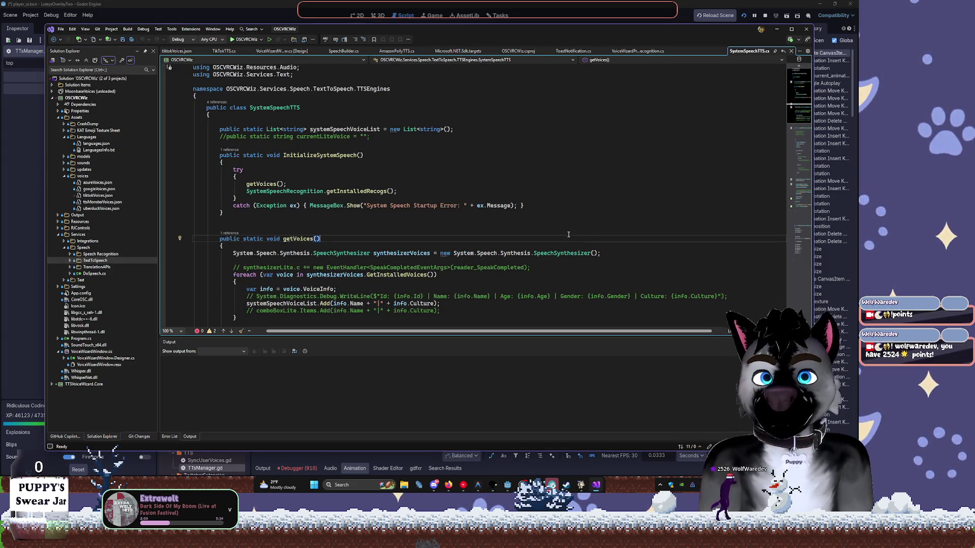
Search the whole solution for 'Session ID' and list every match.
key(ctrl+q)
key(Escape)
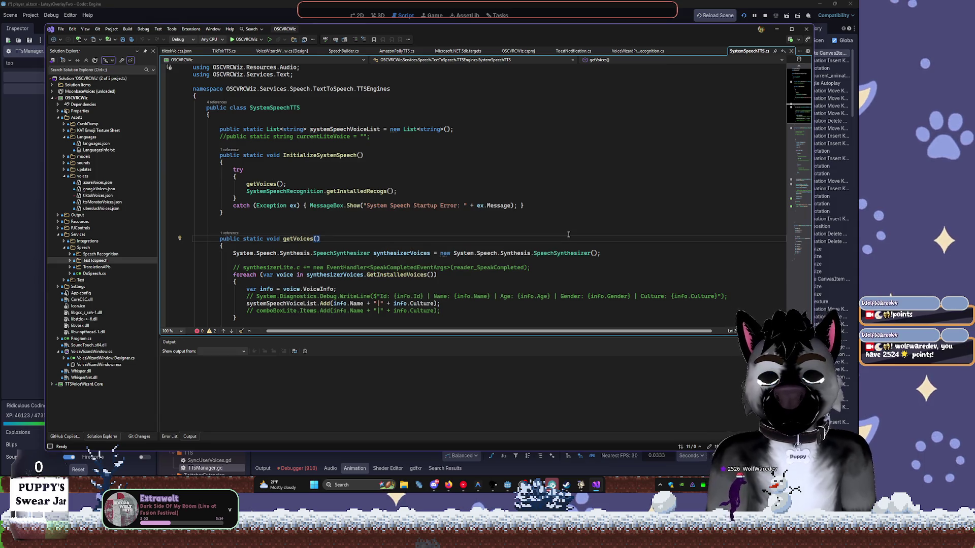
key(ctrl+shift+f)
text(Sessio)
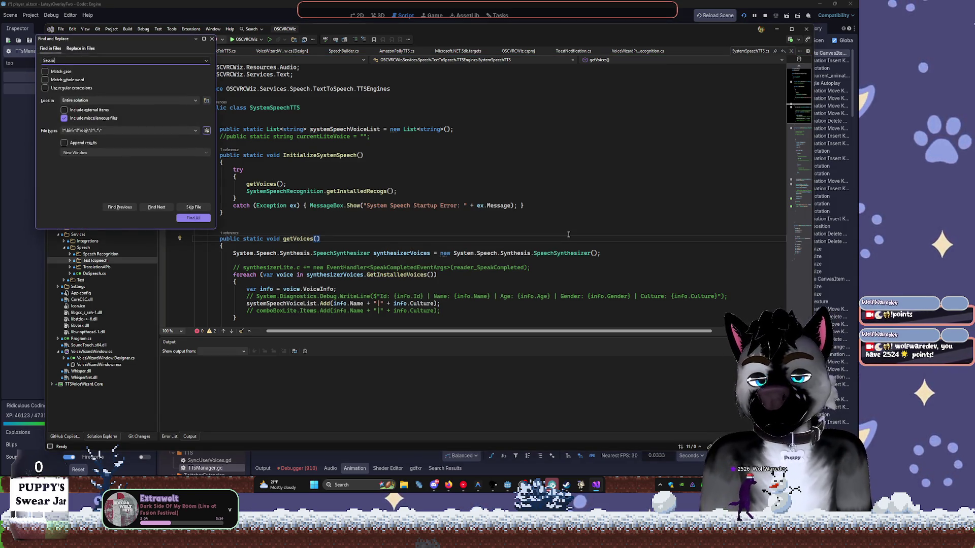
text(D)
key(Return)
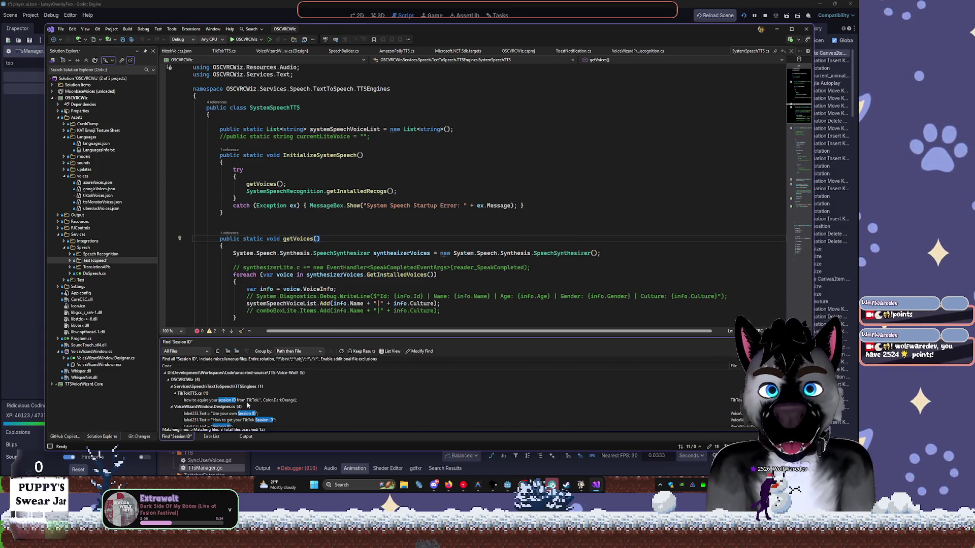
Open the TikTokTTS.cs Session ID match and maximize the Visual Studio window.
double_click(248, 401)
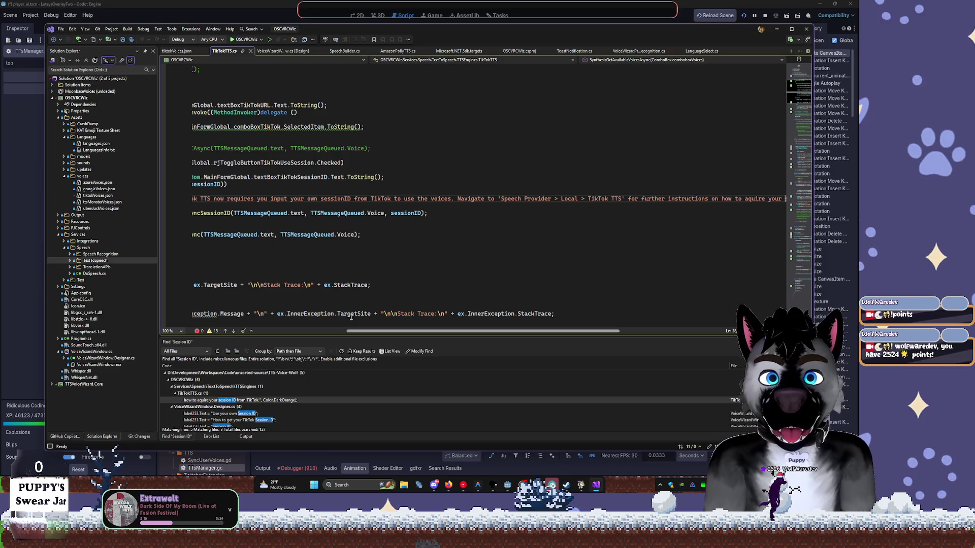
click(388, 262)
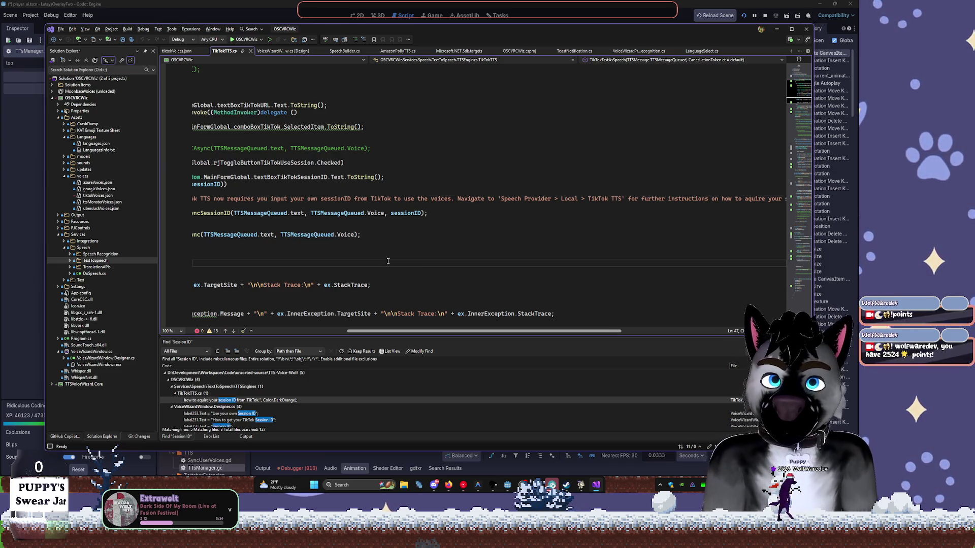
drag(364, 333, 198, 341)
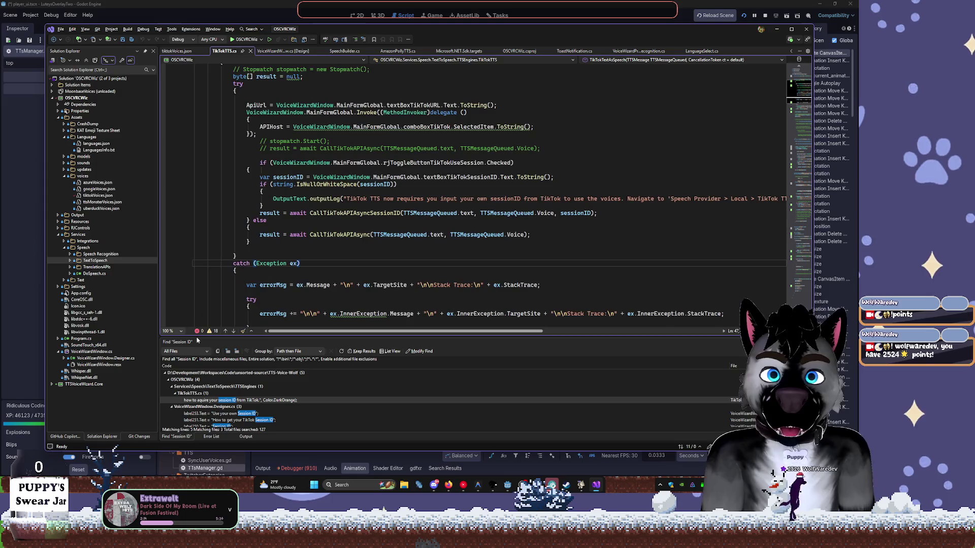
click(791, 29)
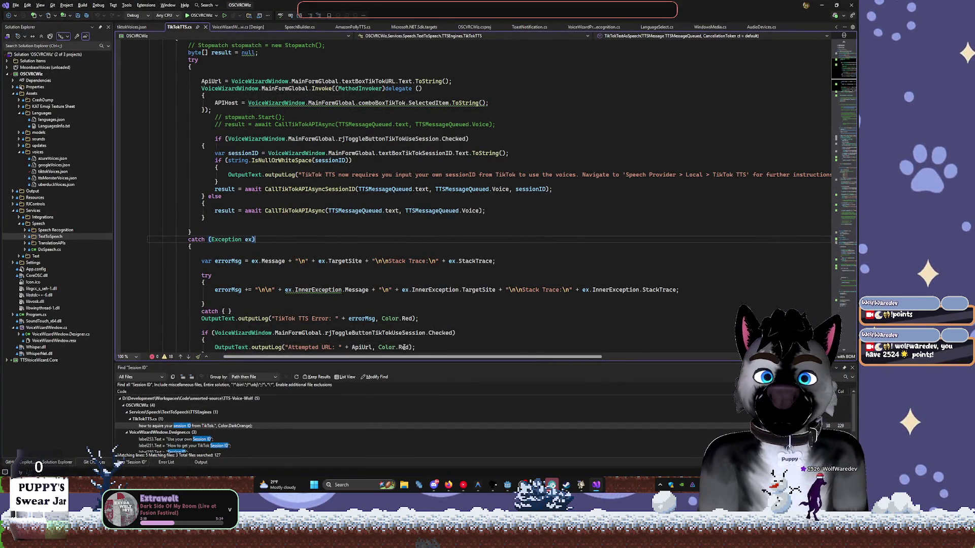
Insert a blank line after the ApiUrl assignment in TikTokTTS.cs.
drag(403, 360, 598, 361)
scroll(412, 270, left, 10)
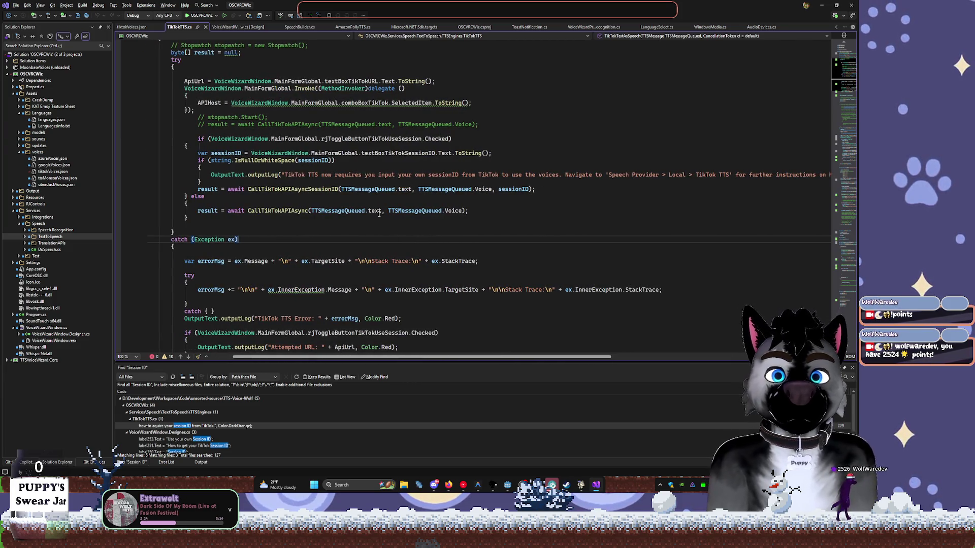
mouse_move(300, 106)
click(221, 88)
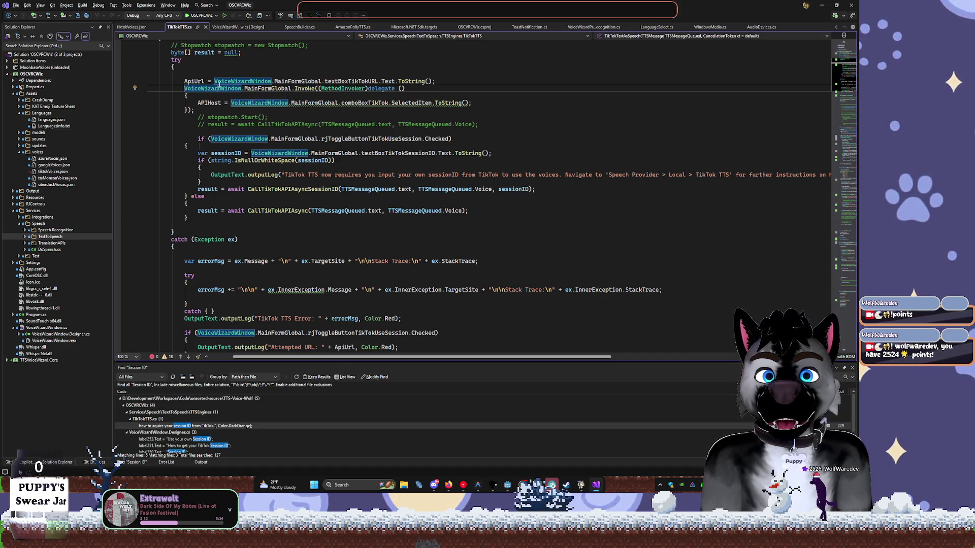
click(440, 82)
key(Return)
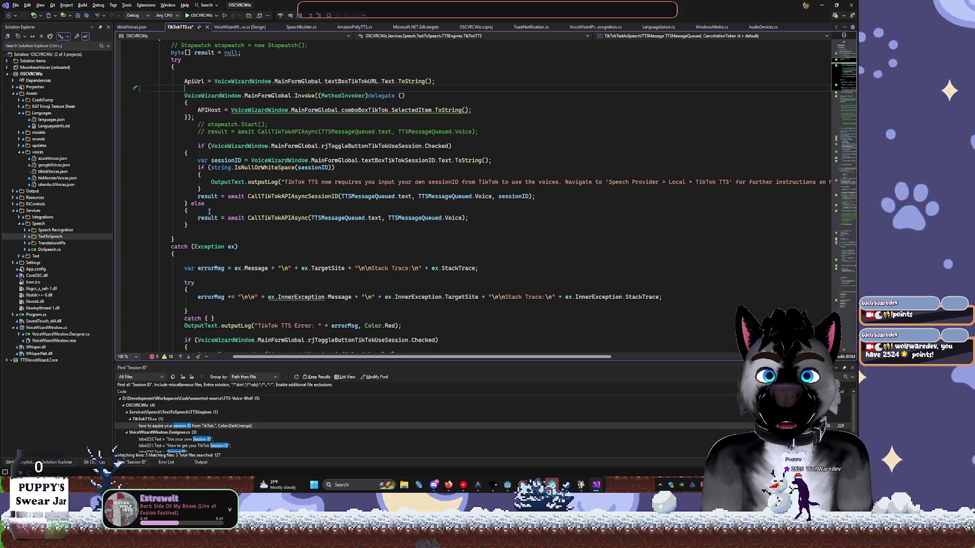
Collapse the inner try block in the catch handler and select rjToggleButtonTikTokUseSession.
scroll(180, 232, down, 1)
click(129, 224)
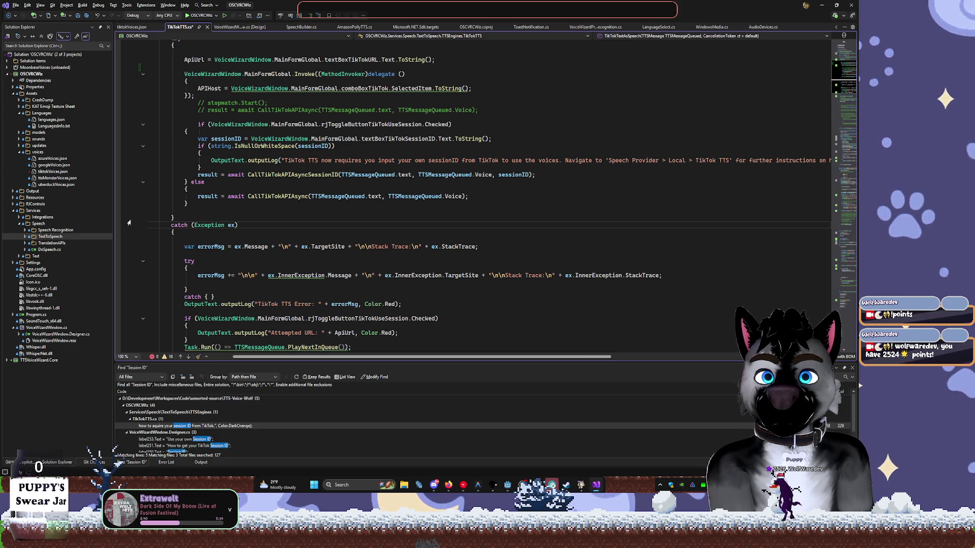
scroll(131, 228, down, 1)
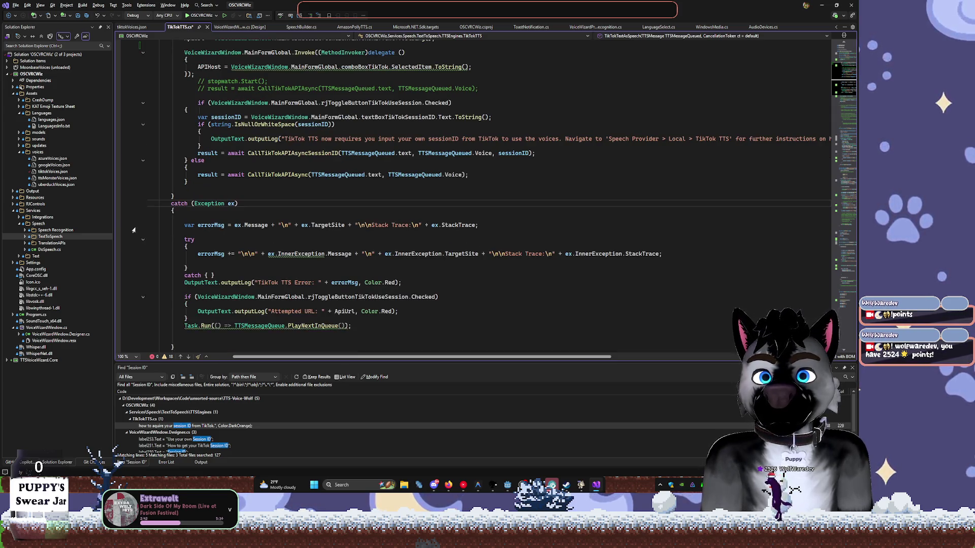
click(143, 240)
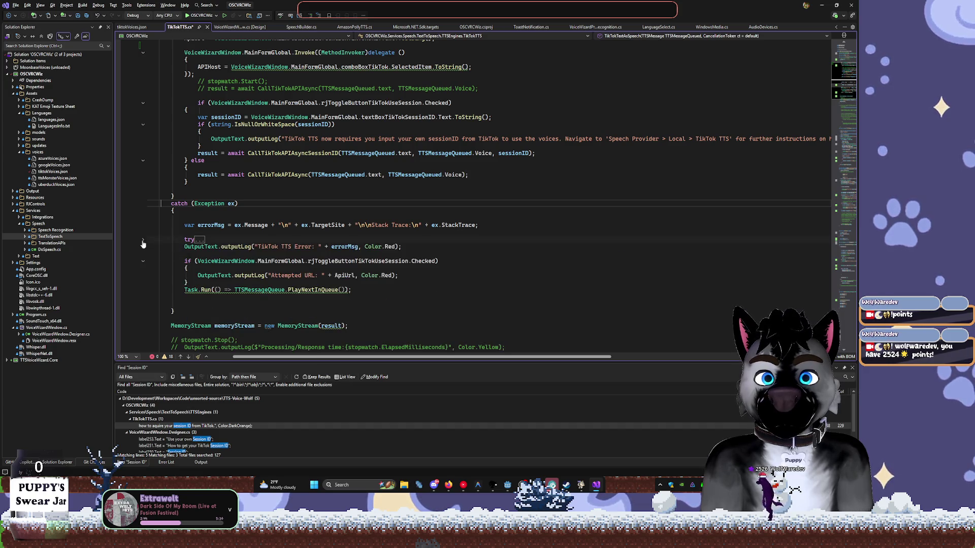
scroll(219, 258, down, 2)
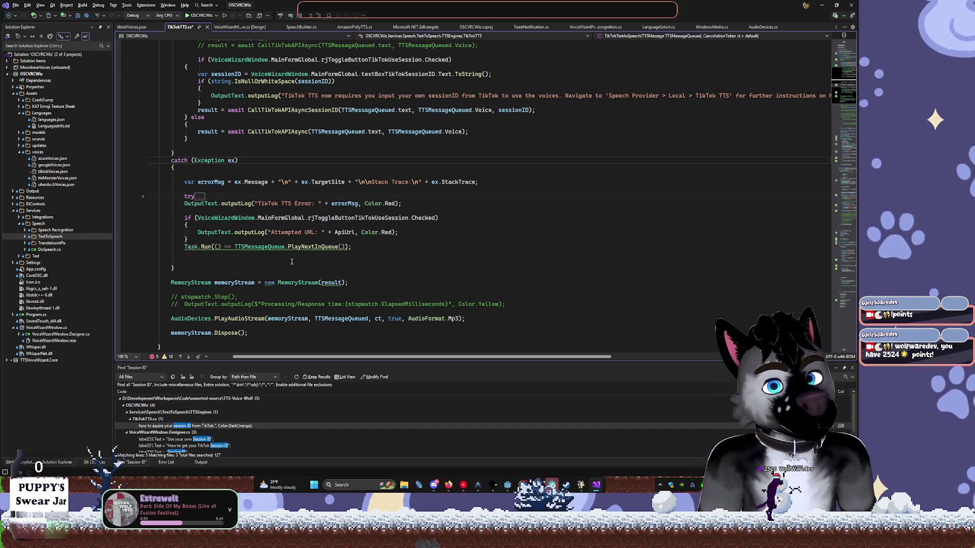
double_click(395, 219)
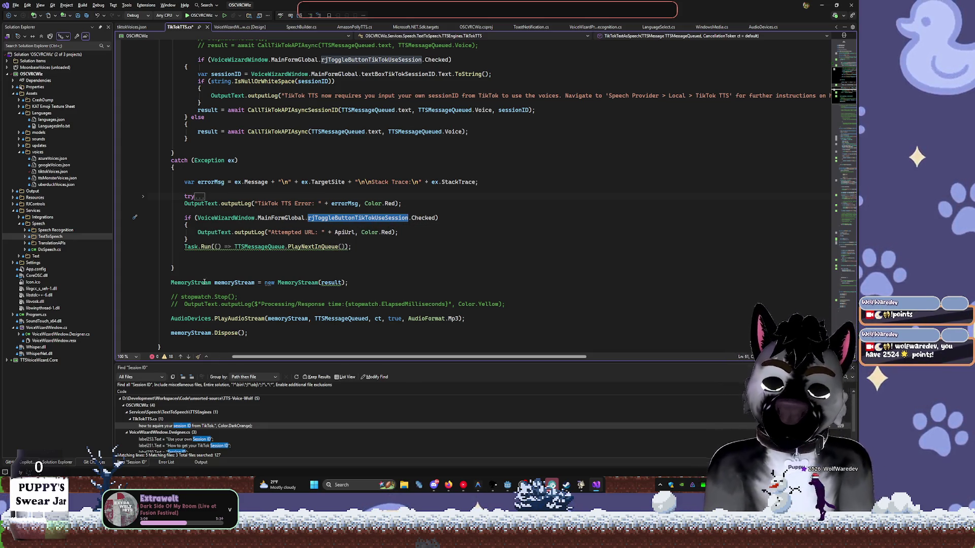
Search all files for rjToggleButtonTikTokUseSession and step through its first occurrences.
key(ctrl+shift+f)
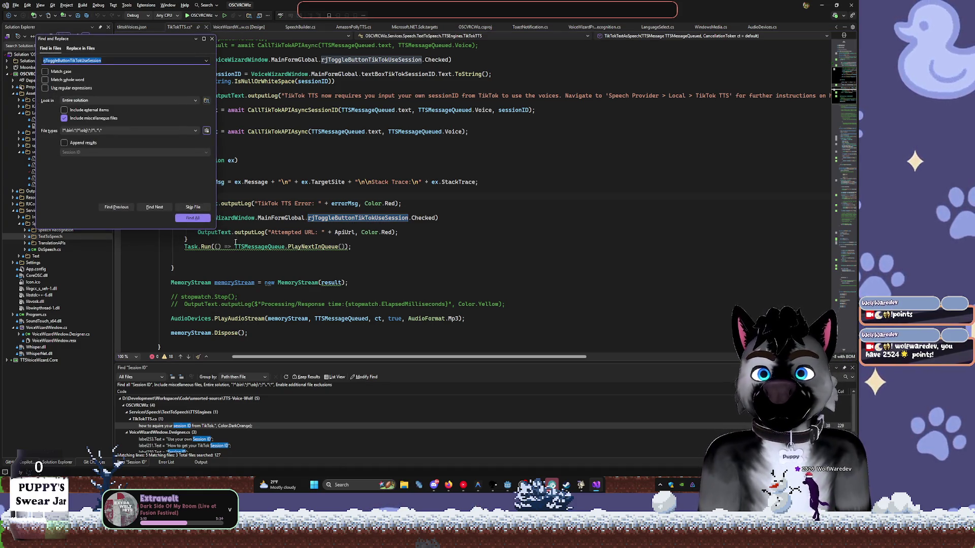
click(161, 211)
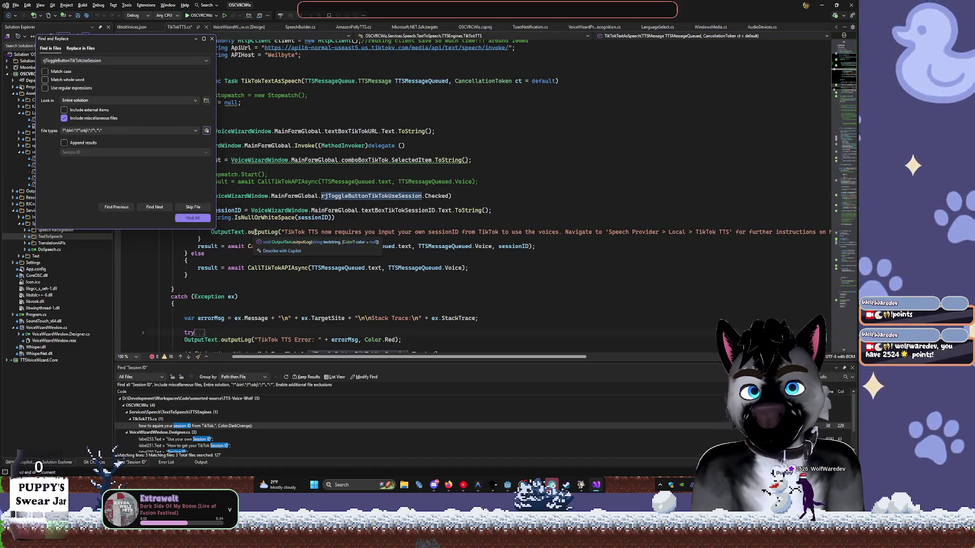
click(154, 207)
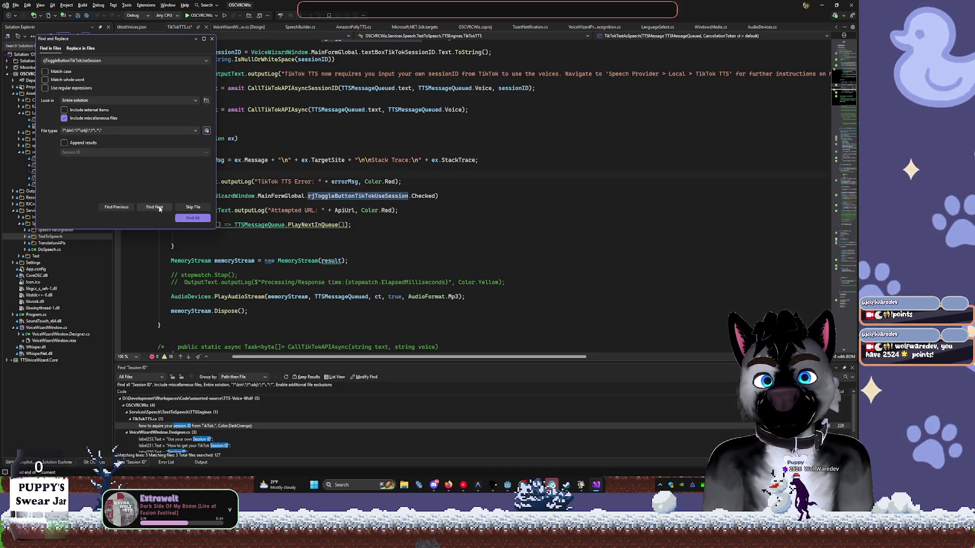
Follow the toggle's occurrences to SaveSettings.cs, where its checked state is saved, and close the find window.
mouse_move(109, 38)
mouse_down()
mouse_move(74, 43)
mouse_move(97, 50)
mouse_up()
drag(204, 239, 145, 264)
click(108, 233)
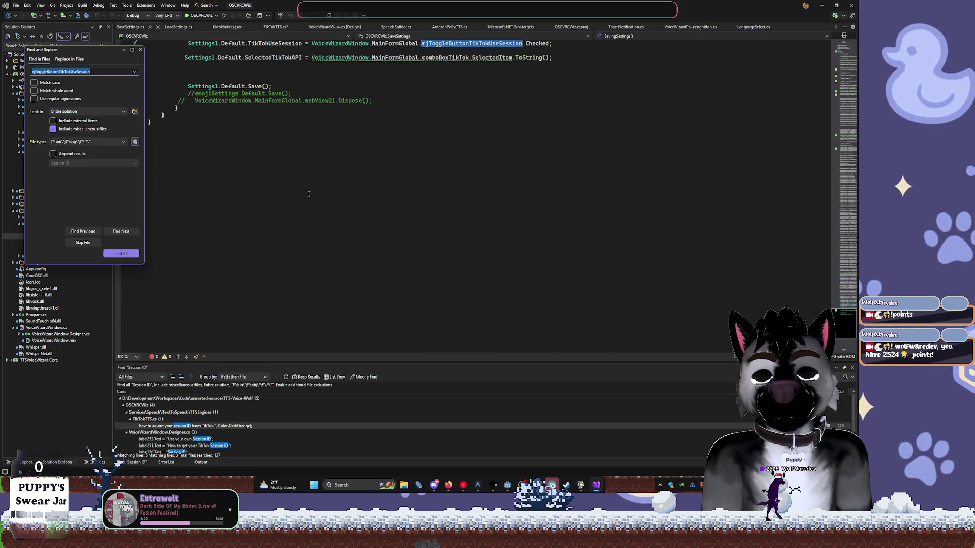
click(140, 50)
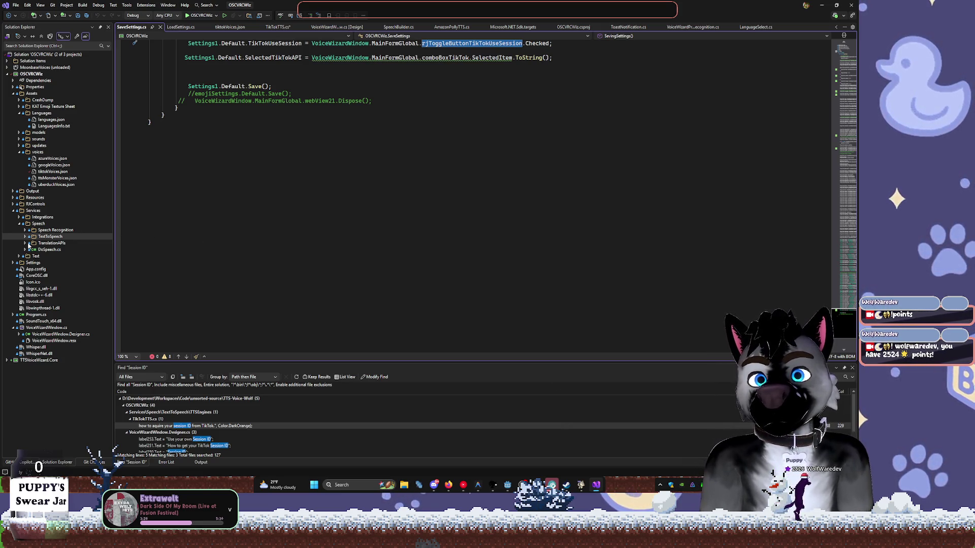
key(ctrl+semicolon)
Filter Solution Explorer for 'TikTok' and open TikTokService.cs.
text(TikTok)
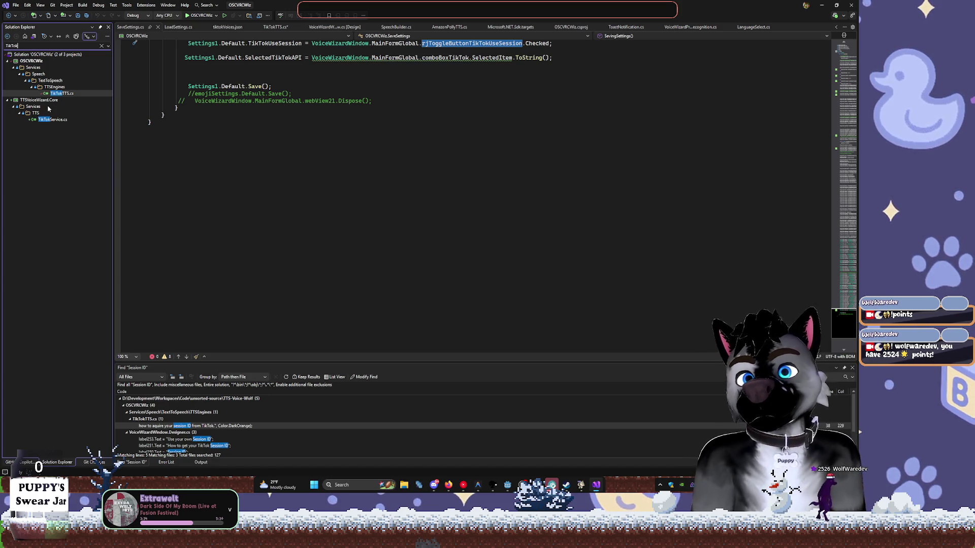
click(60, 122)
double_click(53, 119)
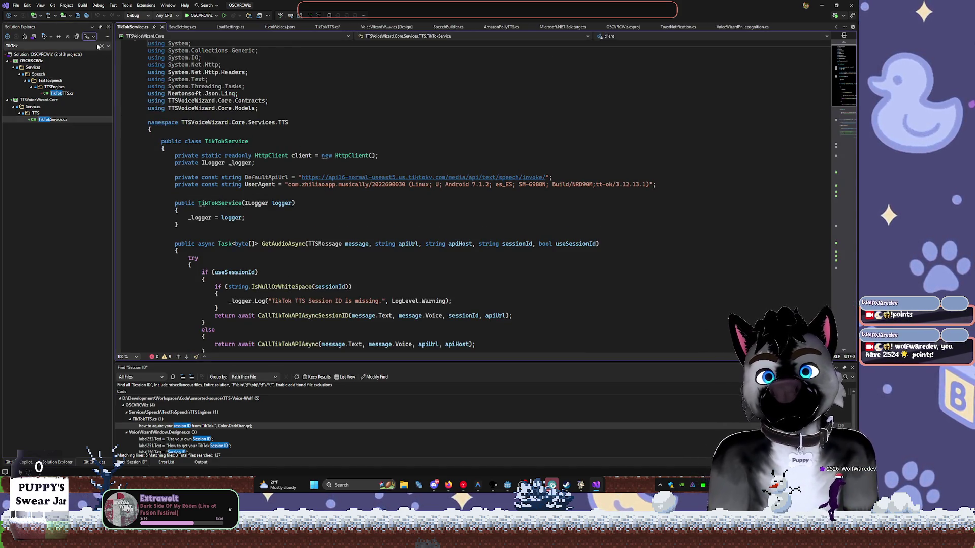
Scroll through TikTokService.cs down to the CallTikTokAPIAsyncSessionID method.
scroll(289, 137, down, 4)
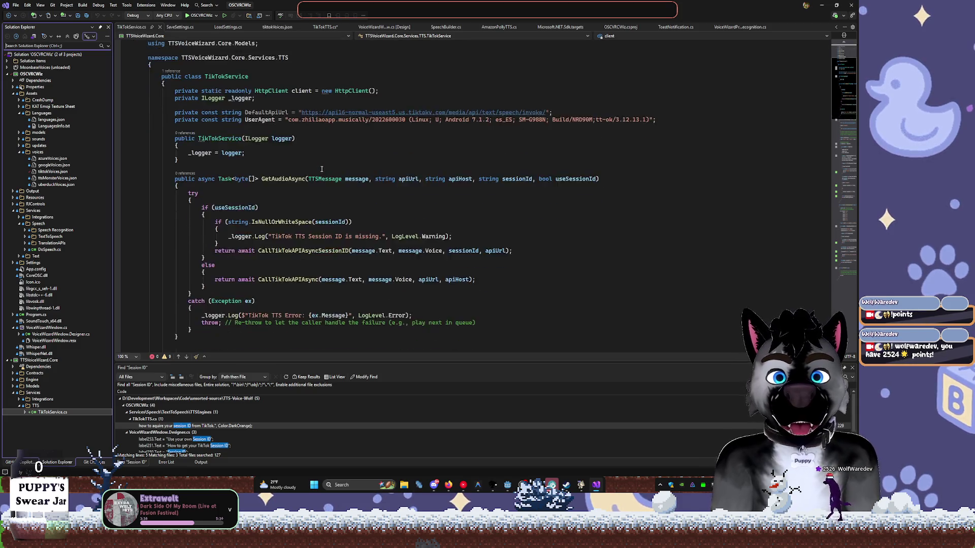
scroll(292, 139, down, 2)
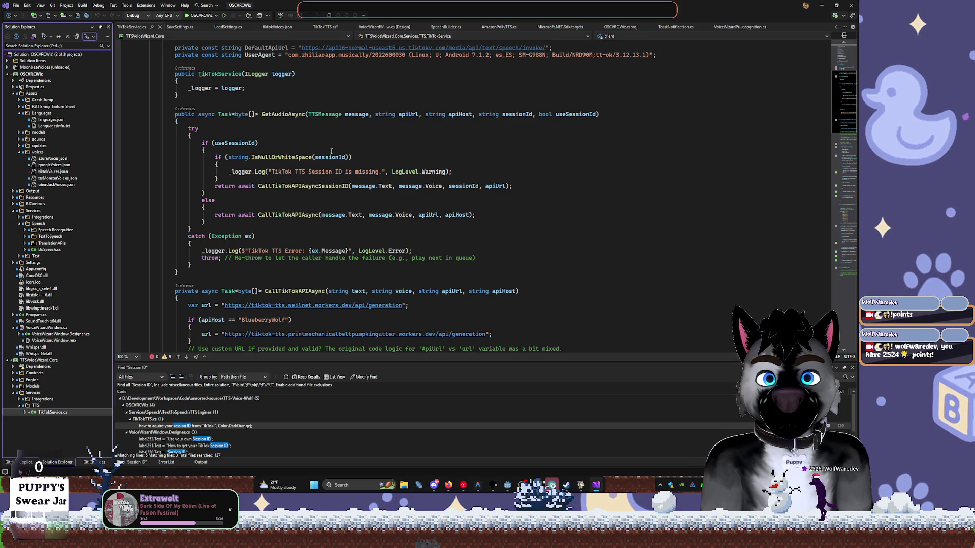
scroll(336, 152, down, 1)
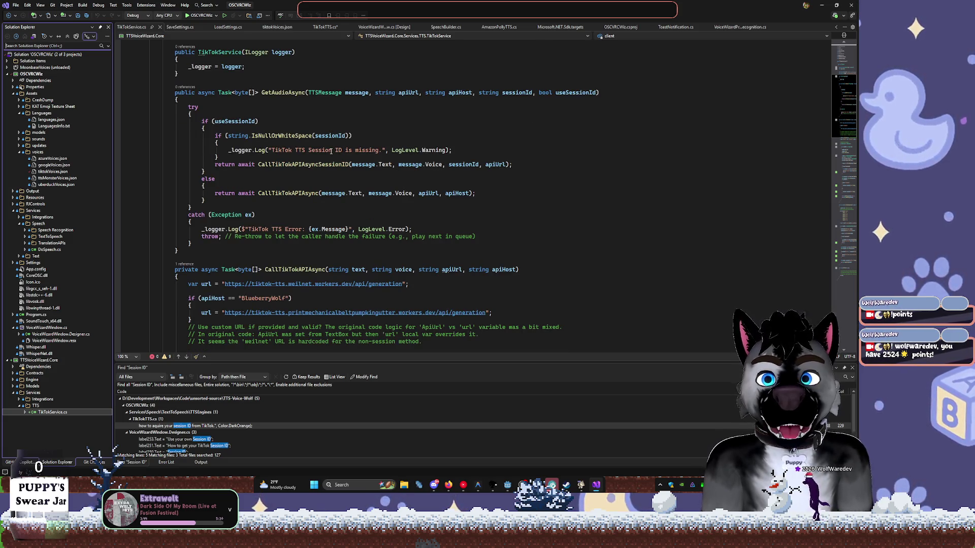
scroll(330, 152, down, 1)
scroll(331, 151, down, 5)
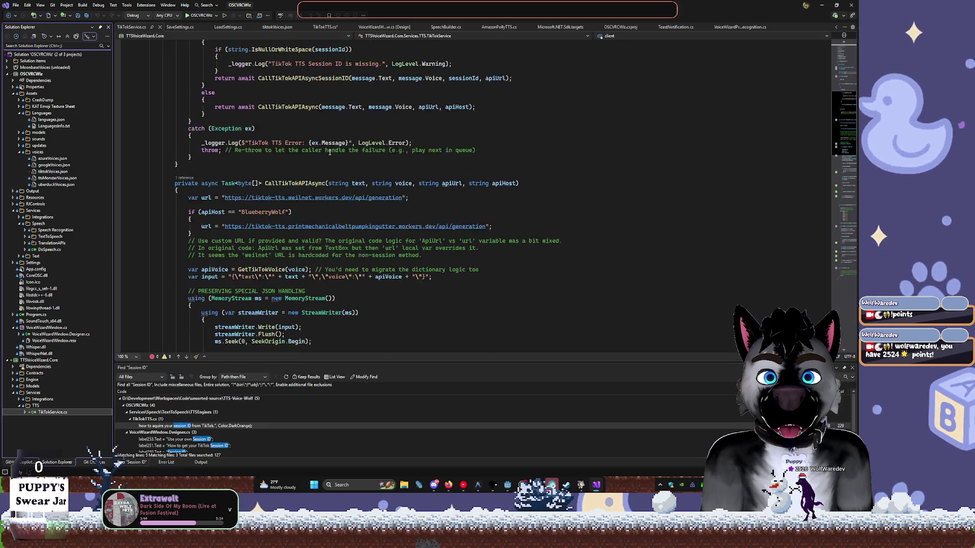
scroll(329, 153, down, 5)
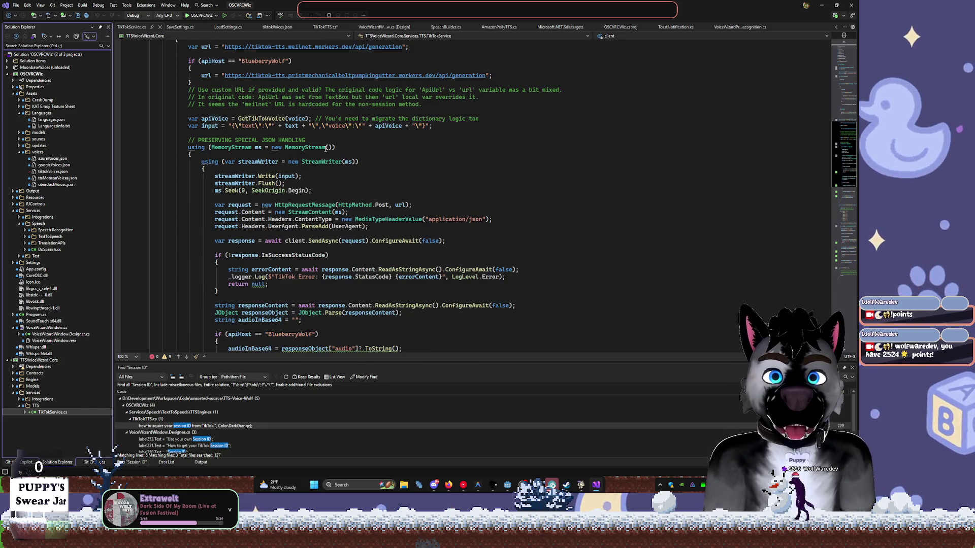
scroll(326, 148, down, 15)
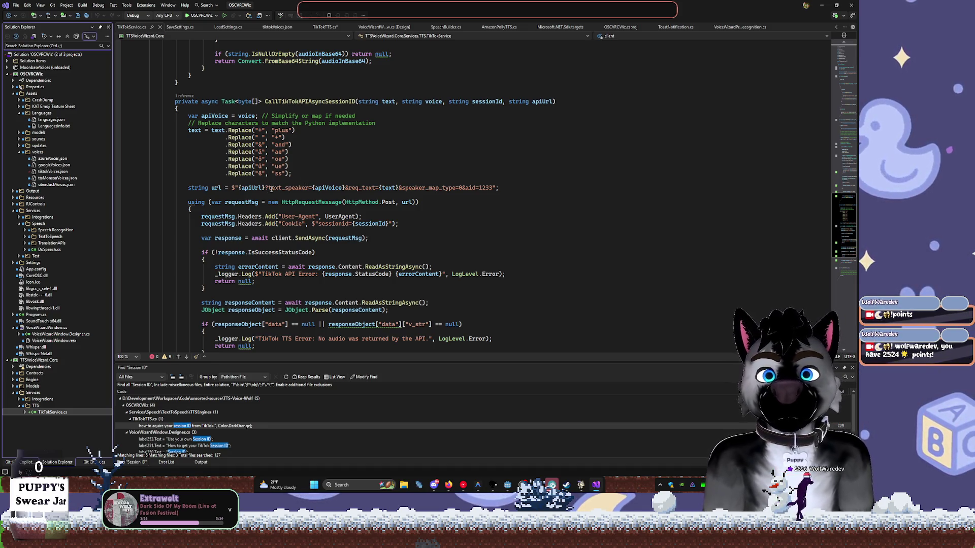
key(Escape)
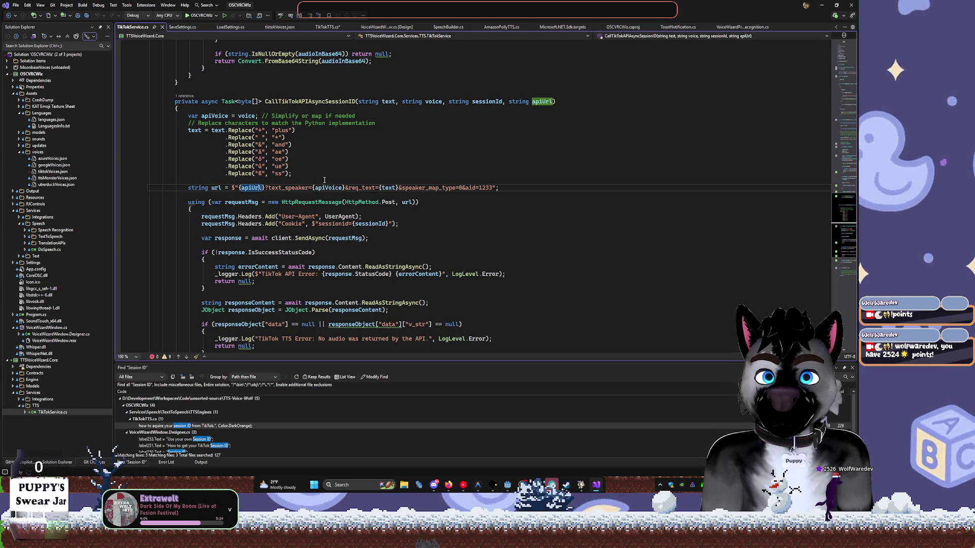
scroll(362, 144, up, 1)
scroll(361, 144, up, 1)
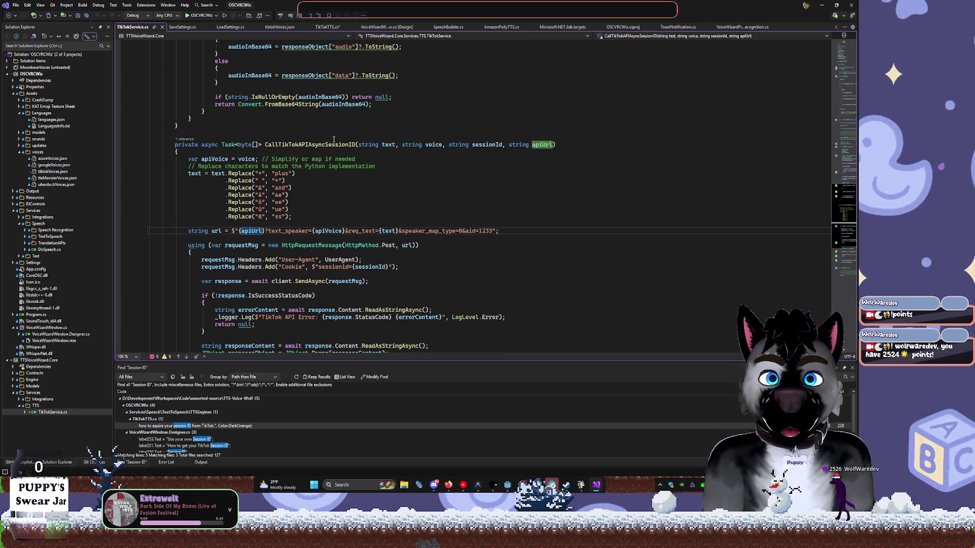
scroll(362, 217, up, 2)
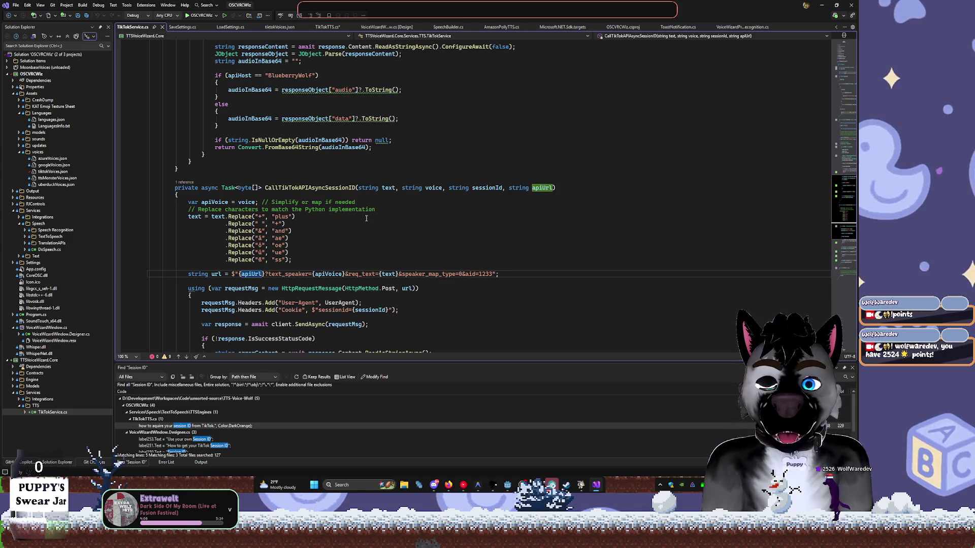
scroll(362, 217, up, 1)
scroll(346, 236, up, 1)
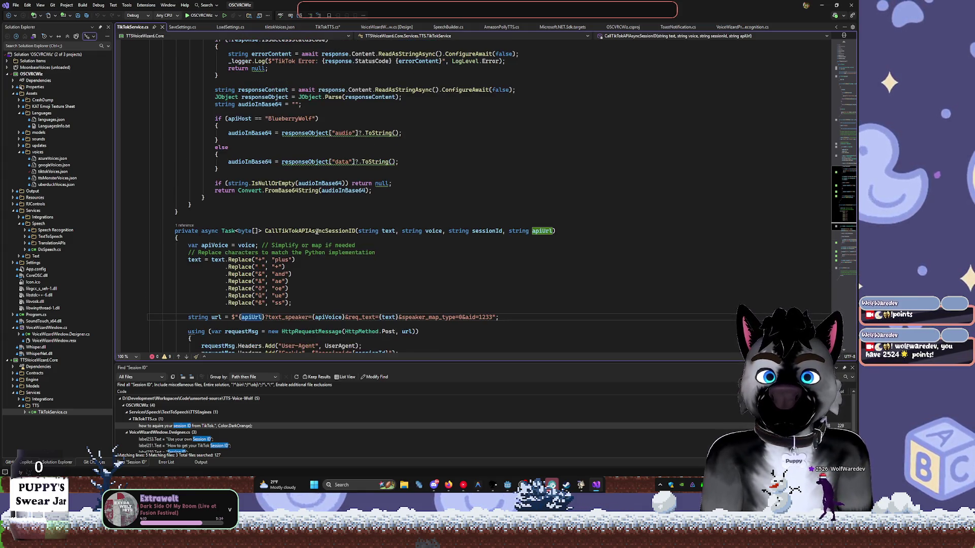
scroll(332, 224, up, 2)
scroll(333, 224, up, 3)
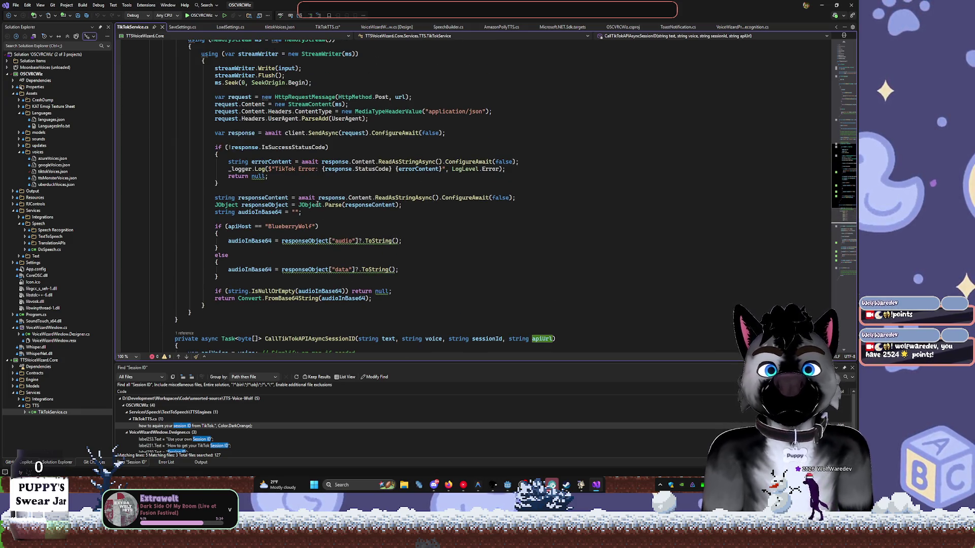
mouse_move(329, 199)
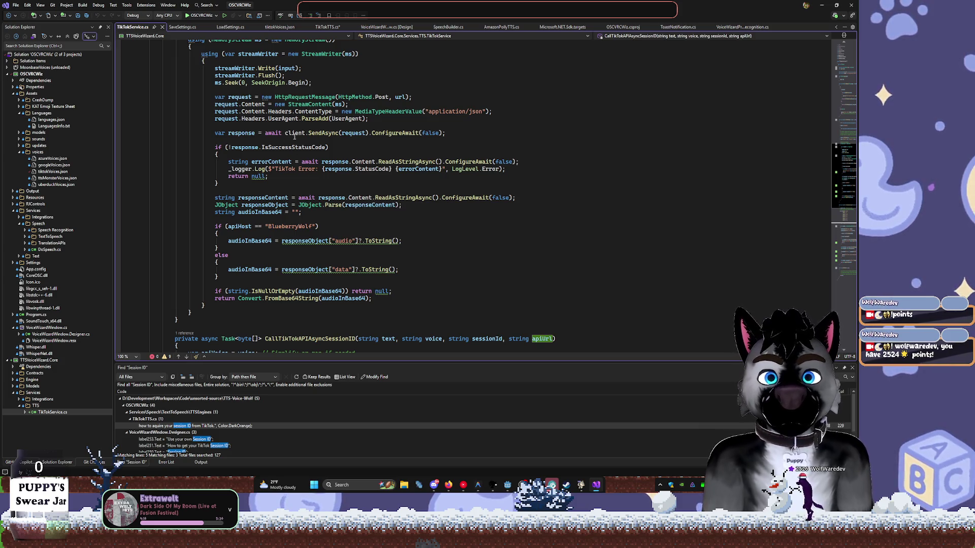
mouse_move(301, 133)
scroll(281, 104, up, 2)
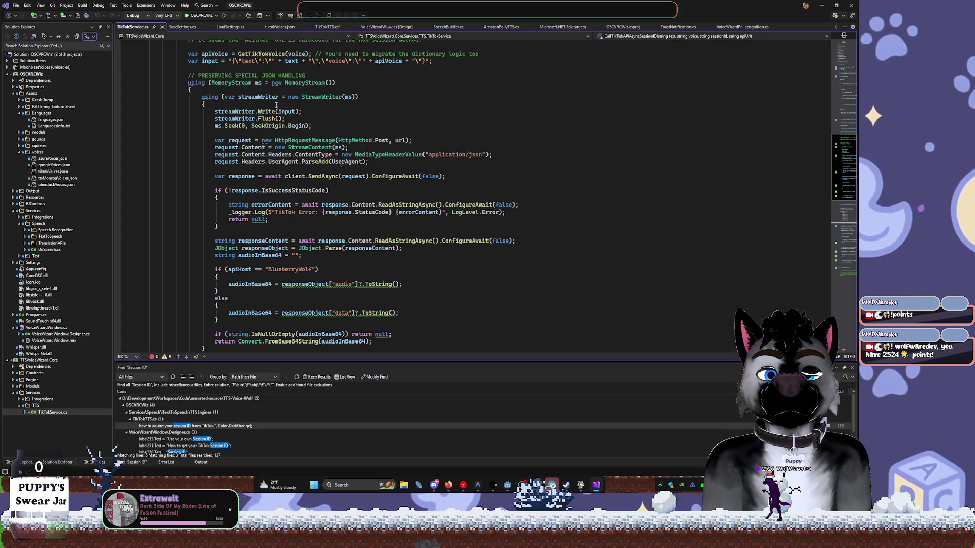
scroll(275, 105, up, 6)
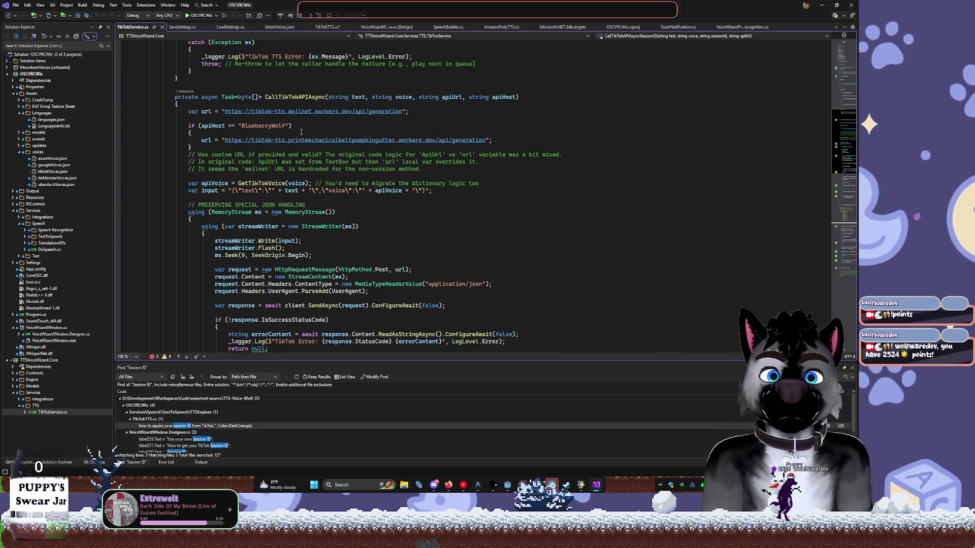
double_click(349, 141)
scroll(845, 228, down, 20)
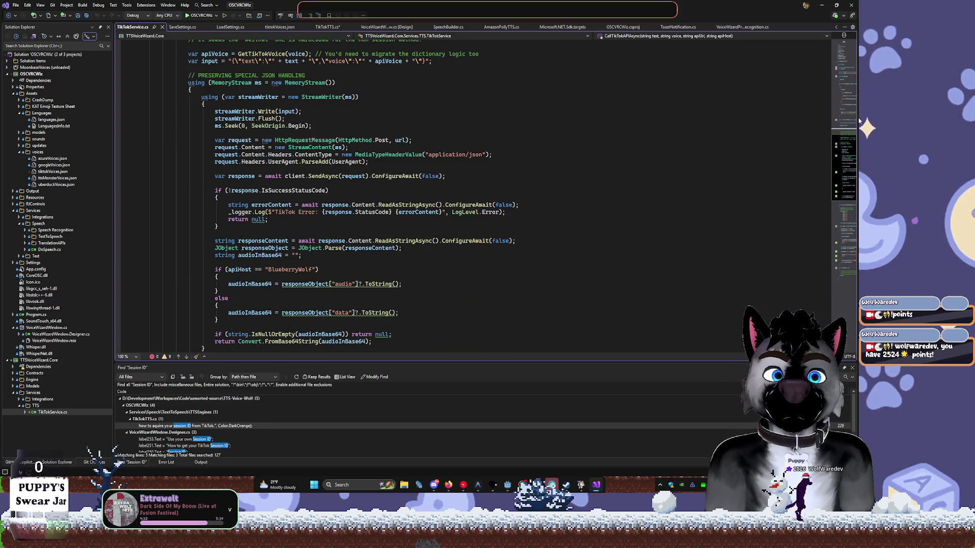
scroll(845, 229, down, 7)
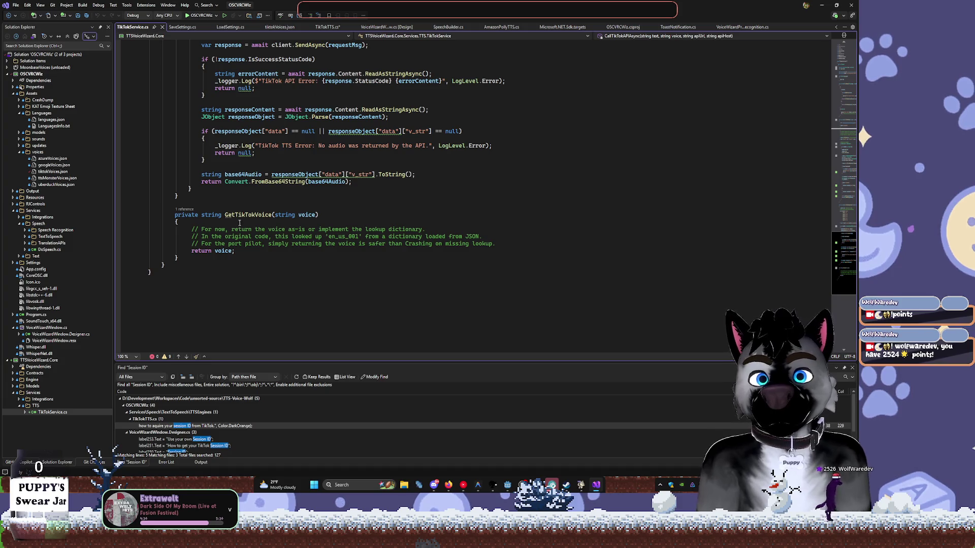
click(236, 216)
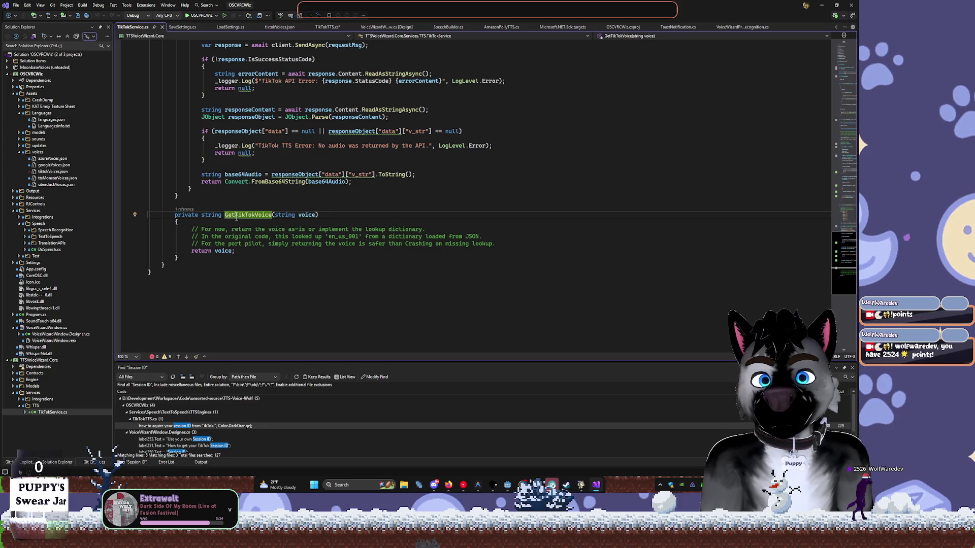
right_click(241, 219)
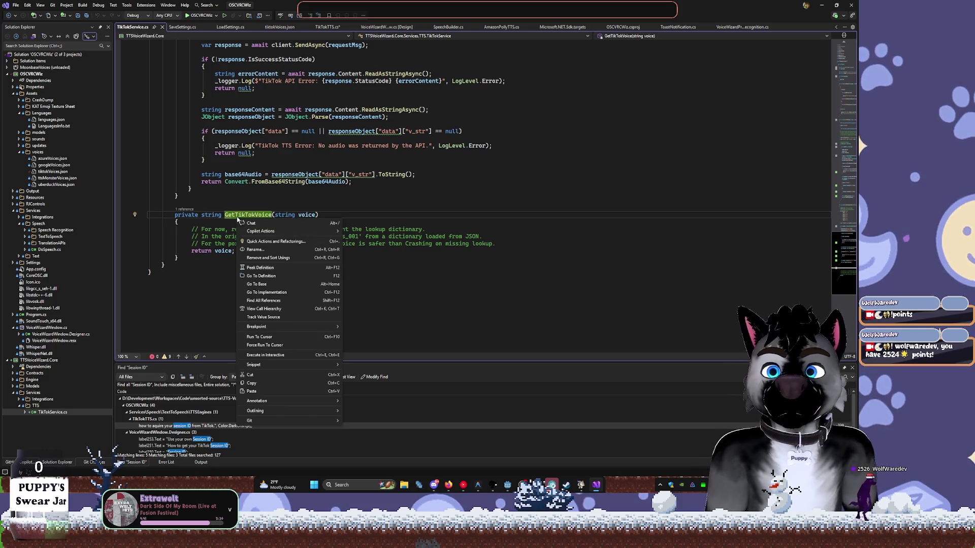
click(295, 195)
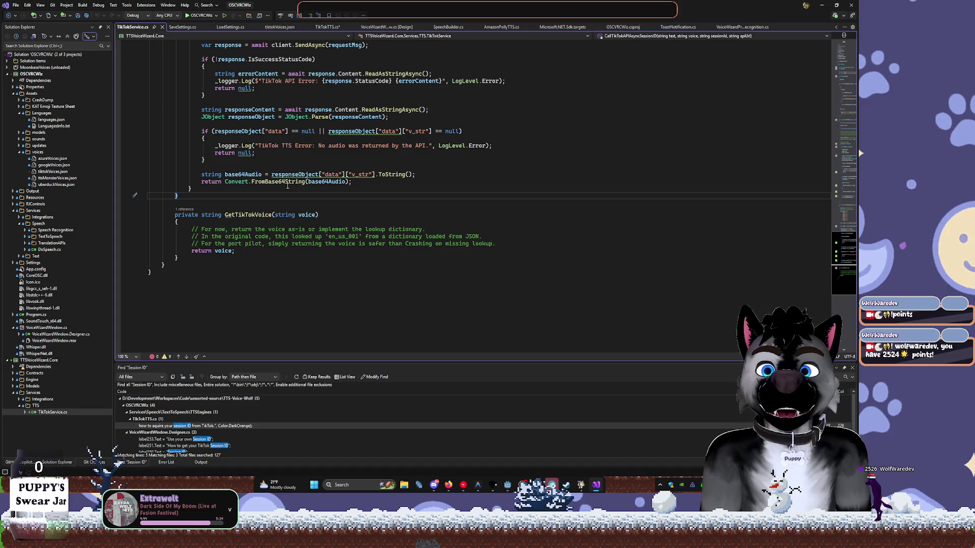
click(243, 215)
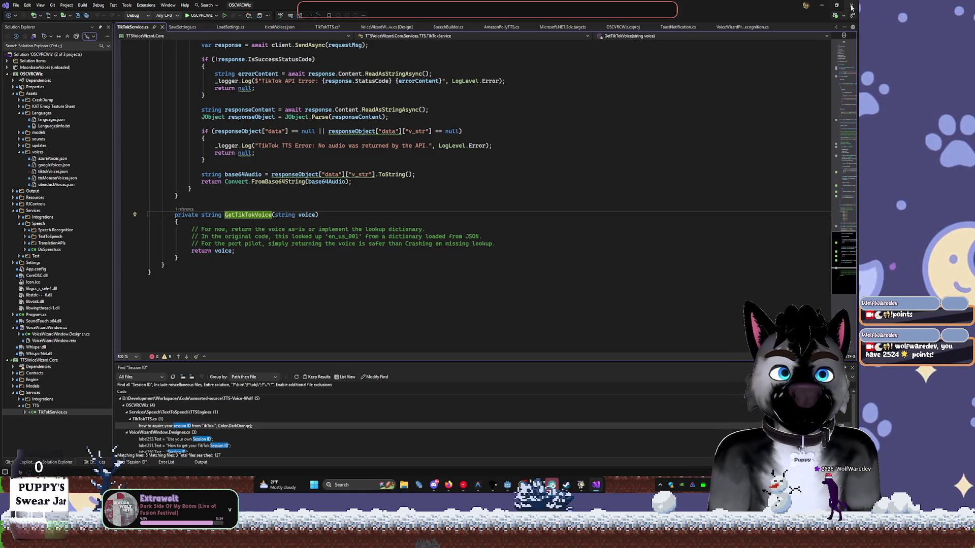
Minimize Visual Studio and show TTS Voice Wizard's Home and Text to Speech pages.
click(821, 6)
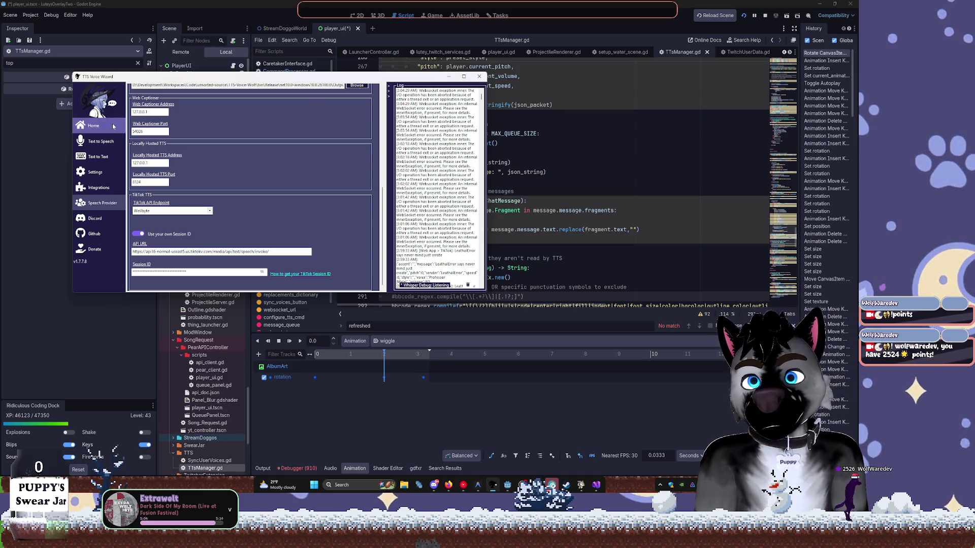
click(94, 126)
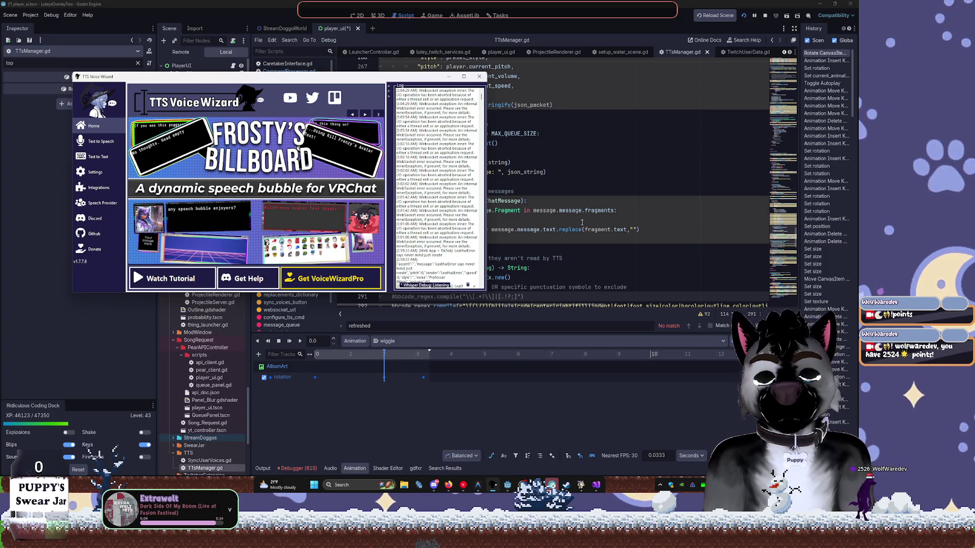
click(100, 141)
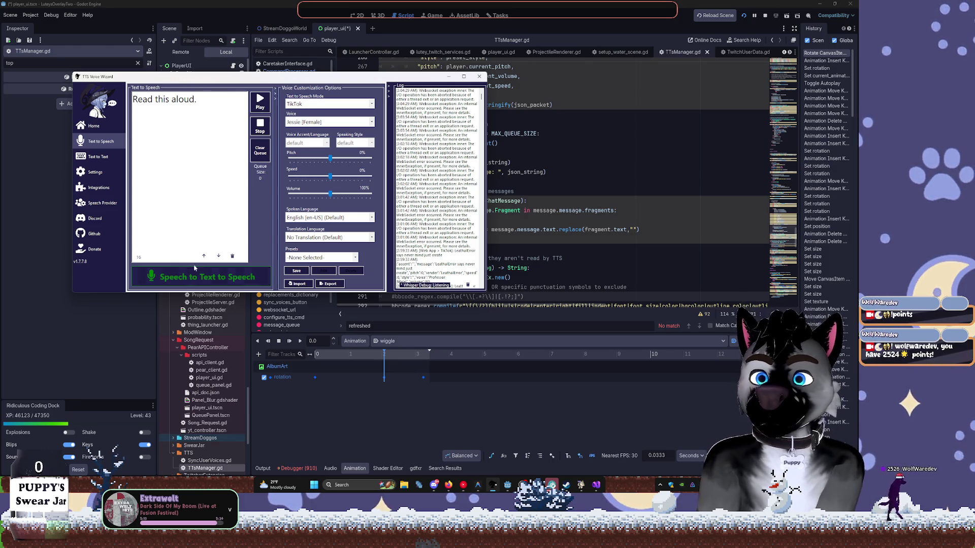
Browse the Integrations list and open the general Settings page.
click(111, 159)
click(97, 171)
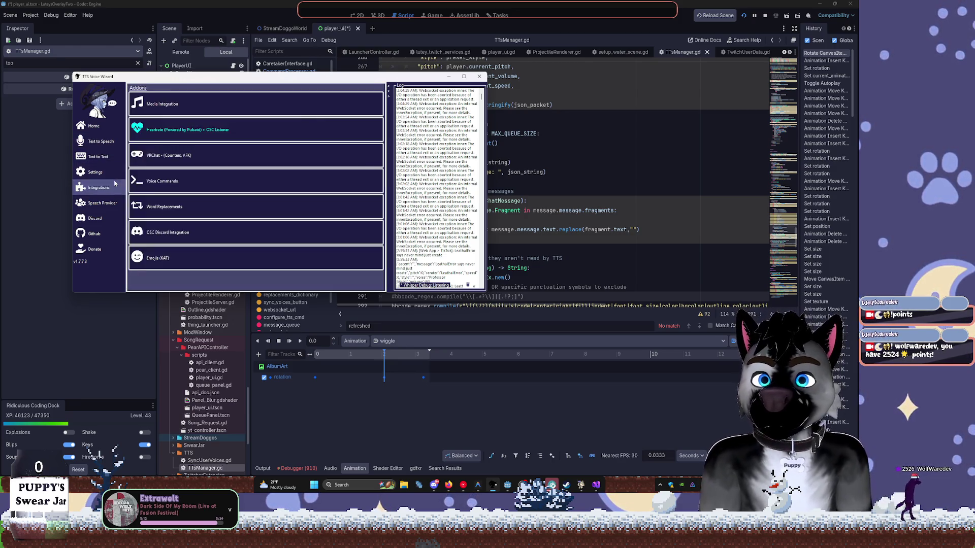
click(186, 150)
scroll(247, 159, up, 10)
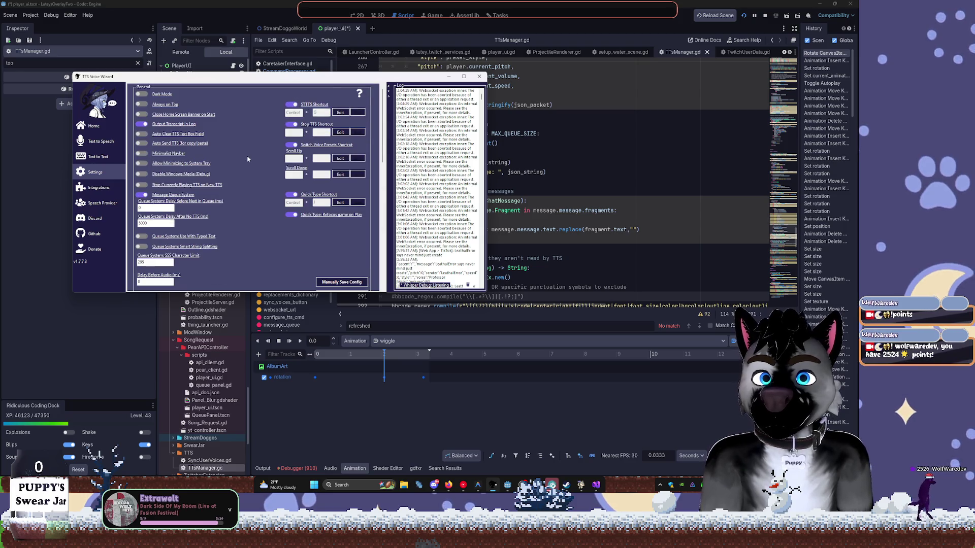
scroll(248, 159, down, 10)
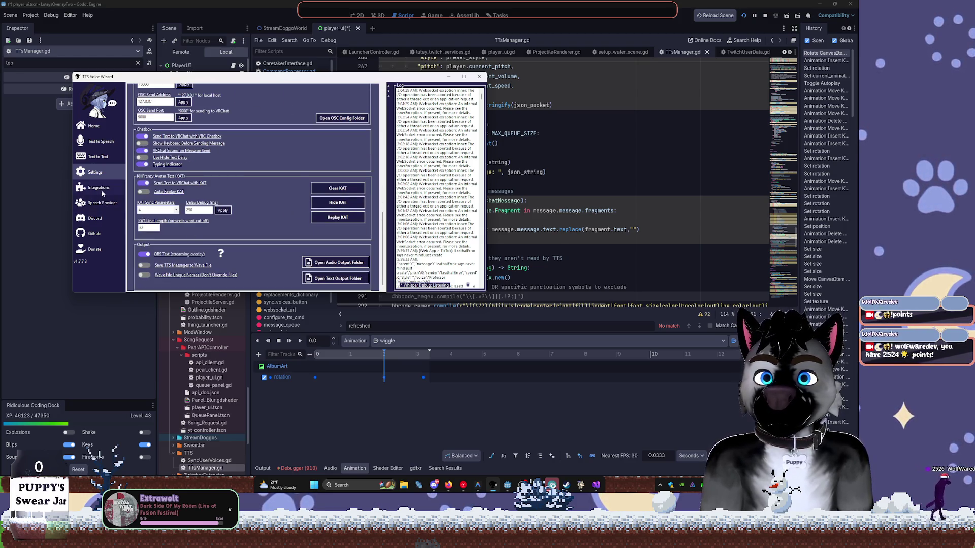